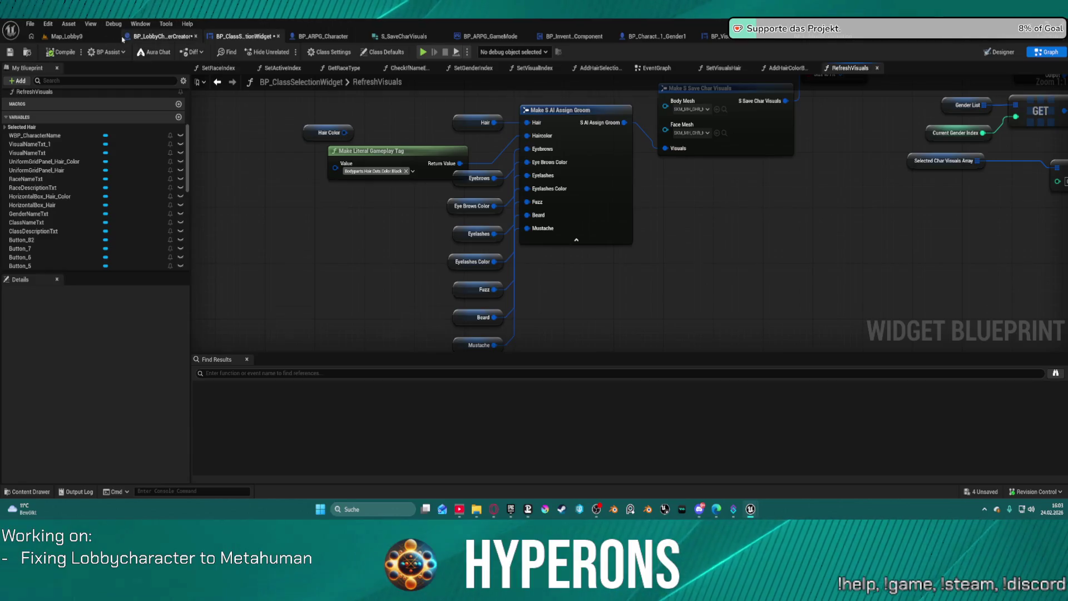
Play the lobby from BP_LobbyCharacterCreator, open Character Selection and select a saved character
click(65, 37)
click(161, 37)
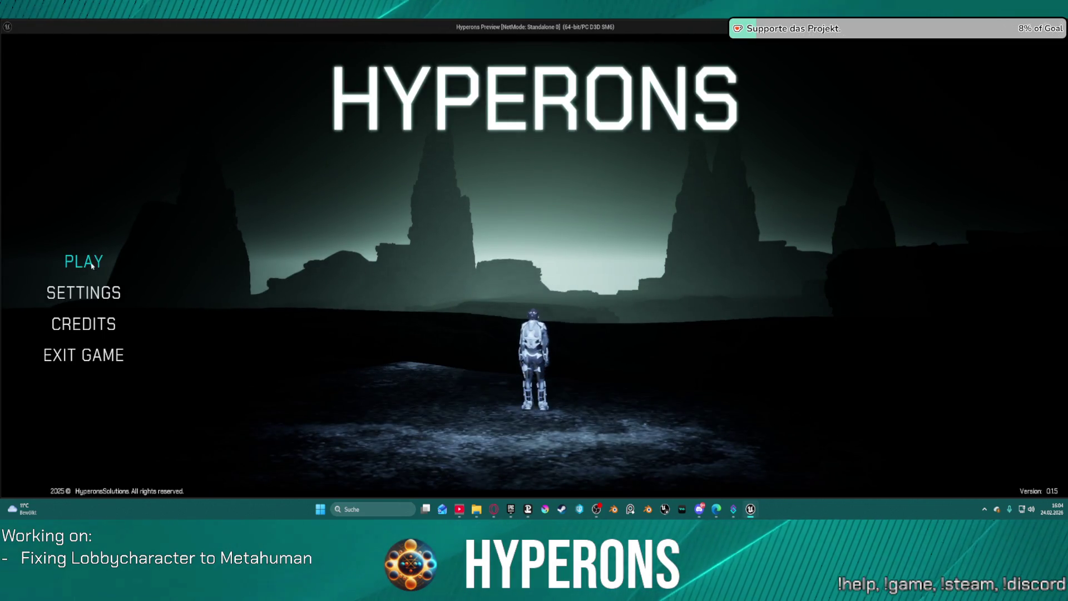
click(89, 262)
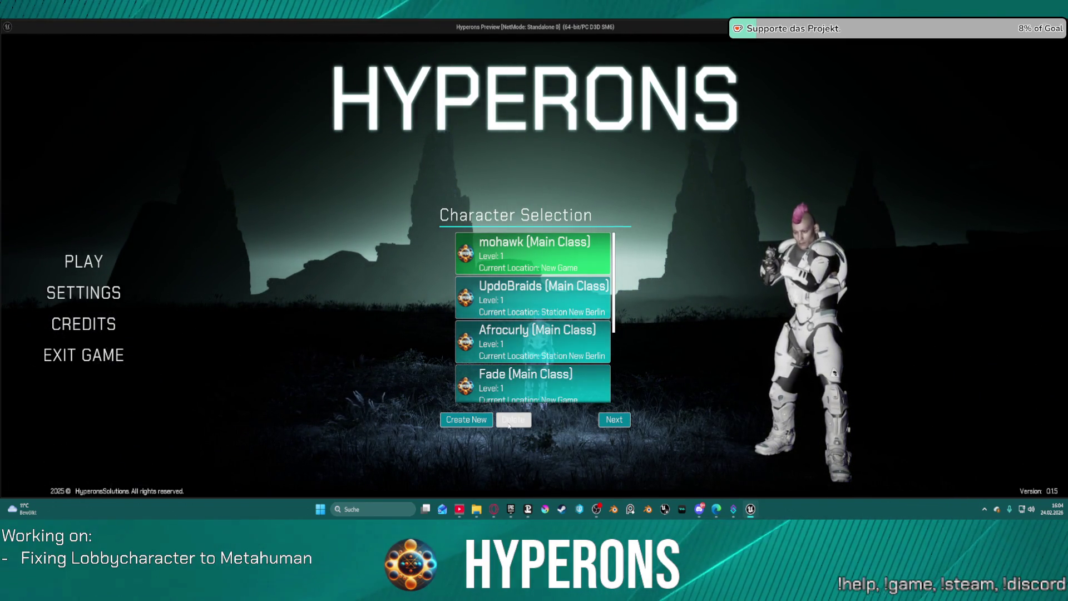
click(536, 342)
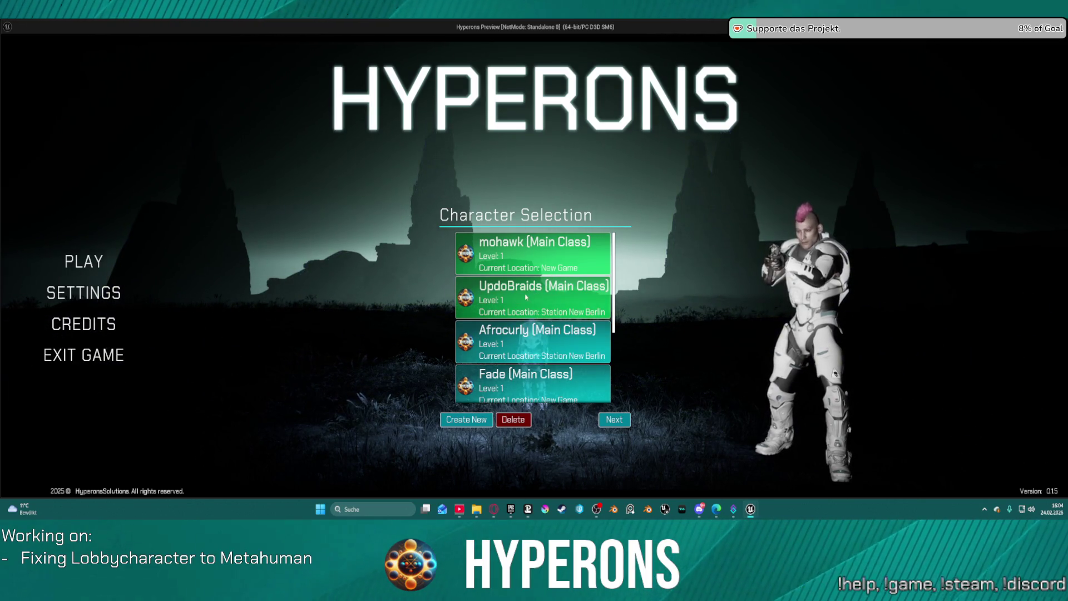
Create a new character, cycle hair styles to AfroFade, then end the play session
click(503, 342)
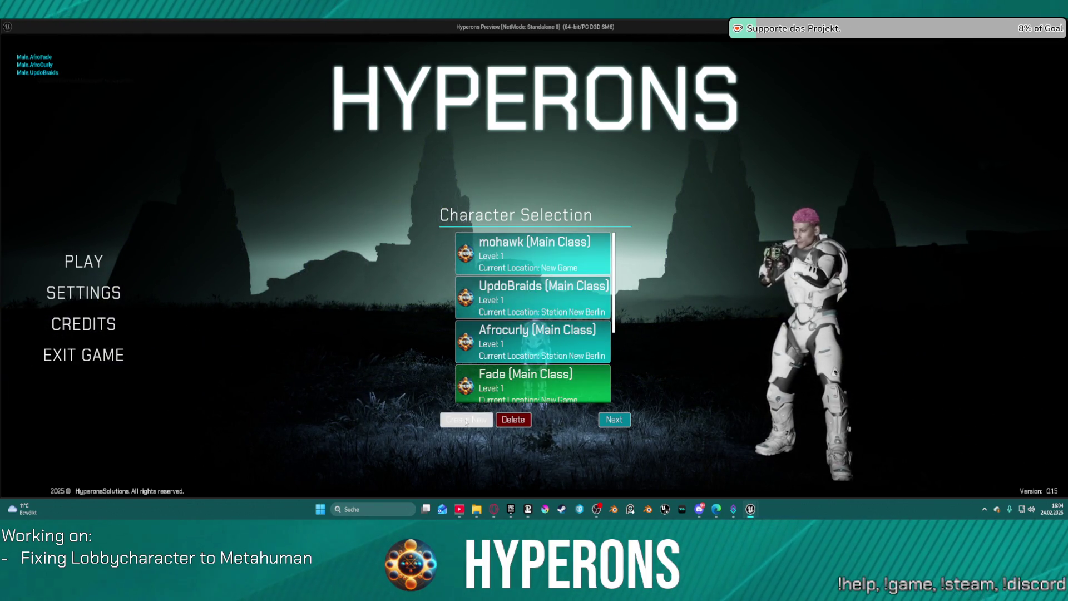
click(466, 420)
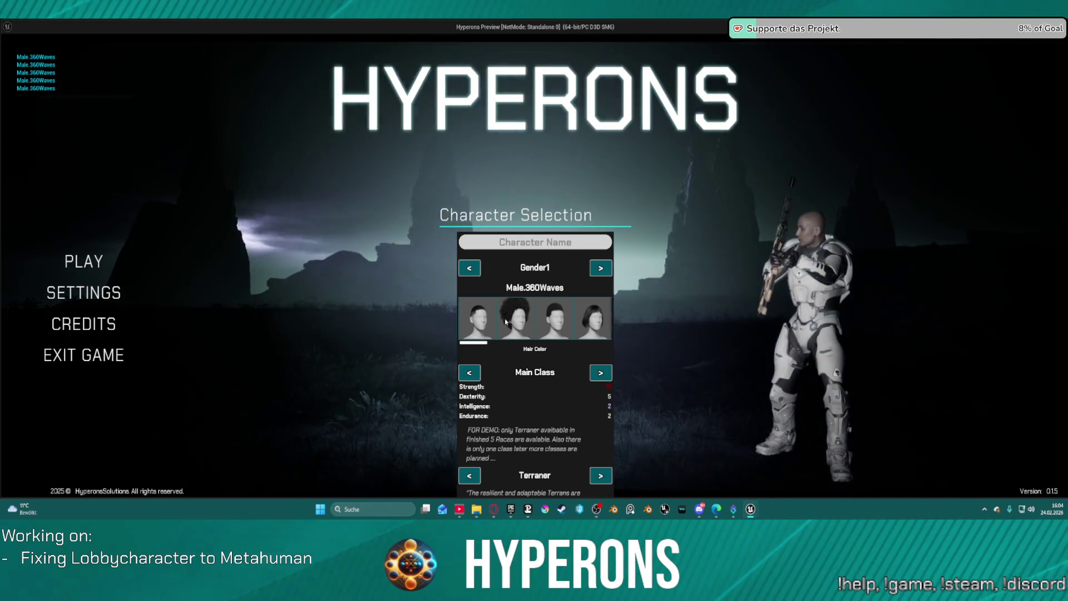
click(509, 324)
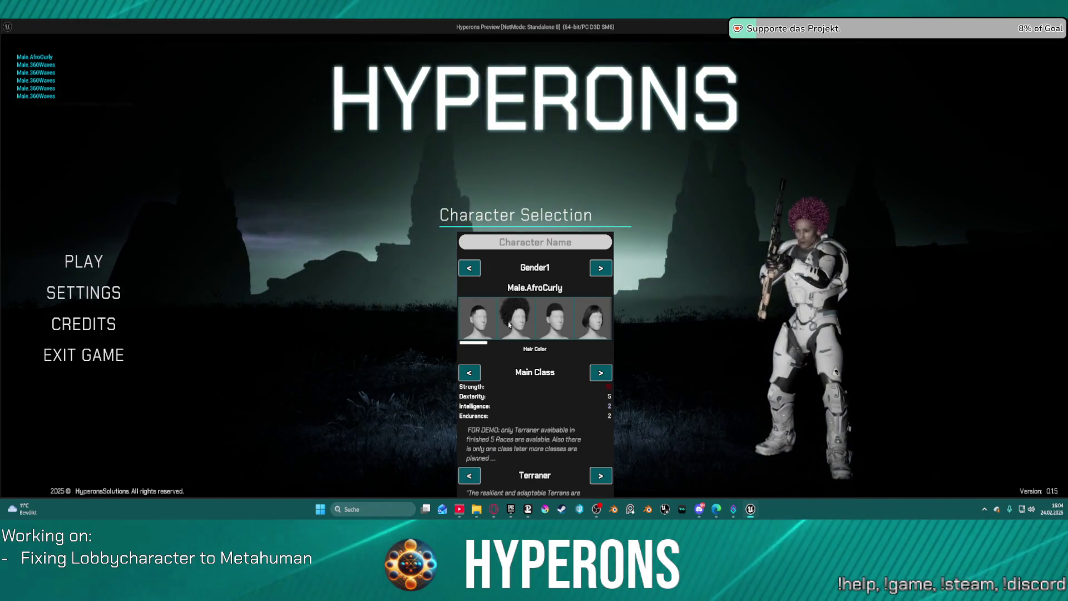
click(482, 329)
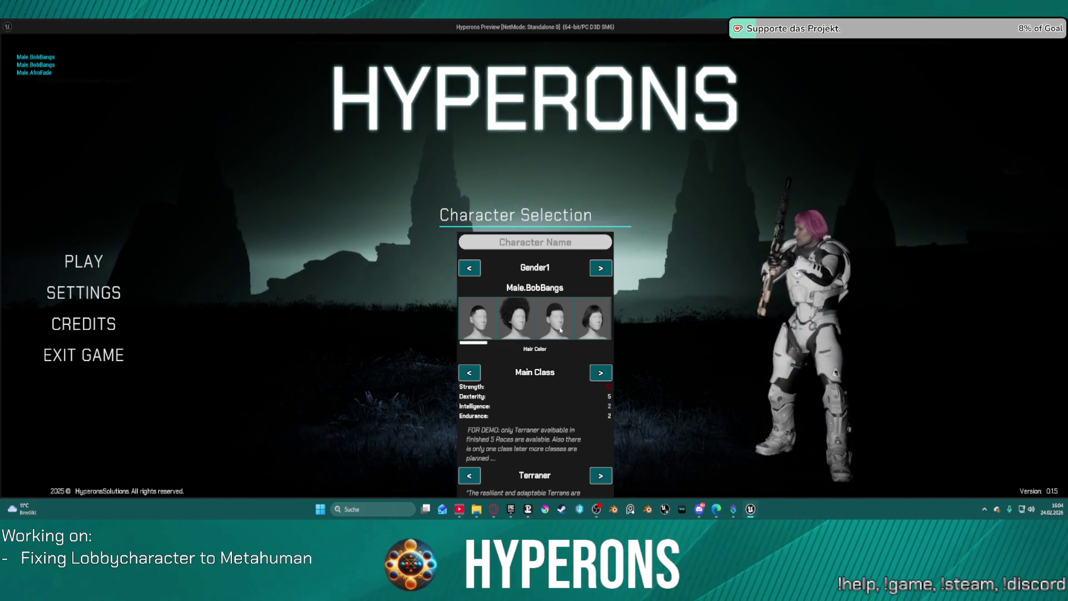
double_click(551, 327)
double_click(551, 327)
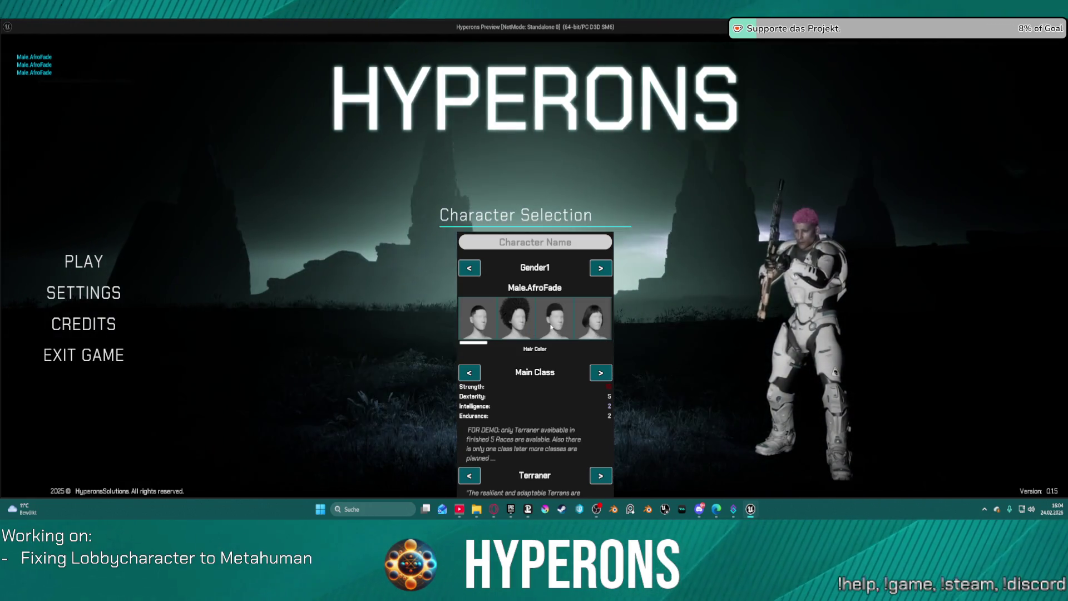
key(Escape)
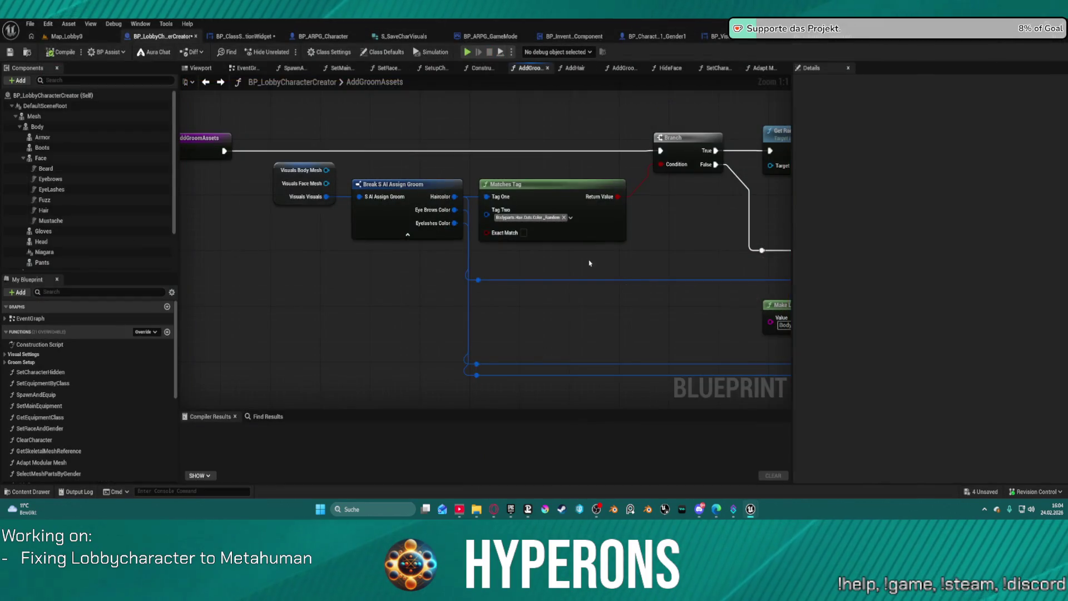
Pan AddGroomAssets to the Add Hair call node and open its AddHair function graph
mouse_move(609, 223)
mouse_down()
mouse_move(460, 235)
mouse_move(441, 259)
mouse_move(481, 283)
mouse_move(204, 193)
mouse_move(493, 186)
mouse_up()
mouse_move(655, 277)
mouse_down()
mouse_move(716, 258)
mouse_move(405, 255)
mouse_move(501, 267)
mouse_move(754, 247)
mouse_up()
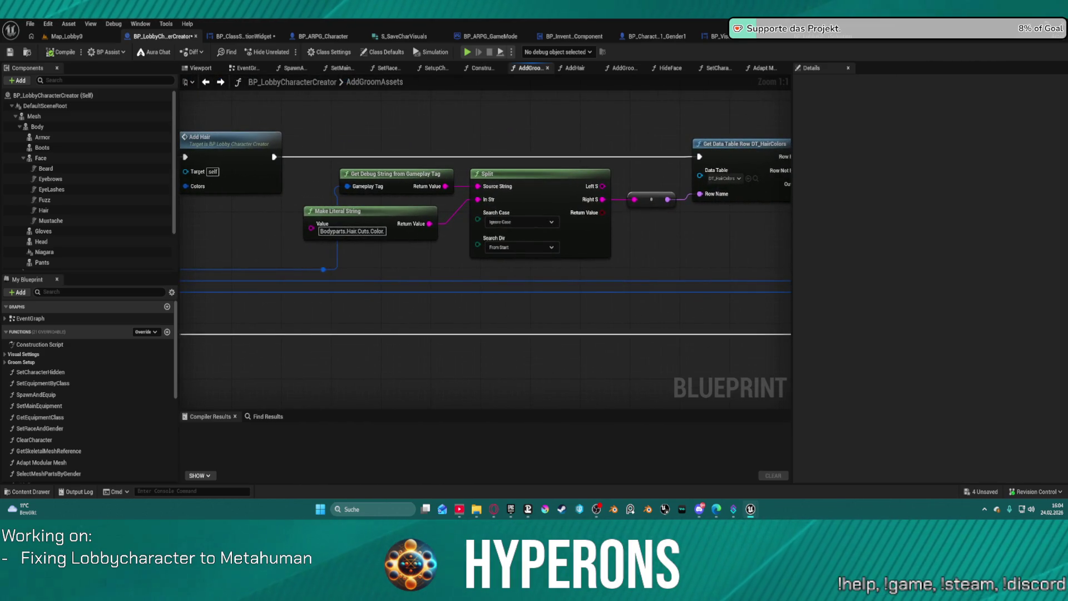
mouse_move(754, 247)
mouse_down()
mouse_move(650, 239)
mouse_move(770, 222)
mouse_move(184, 263)
mouse_move(327, 300)
mouse_move(219, 275)
mouse_move(228, 278)
mouse_move(184, 289)
mouse_move(282, 305)
mouse_move(579, 276)
mouse_move(671, 284)
mouse_move(612, 294)
mouse_up()
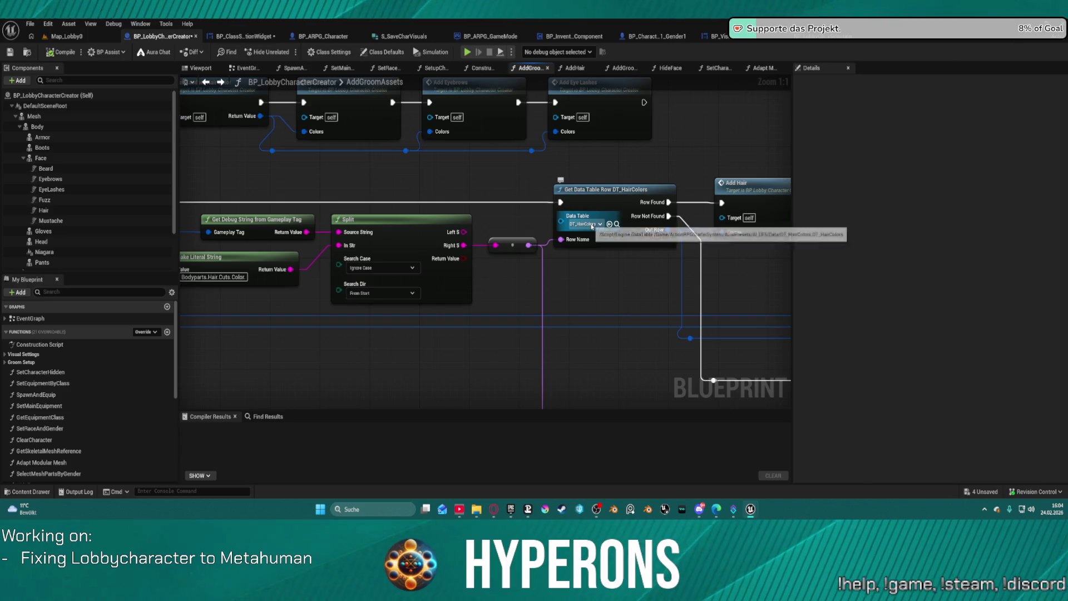
drag(757, 258, 547, 275)
click(563, 205)
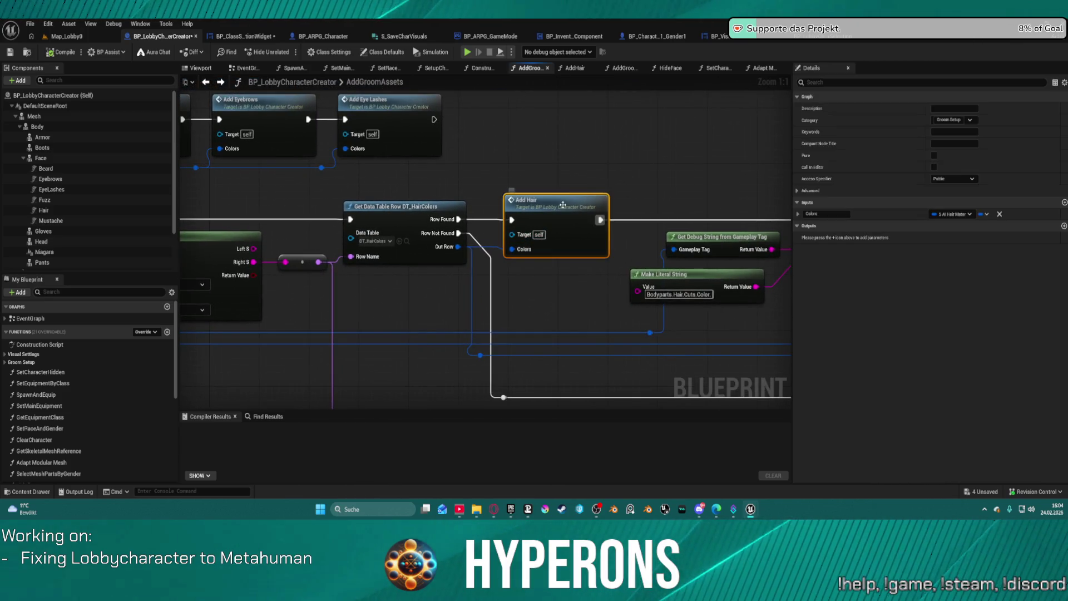
double_click(563, 205)
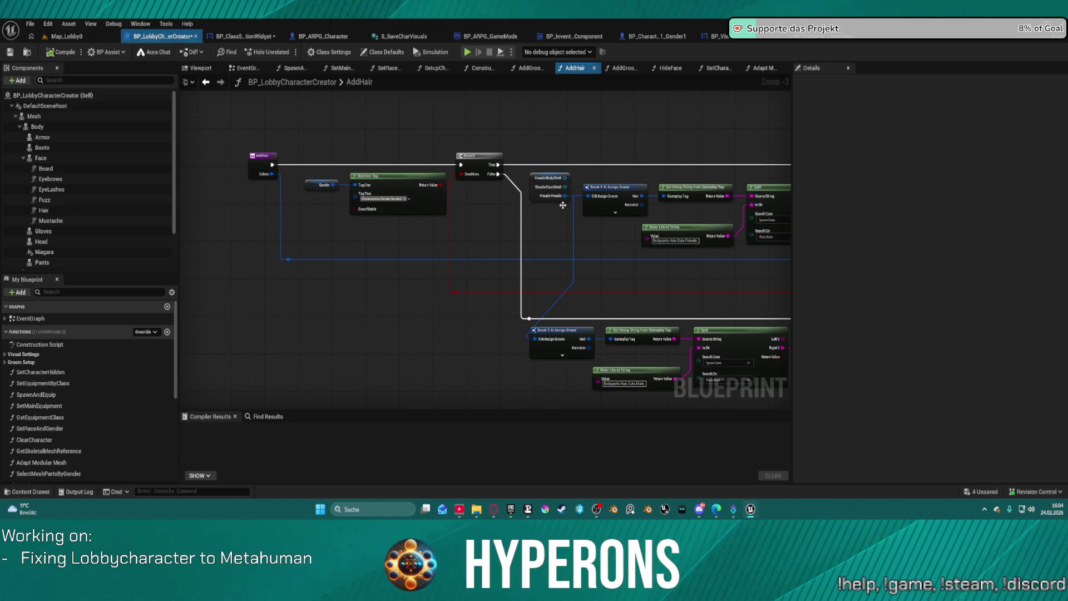
Set a breakpoint on the Add Groom Asset node in AddHair and simulate with Alt+S
drag(666, 275, 99, 274)
drag(871, 206, 392, 210)
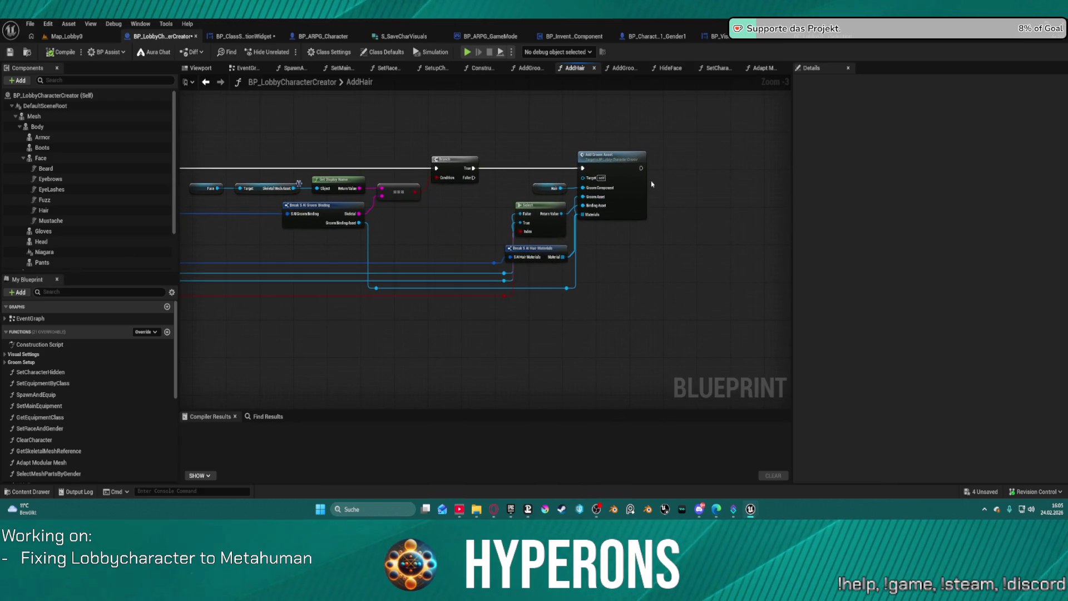
right_click(630, 198)
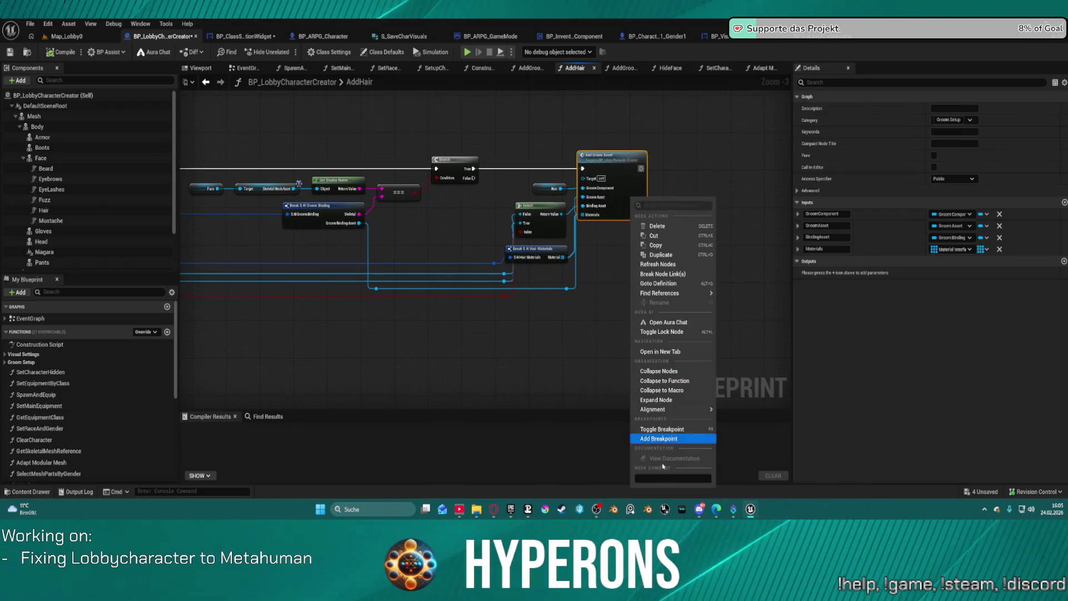
click(655, 439)
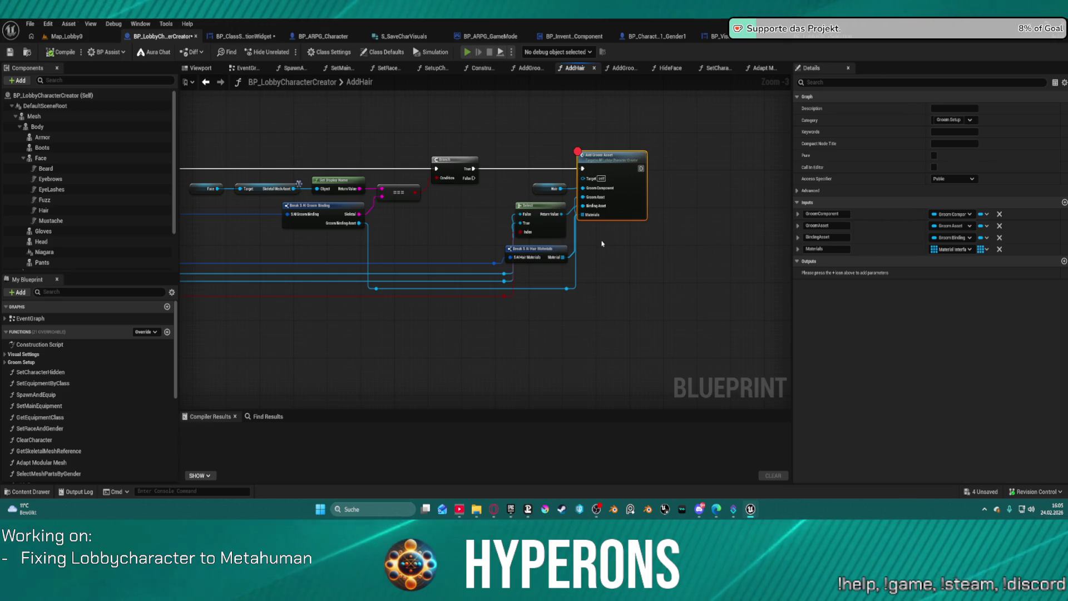
key(alt+s)
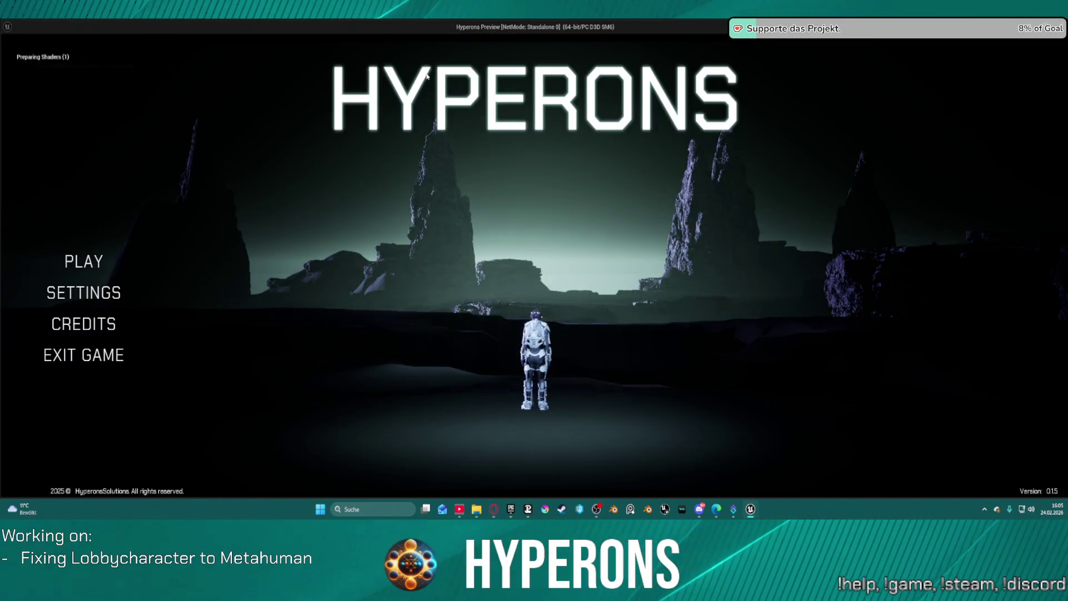
Open Character Selection and Create New to hit the breakpoint, expanding Colors' Material array
click(81, 273)
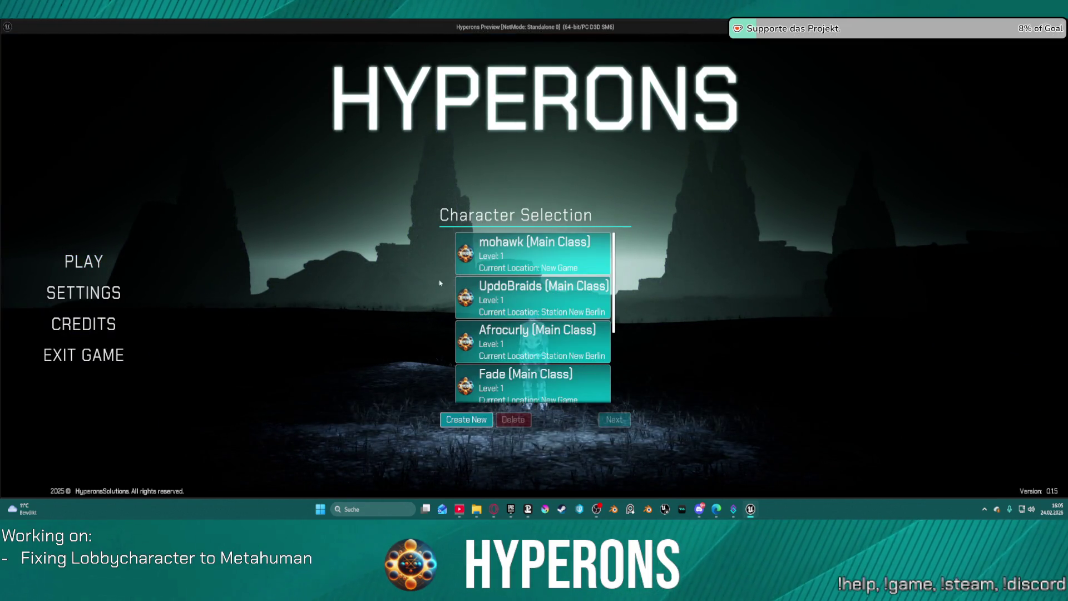
click(466, 421)
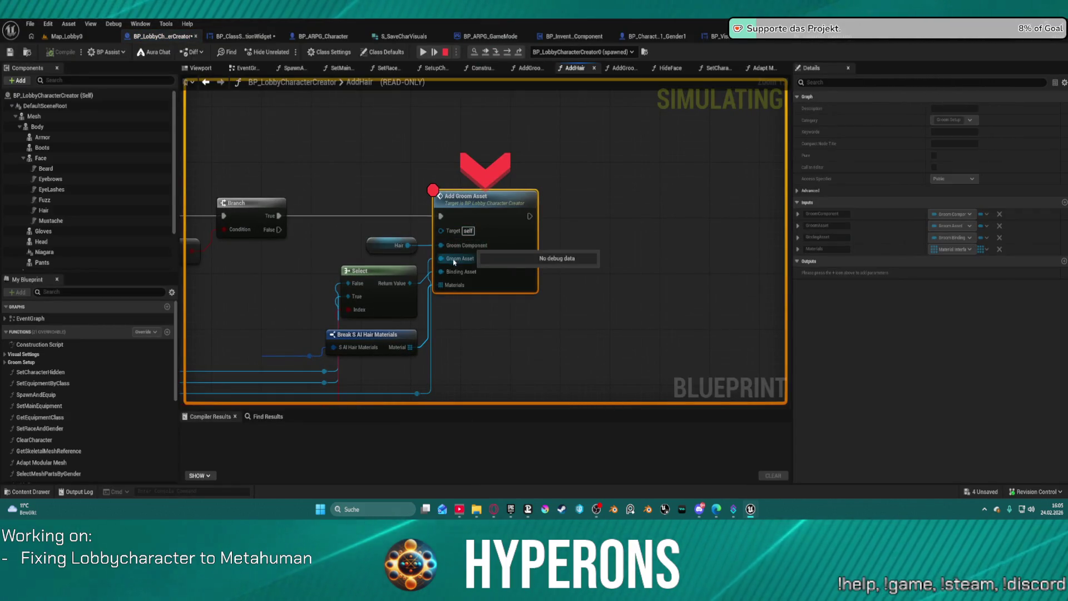
mouse_move(458, 266)
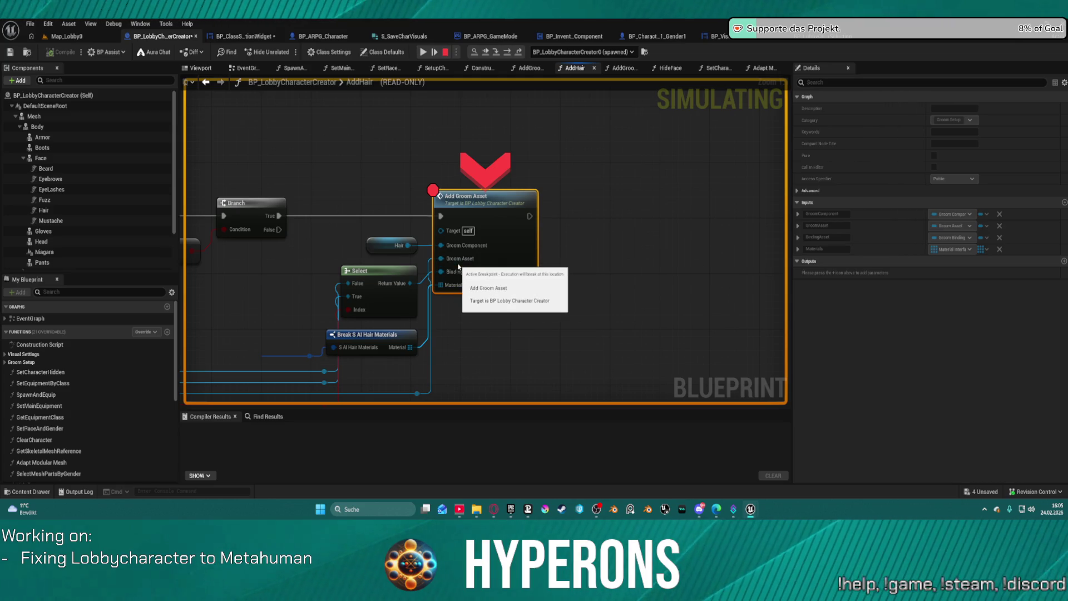
mouse_move(352, 351)
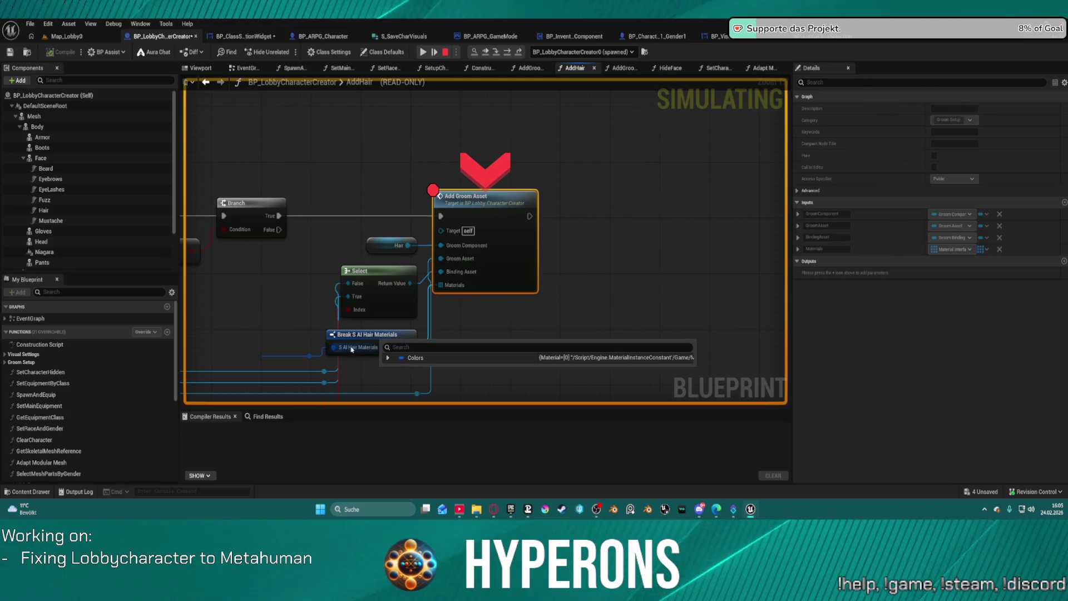
click(387, 358)
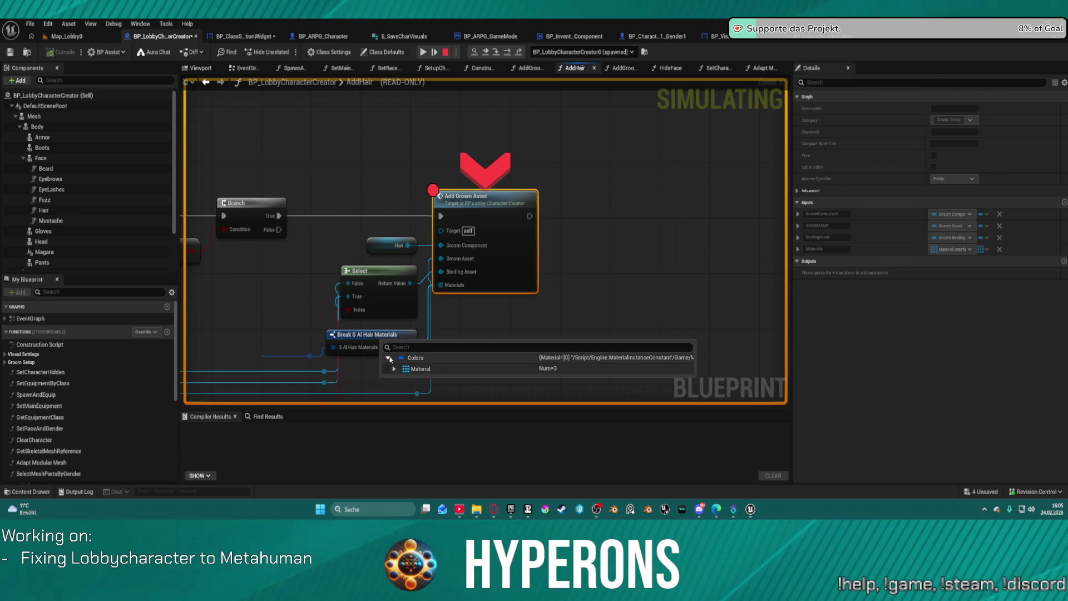
click(394, 369)
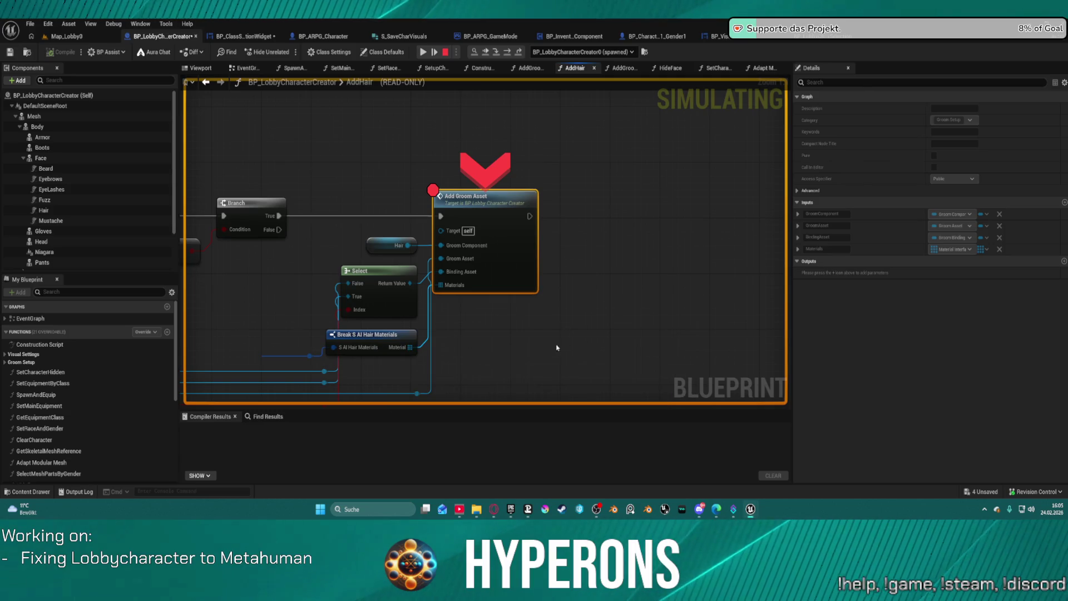
Step onward with F10, recheck Colors' three hair materials, then stop simulating
mouse_move(460, 260)
mouse_move(468, 231)
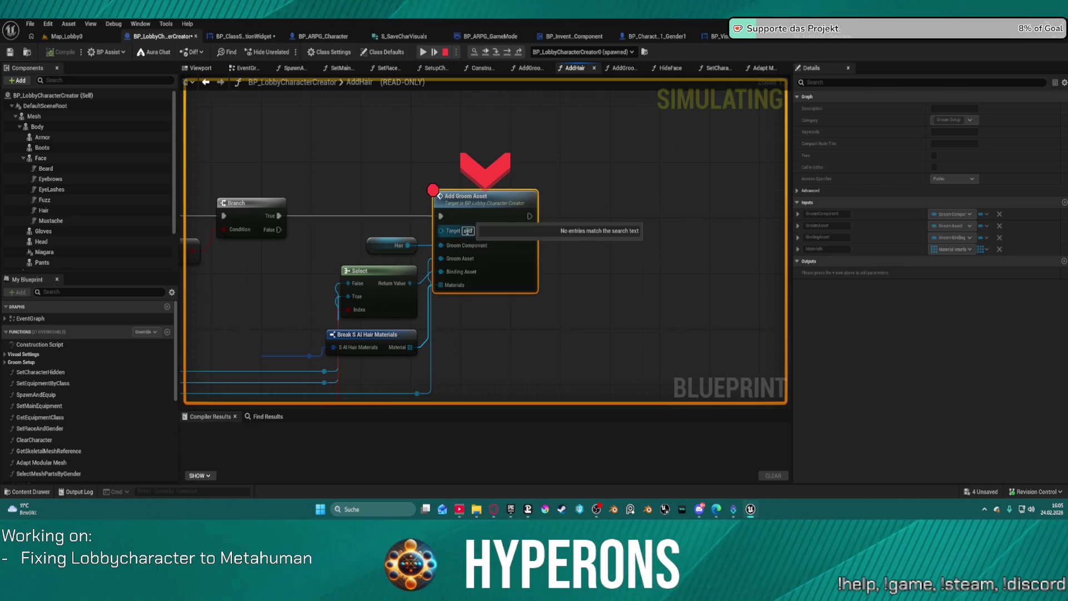
key(F10)
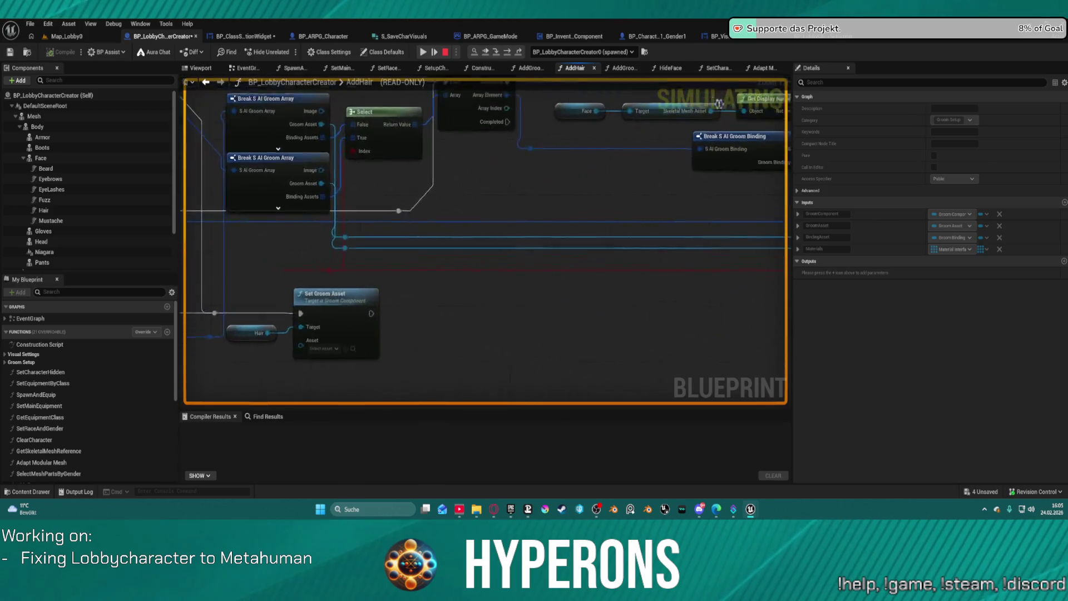
key(F10)
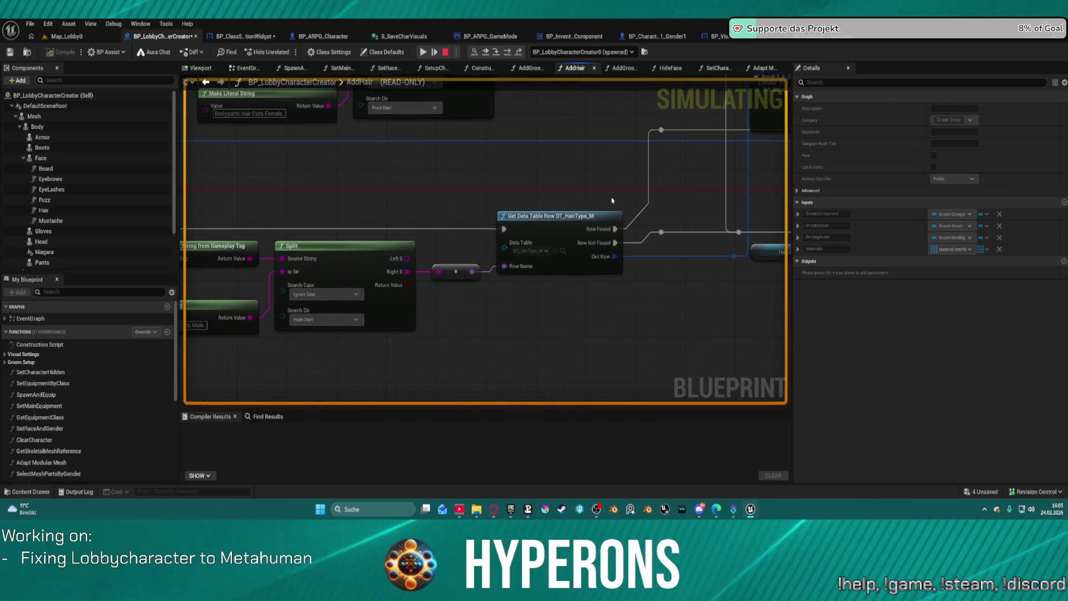
mouse_move(619, 262)
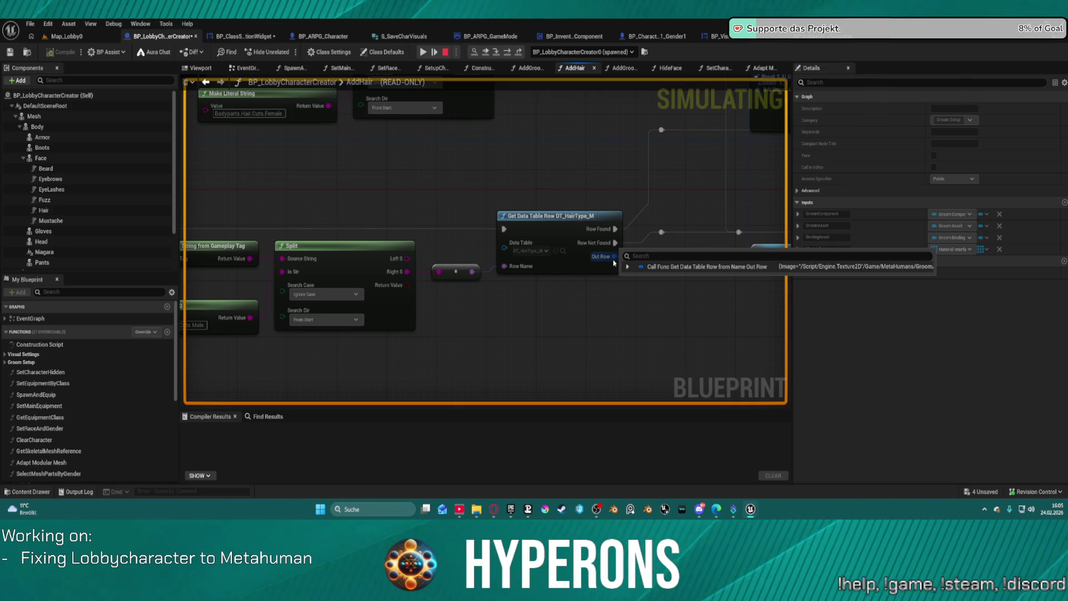
key(F10)
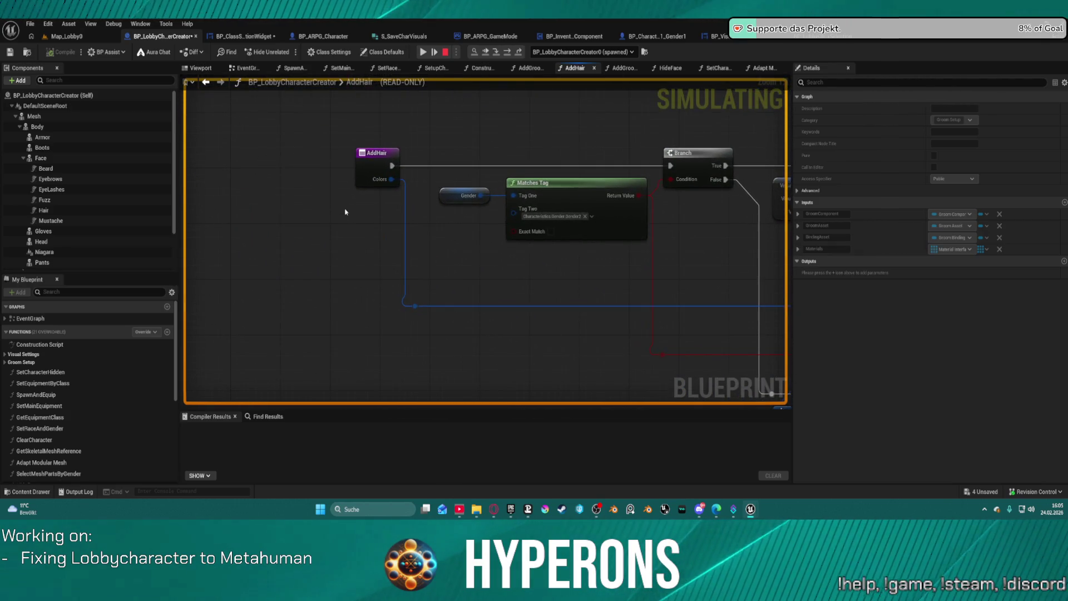
mouse_move(383, 179)
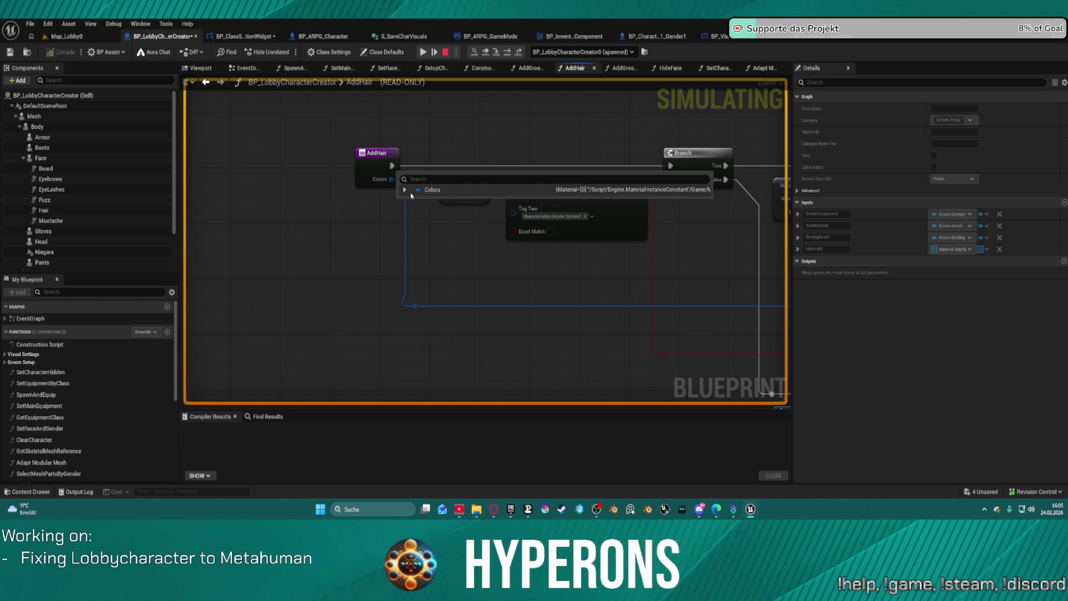
click(405, 190)
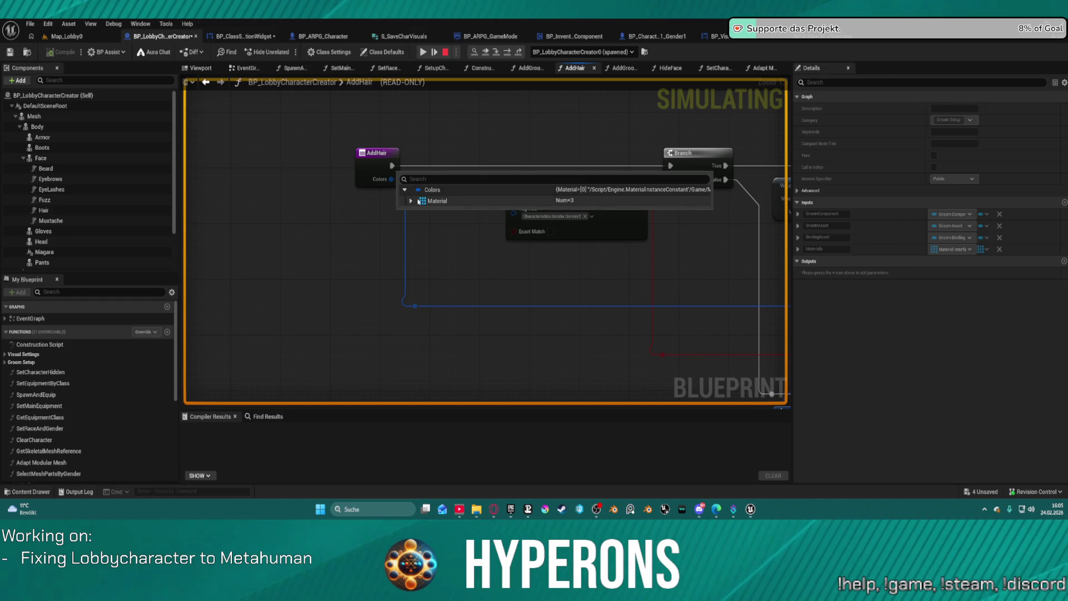
click(411, 201)
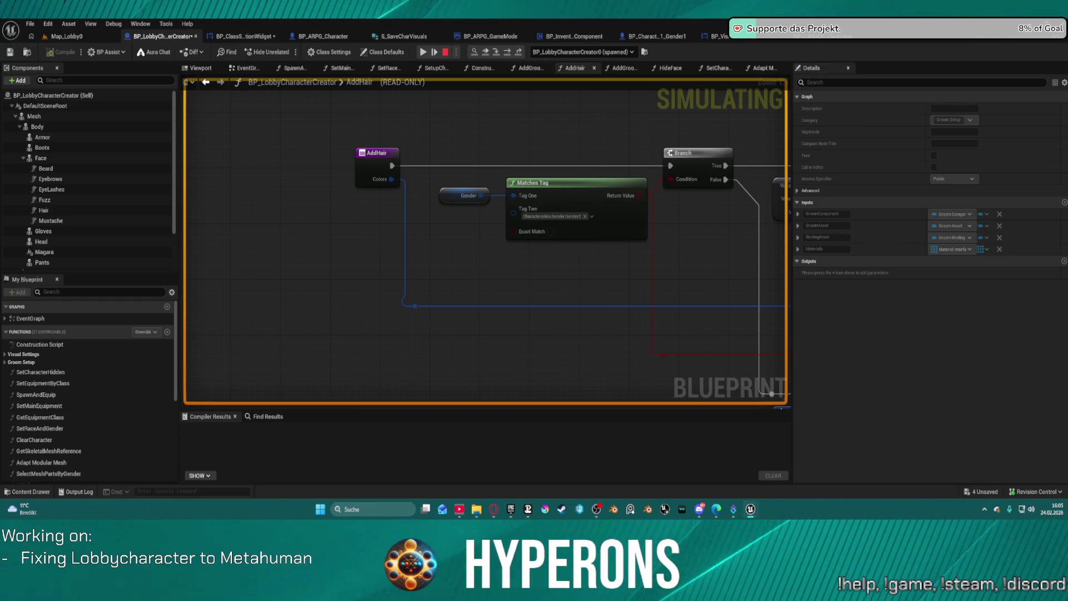
key(Escape)
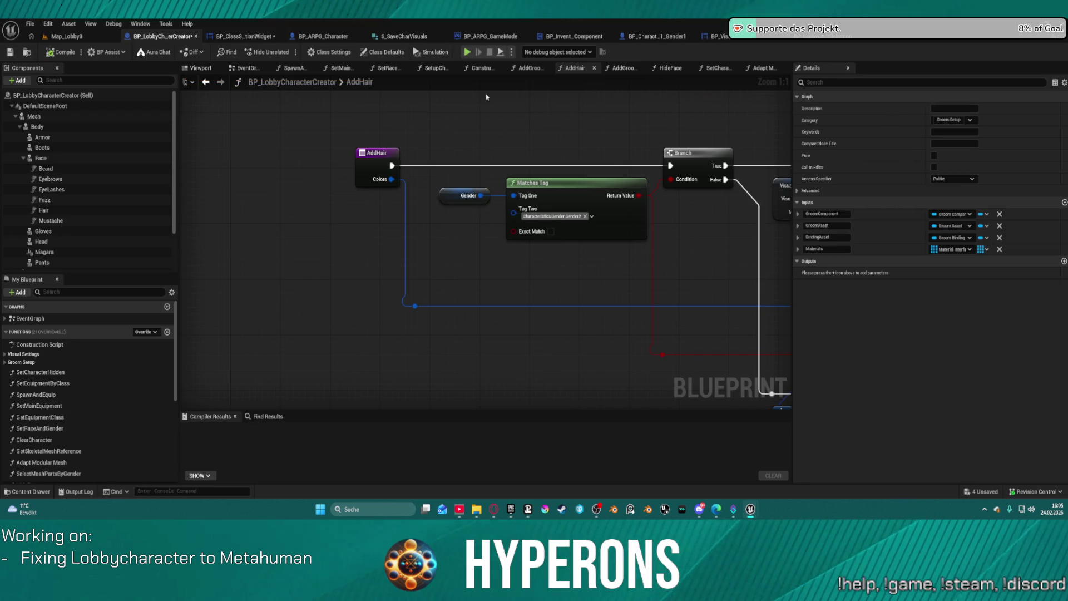
Remove the breakpoint from the Add Groom Asset node in AddHair
drag(537, 142, 748, 389)
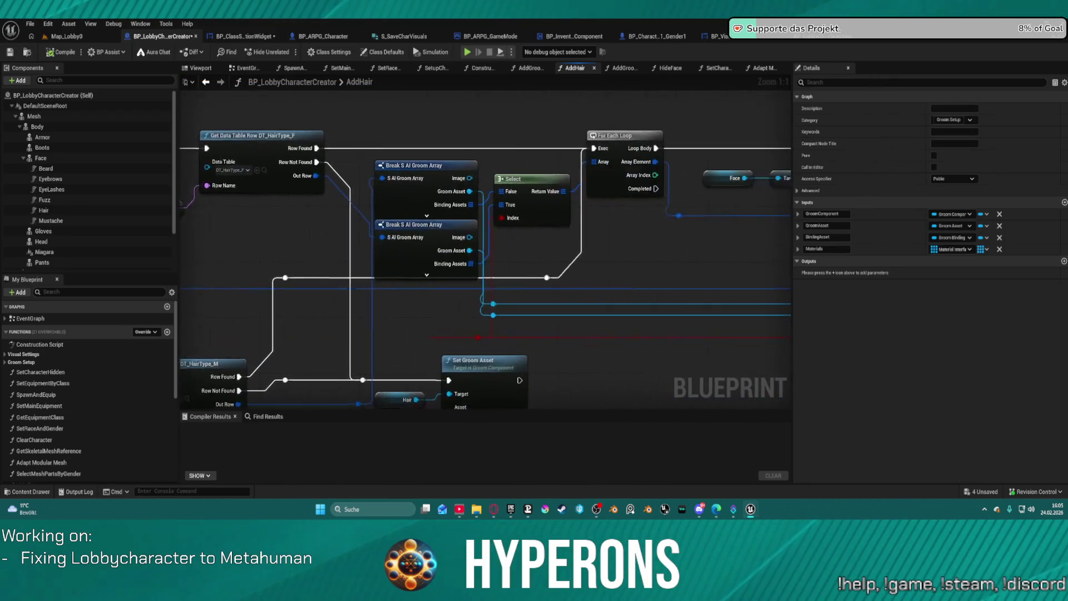
scroll(749, 389, down, 2)
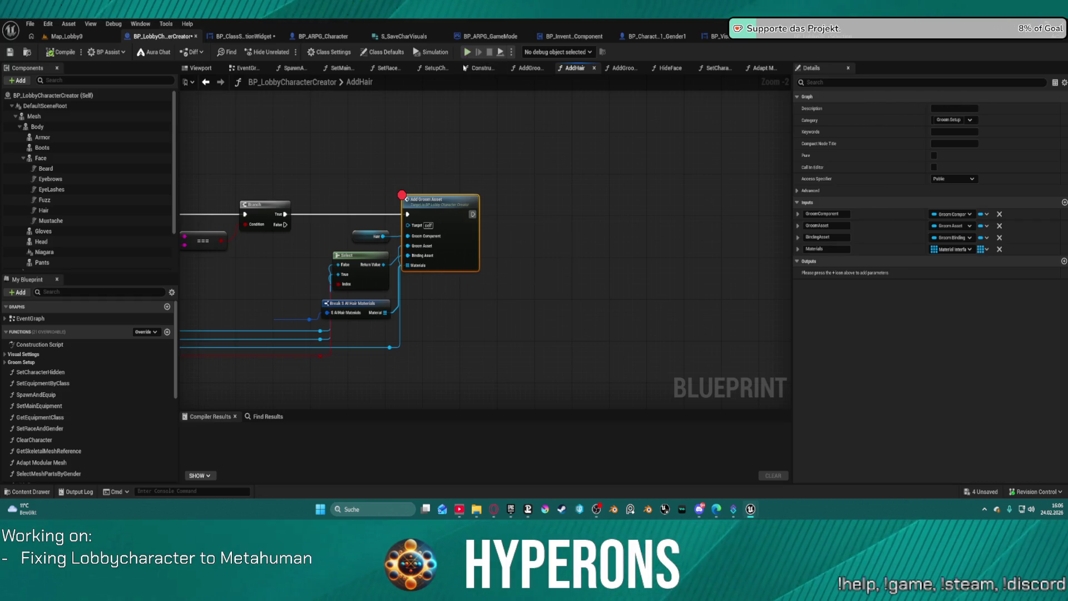
right_click(436, 210)
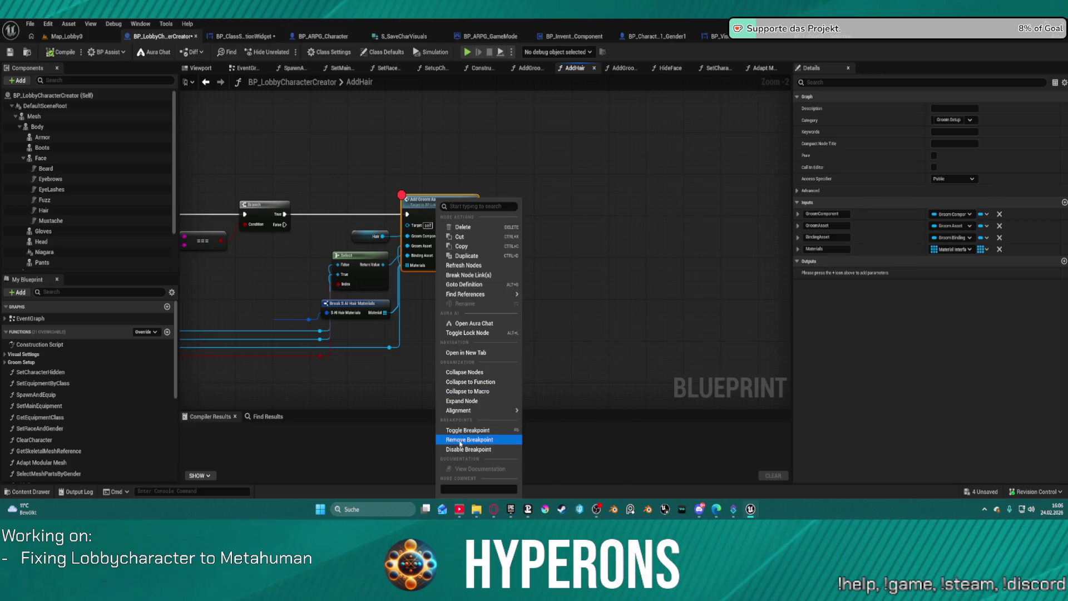
click(461, 436)
Look over the Branch, Split and DT_HairType_M nodes, then return to AddGroomAssets
mouse_move(350, 158)
mouse_down()
mouse_move(703, 114)
mouse_move(615, 174)
mouse_move(505, 103)
mouse_move(212, 87)
mouse_up()
click(207, 83)
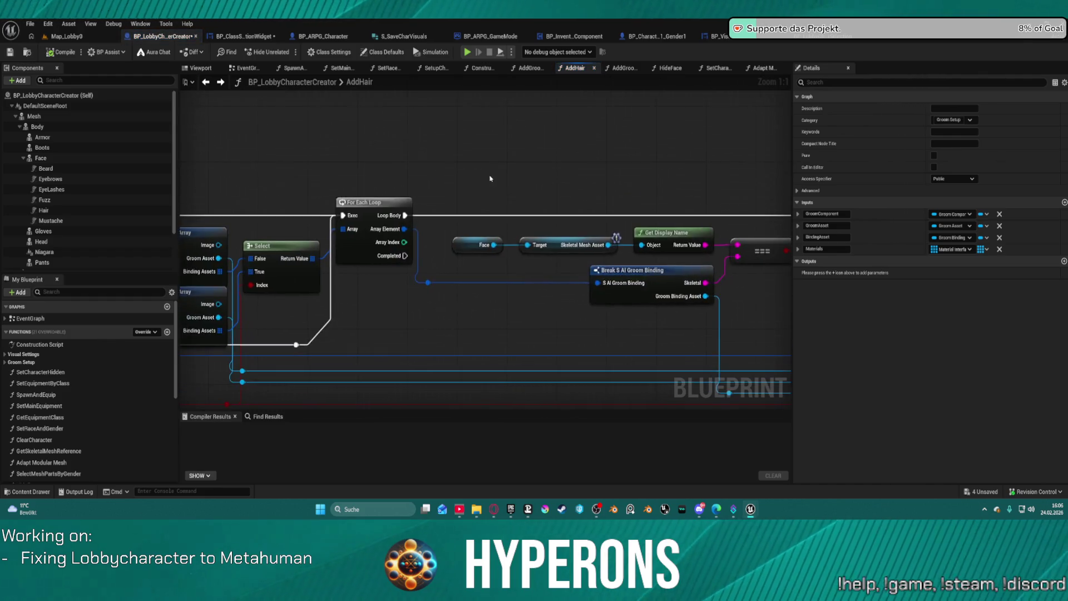
mouse_move(595, 191)
mouse_down()
mouse_move(640, 78)
mouse_move(622, 193)
mouse_up()
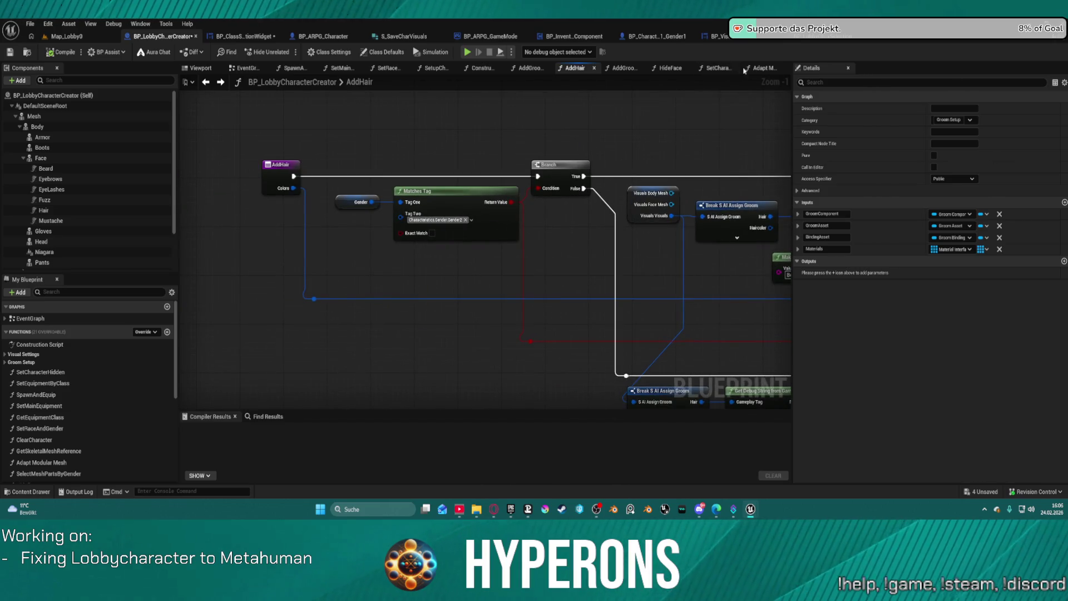
click(529, 68)
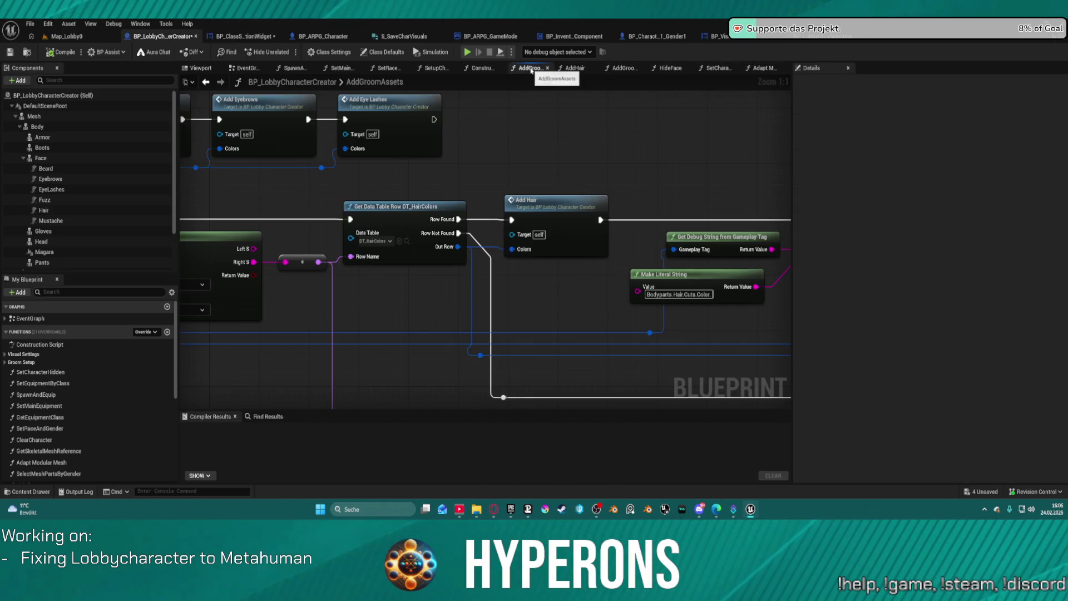
Add a breakpoint on the Get Data Table Row DT_HairColors lookup
drag(413, 173, 544, 176)
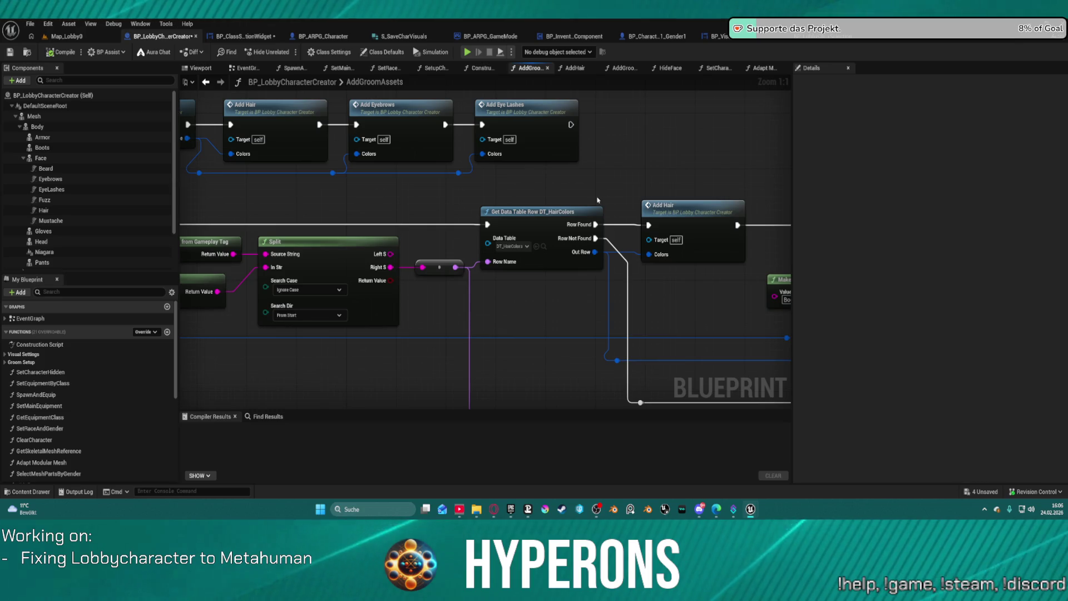
right_click(542, 219)
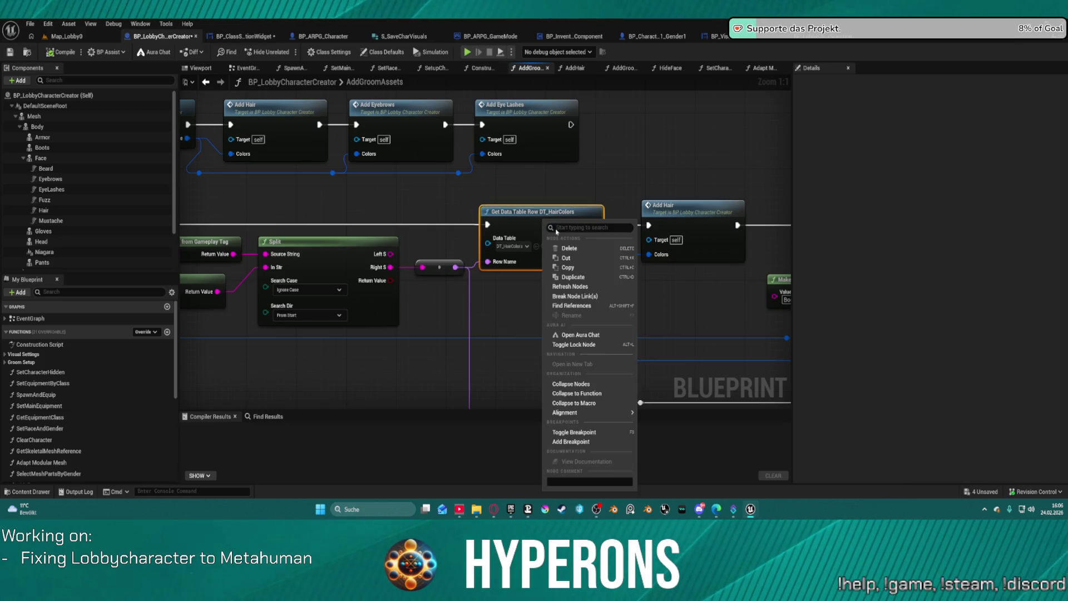
click(568, 442)
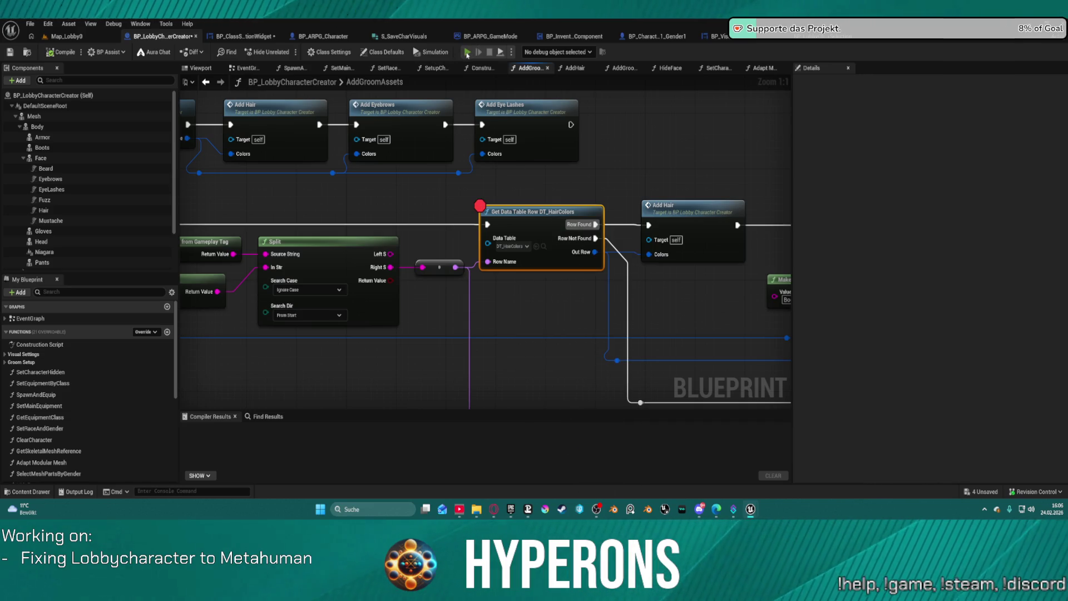
Play, pick a character in Character Selection to hit the breakpoint, step, stop, and switch to BP_ClassSelectionWidget
click(467, 54)
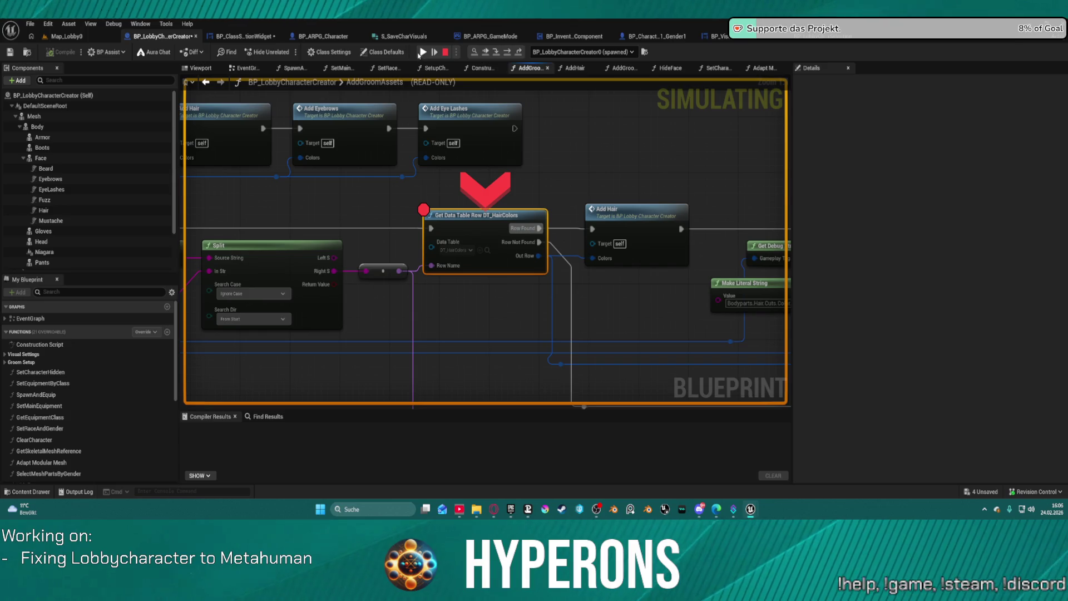
click(466, 56)
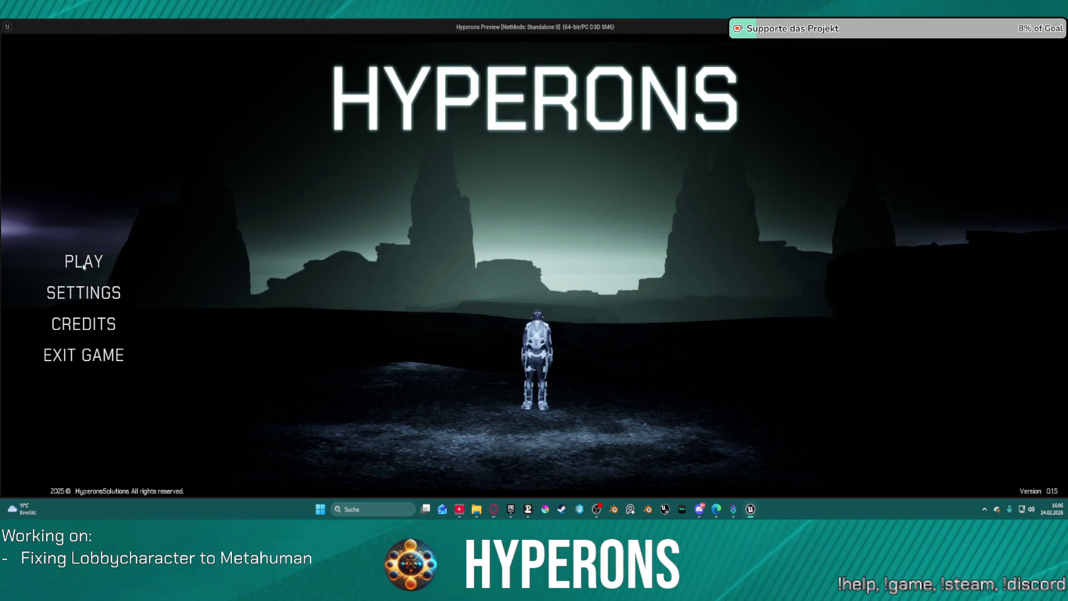
click(84, 261)
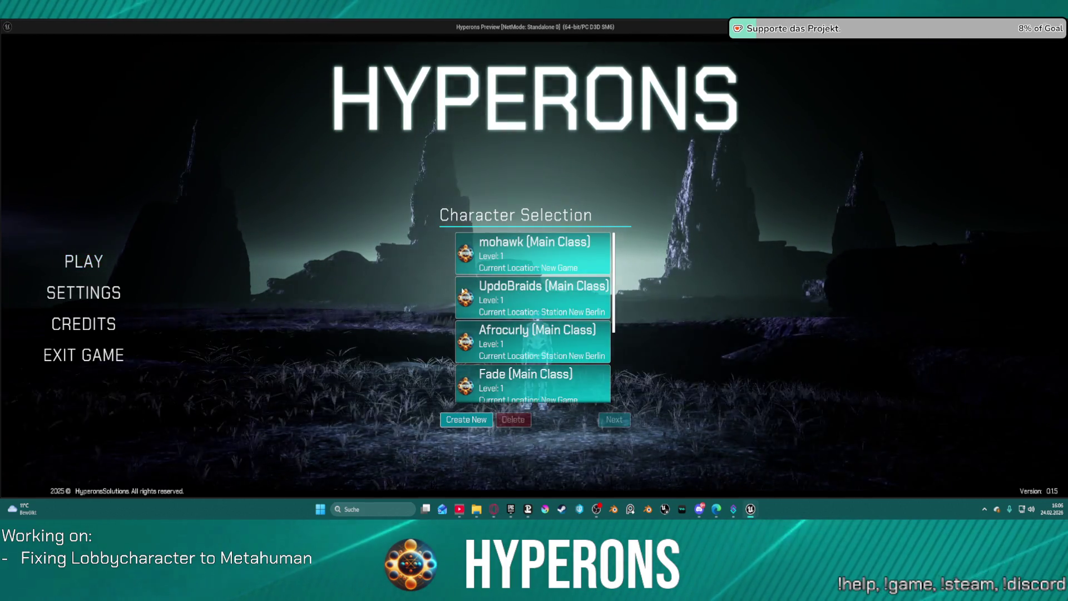
click(474, 423)
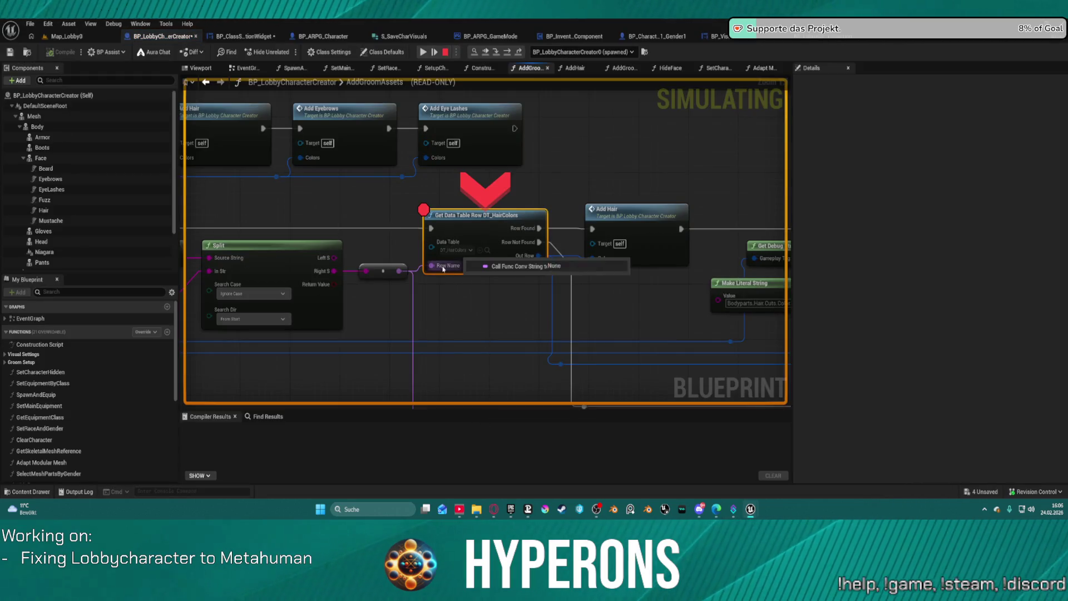
click(507, 52)
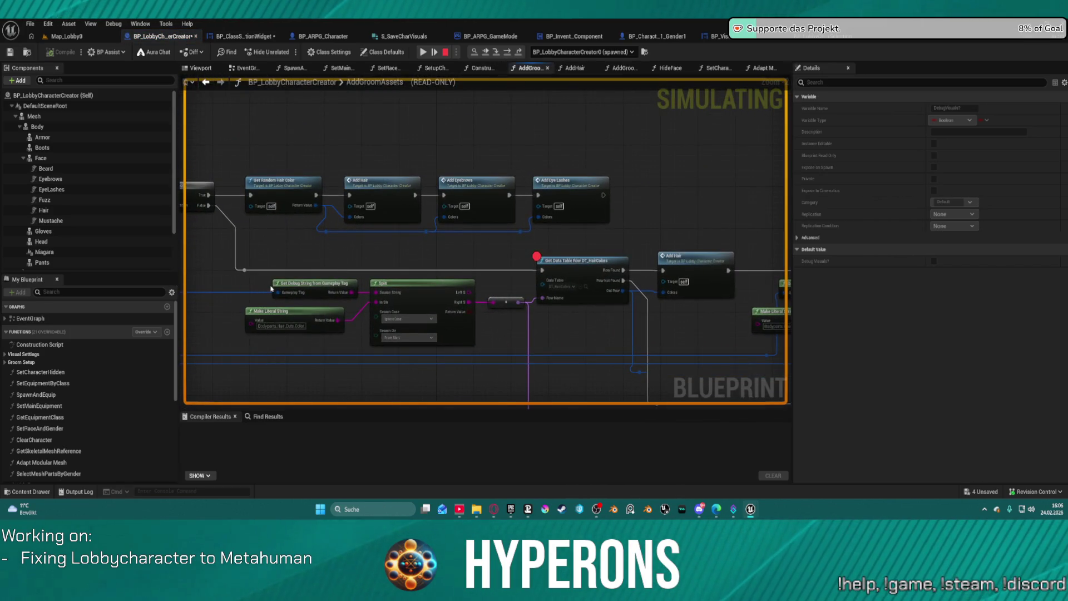
mouse_move(290, 293)
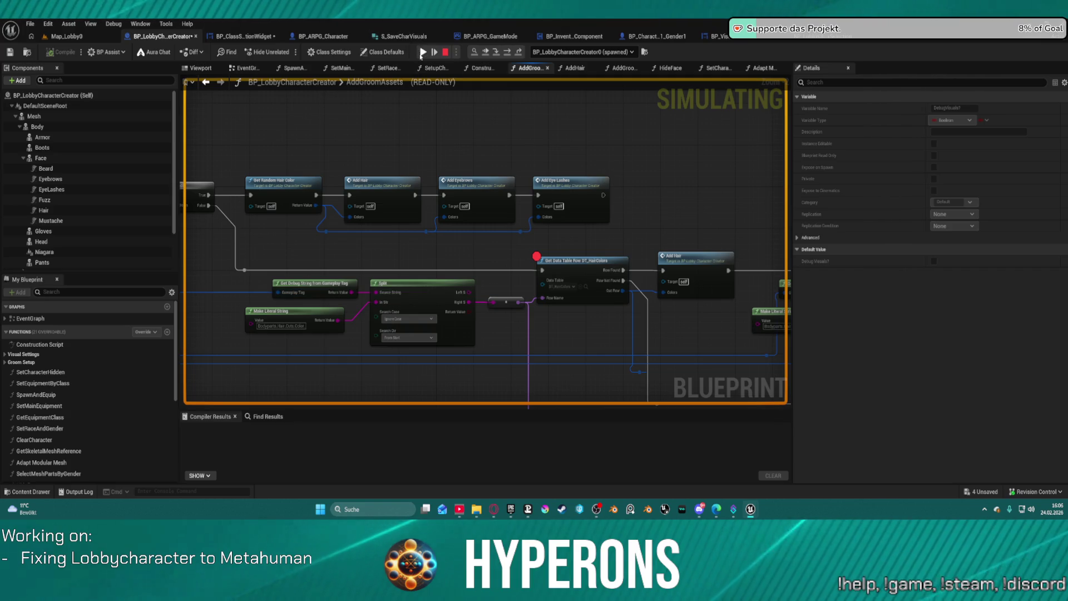
click(422, 52)
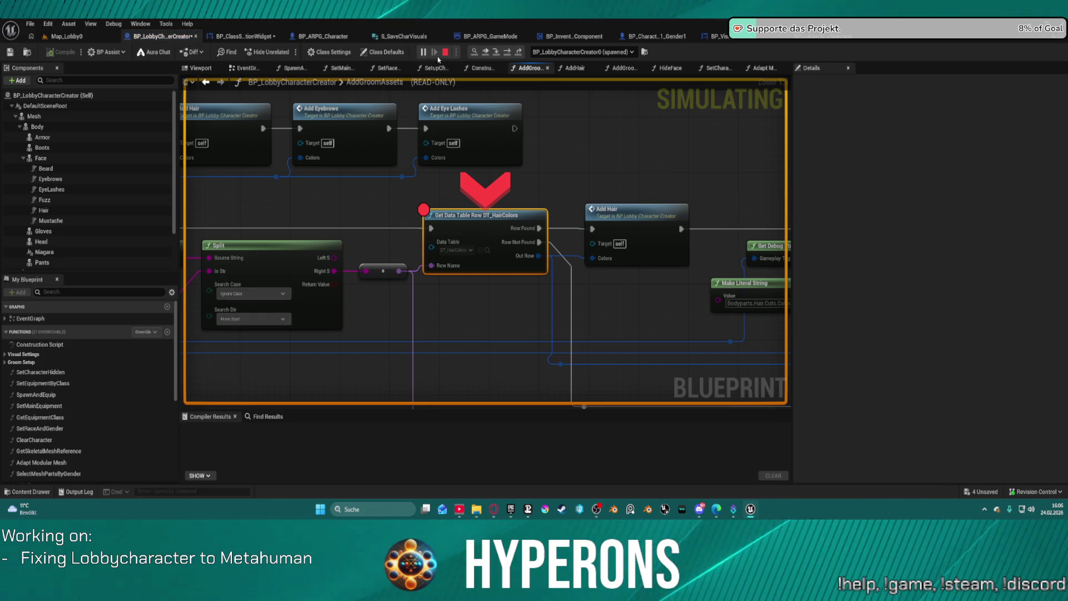
click(445, 52)
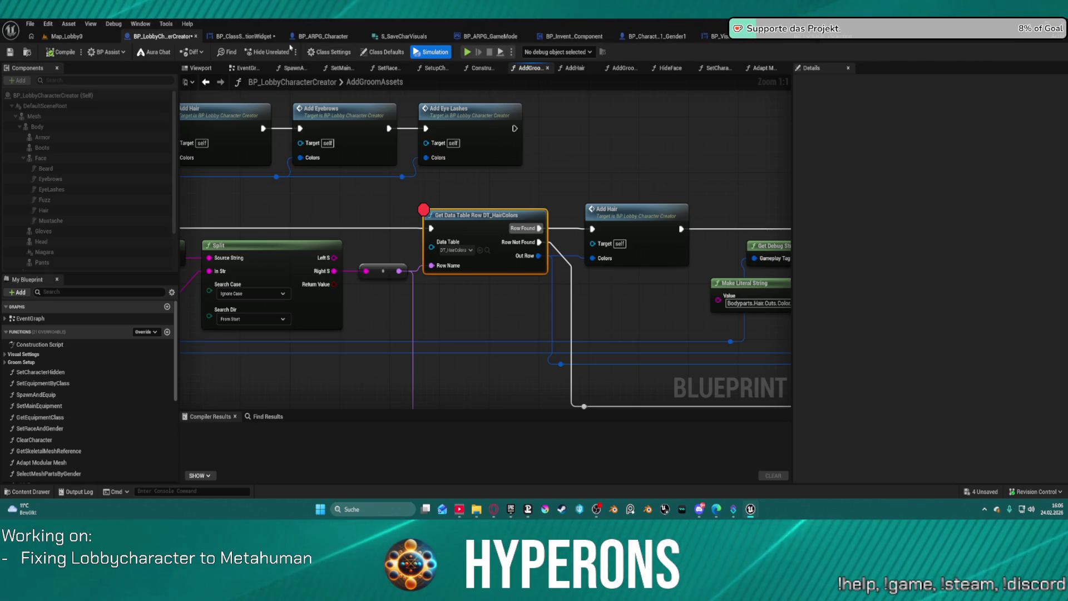
click(243, 36)
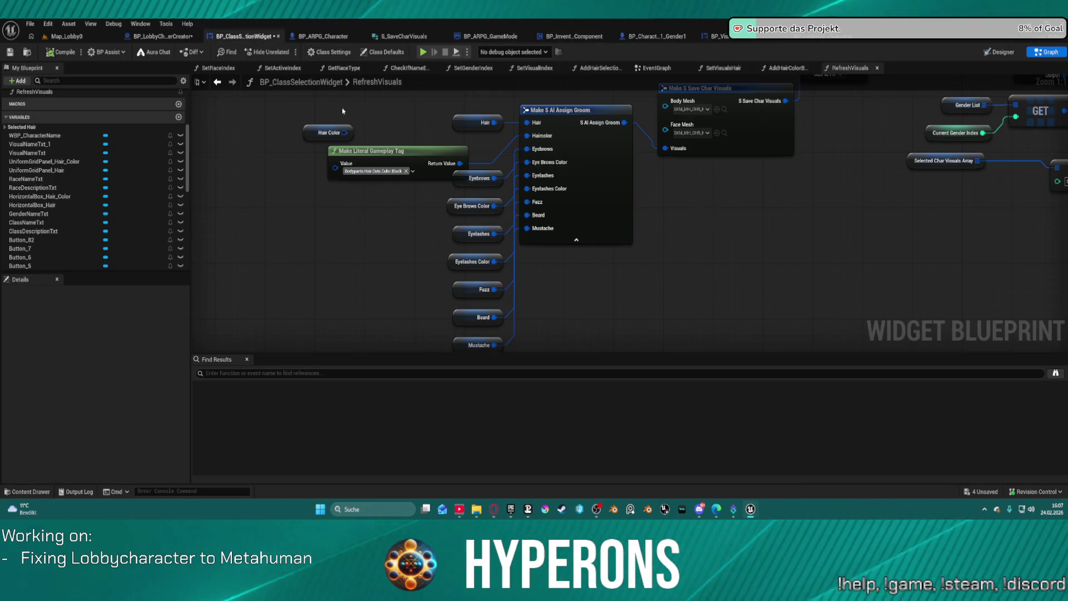
Inspect the Hair Color variable and Make Literal Gameplay Tag nodes in RefreshVisuals
click(448, 161)
scroll(410, 153, down, 3)
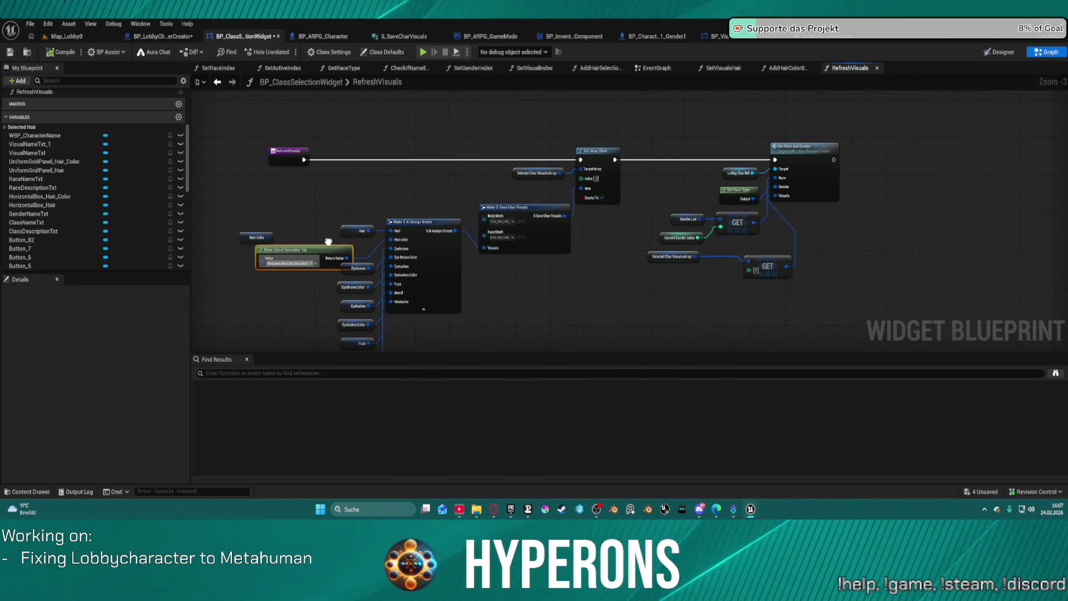
mouse_move(328, 241)
mouse_down()
mouse_move(332, 220)
mouse_move(277, 165)
mouse_move(269, 170)
mouse_up()
click(268, 212)
drag(273, 215, 346, 238)
click(398, 159)
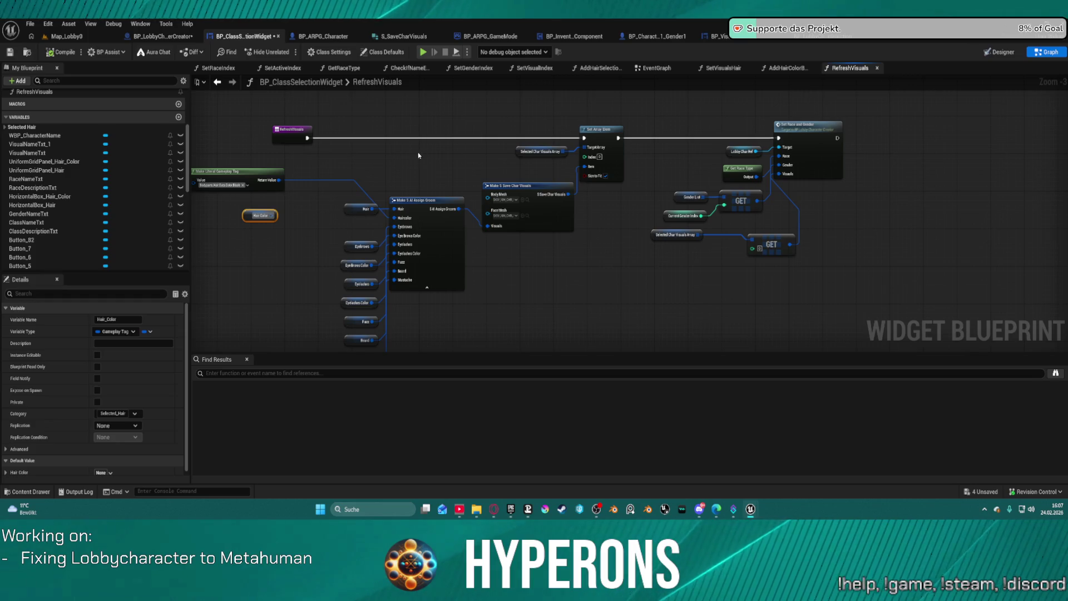
Switch between the blueprints and open BP_MainLobbyWidget from the Content Drawer
click(201, 82)
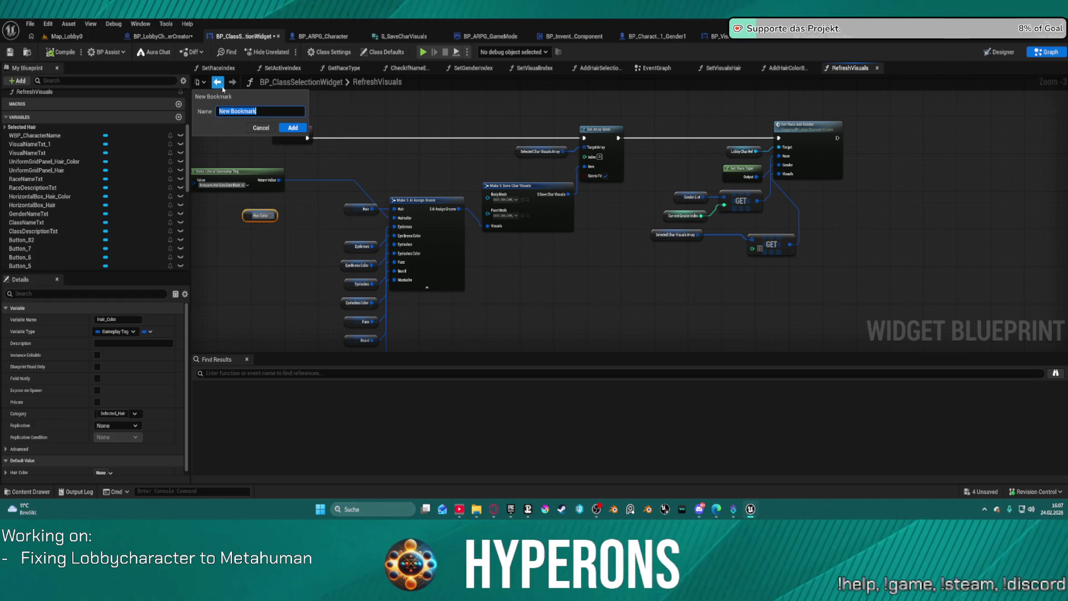
click(220, 85)
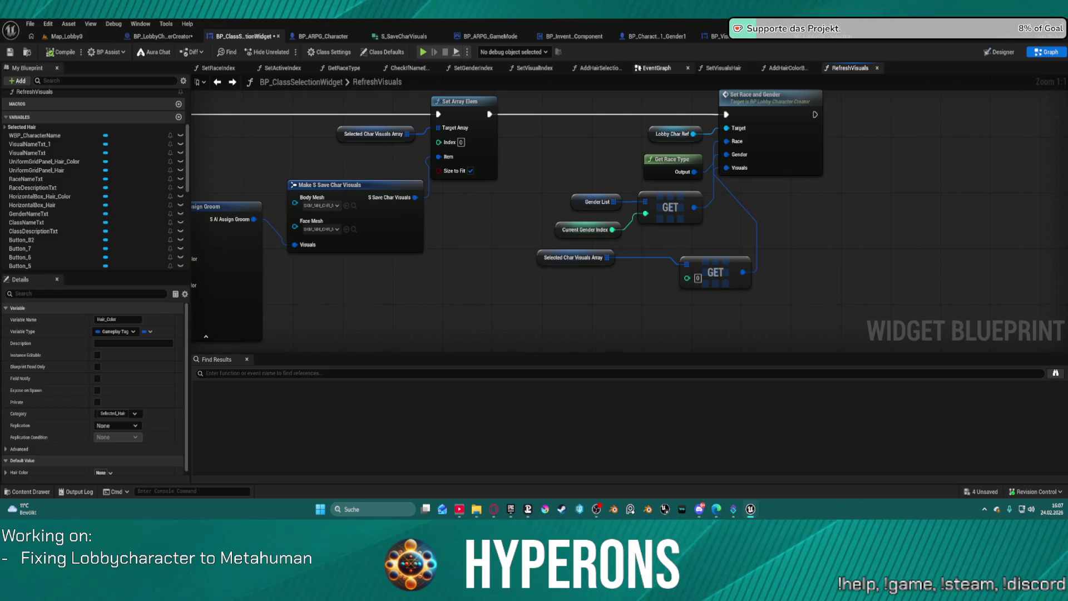
click(160, 37)
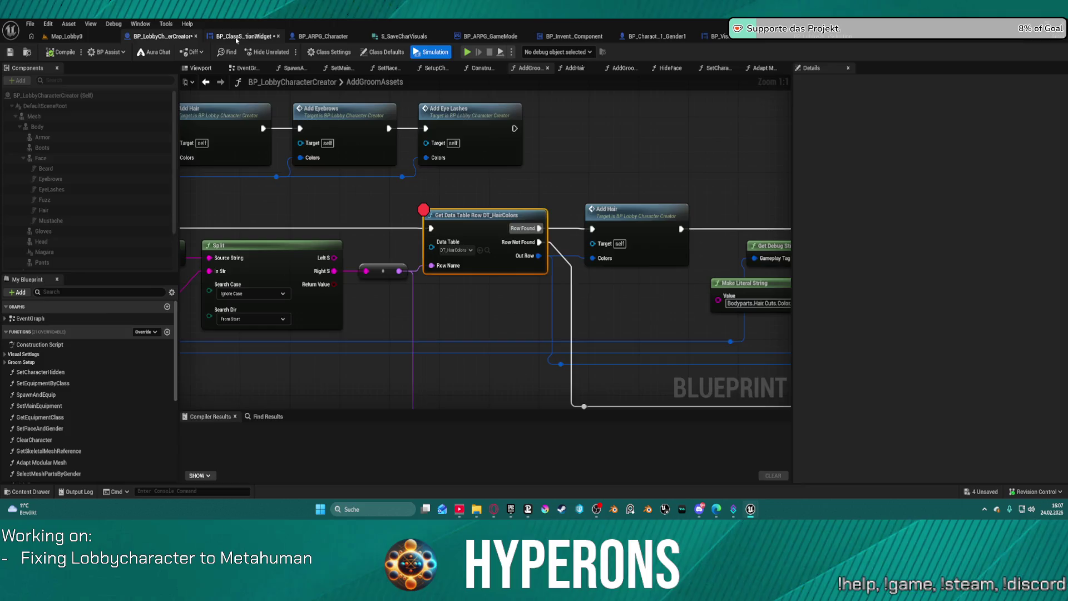
click(236, 38)
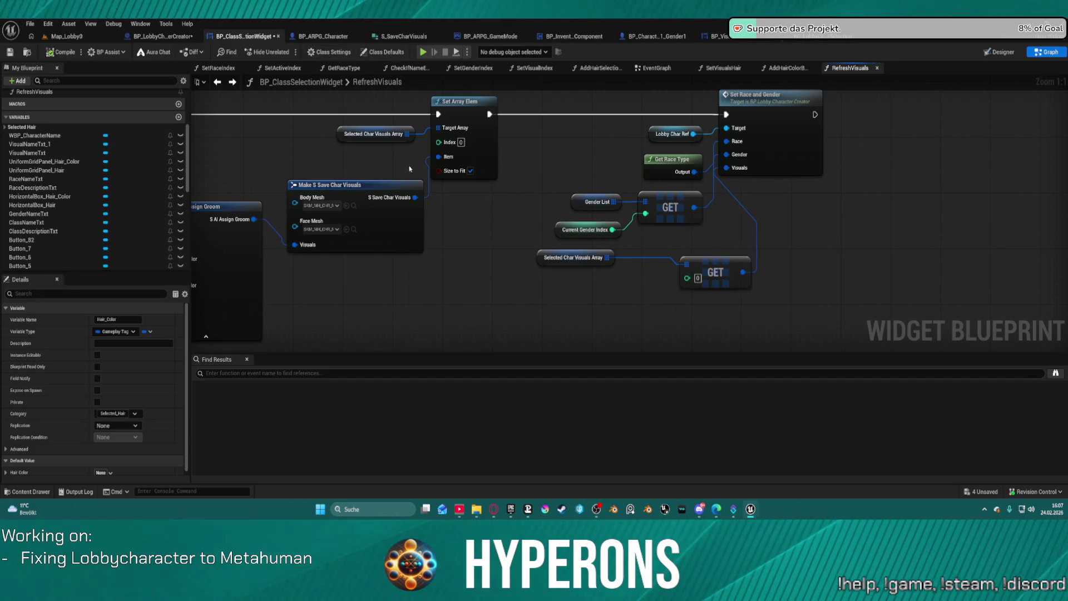
key(ctrl+space)
key(ctrl+space)
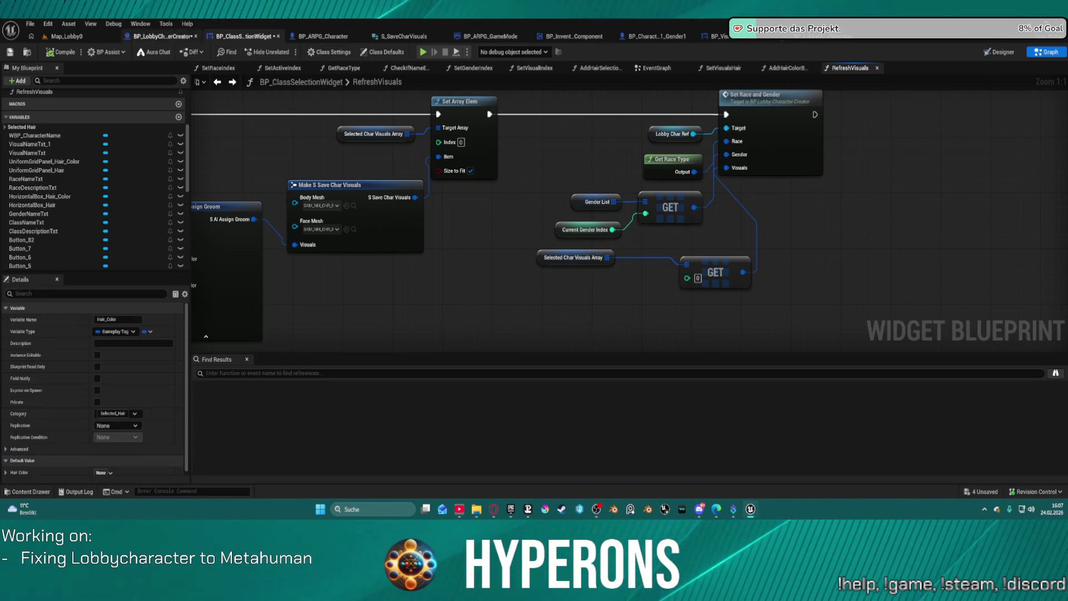
key(ctrl+space)
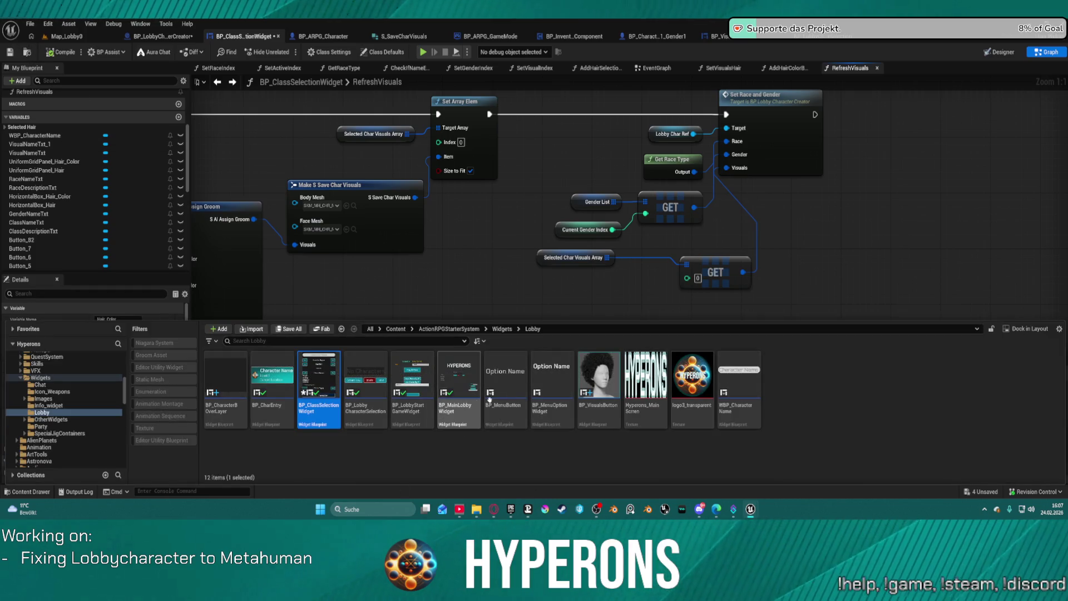
double_click(461, 372)
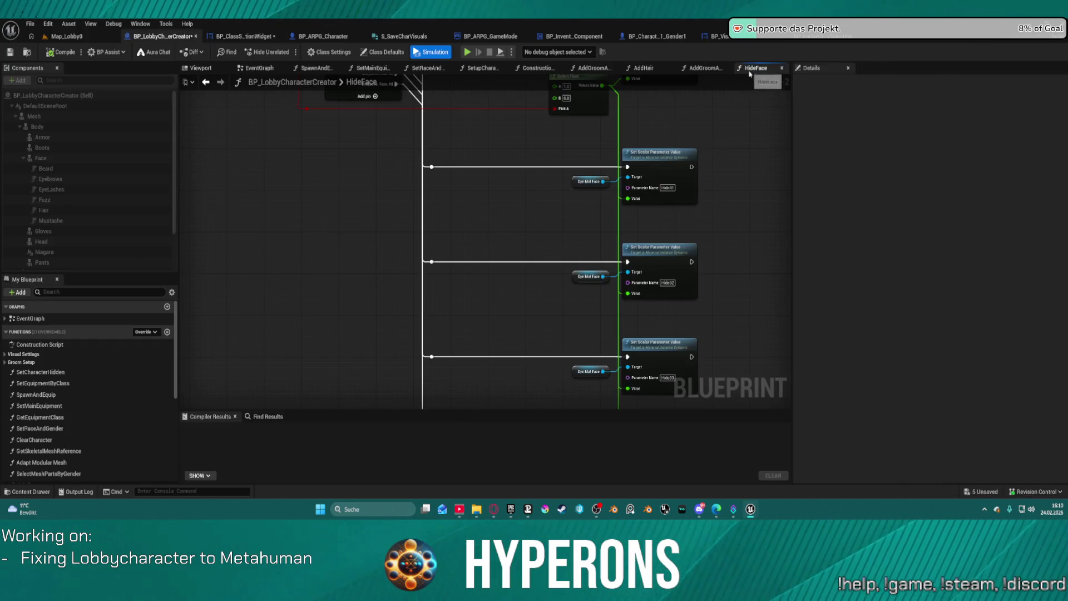
Close the HideFace graph and look over AddHair's hair cut tag string nodes
click(781, 67)
click(689, 68)
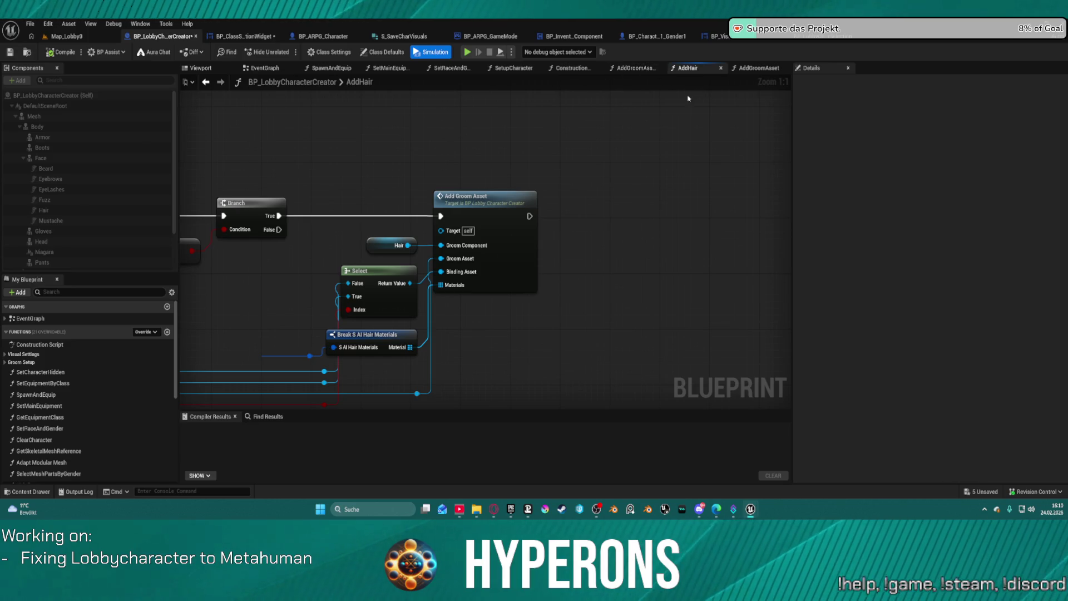
drag(372, 167, 695, 72)
drag(299, 97, 771, 85)
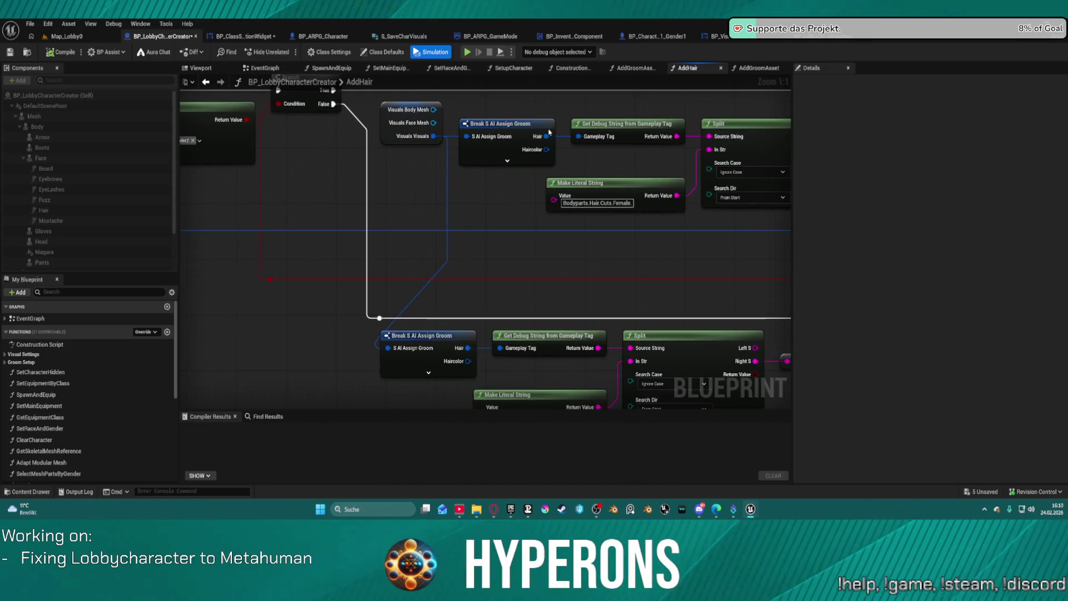
In AddGroomAssets, set the hair-colour Make Literal String to Bodyparts.Hair.Cuts.Color
click(629, 68)
scroll(501, 234, down, 2)
mouse_move(517, 112)
mouse_down()
mouse_move(433, 223)
mouse_move(524, 224)
mouse_up()
drag(570, 136, 550, 230)
click(550, 231)
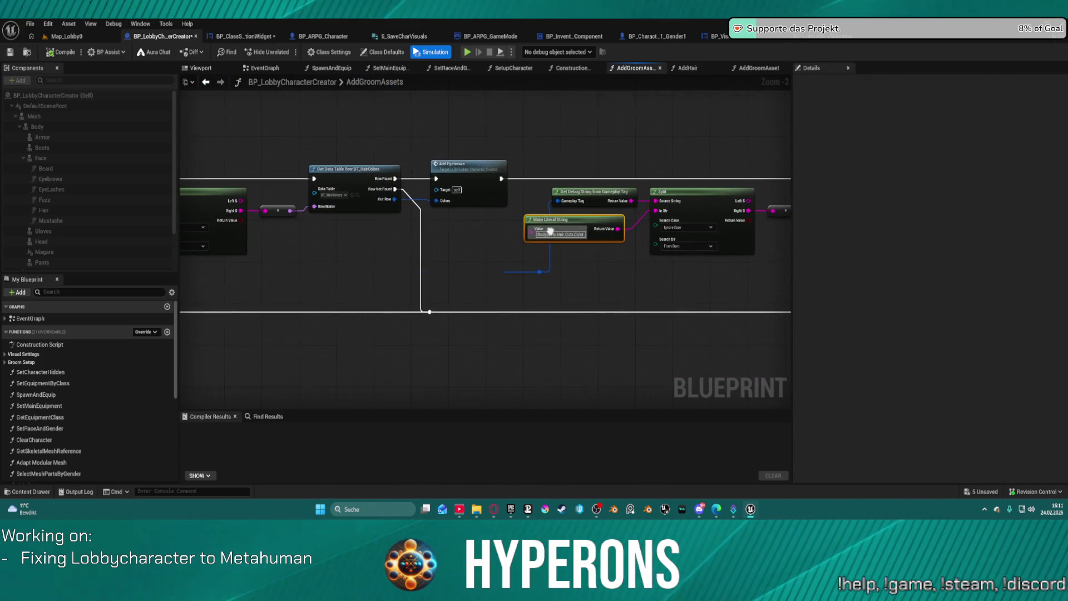
scroll(582, 229, up, 2)
click(578, 238)
right_click(578, 244)
click(620, 270)
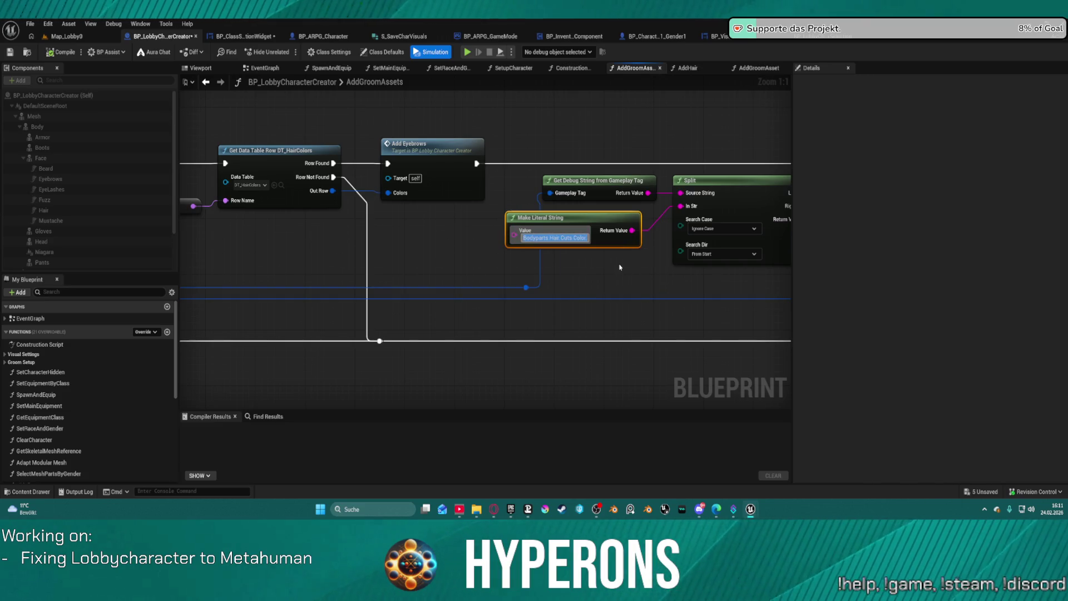
key(ctrl+v)
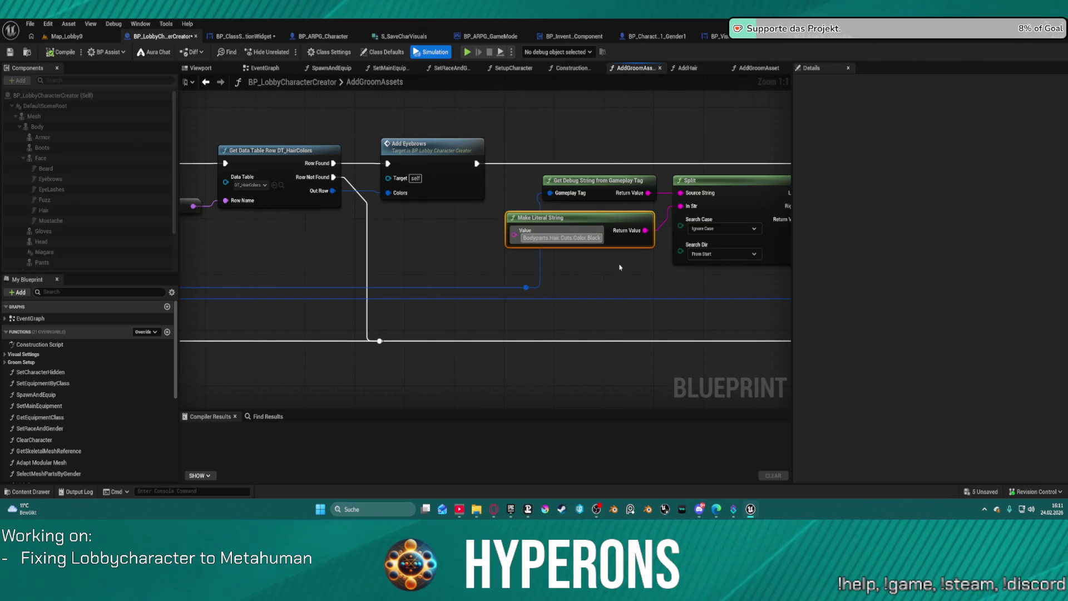
key(BackSpace)
key(BackSpace)
key(BackSpace)
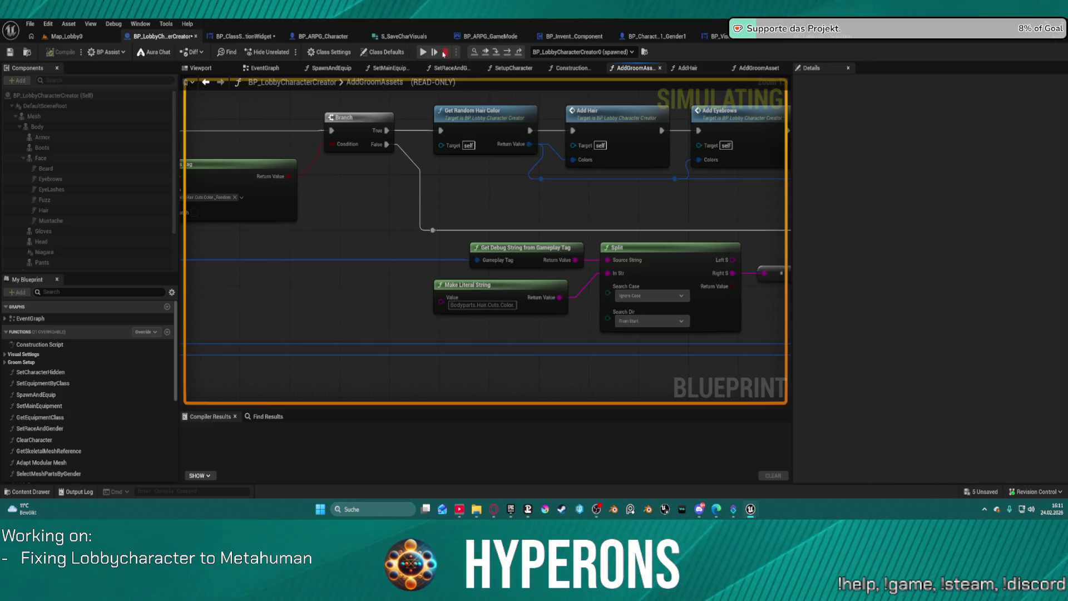
Stop simulating and append '.Bl' to the literal string value
click(444, 53)
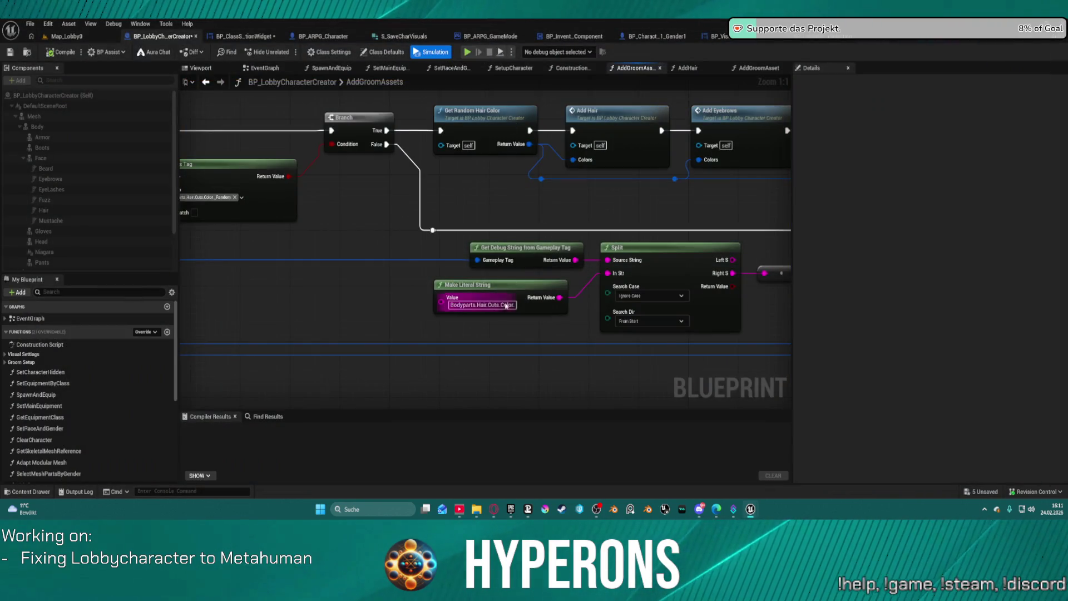
click(501, 304)
text(.Bl)
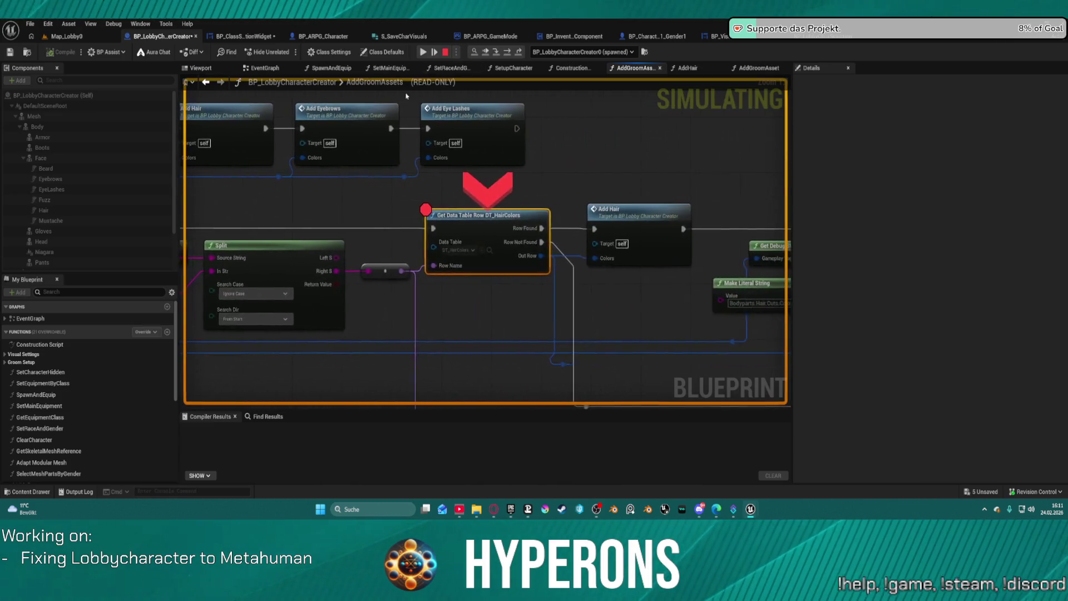
right_click(469, 232)
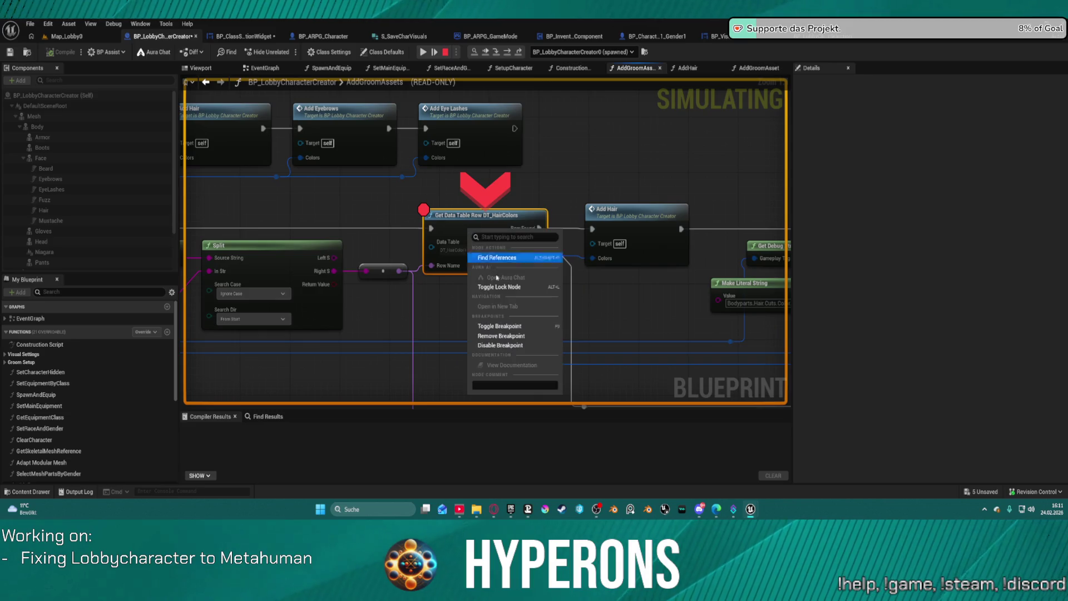
click(397, 276)
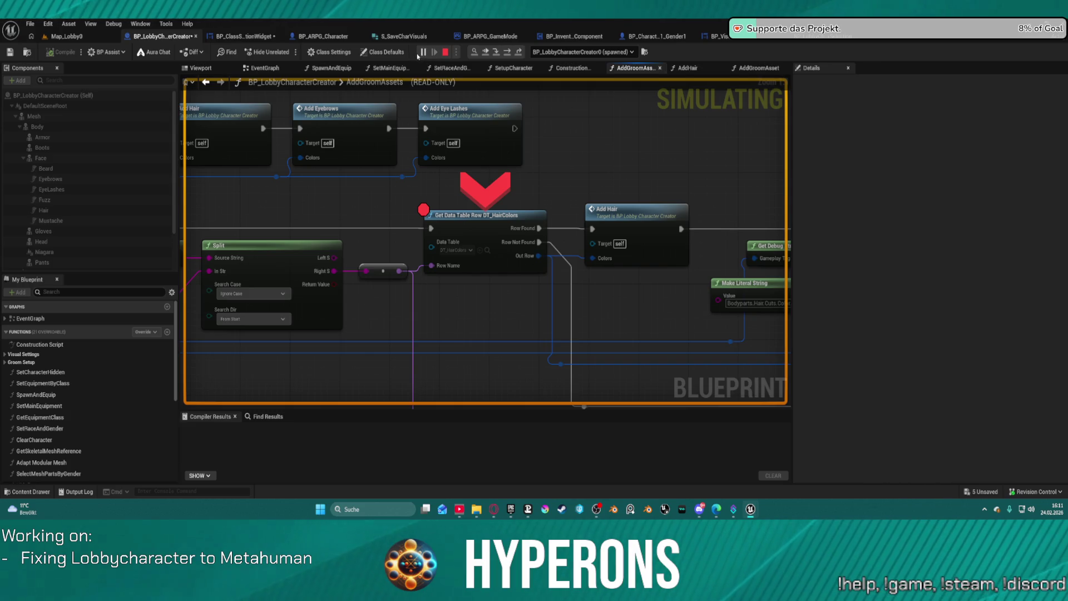
Resume from the breakpoint and step with F10 through the tag string nodes to Split
click(423, 52)
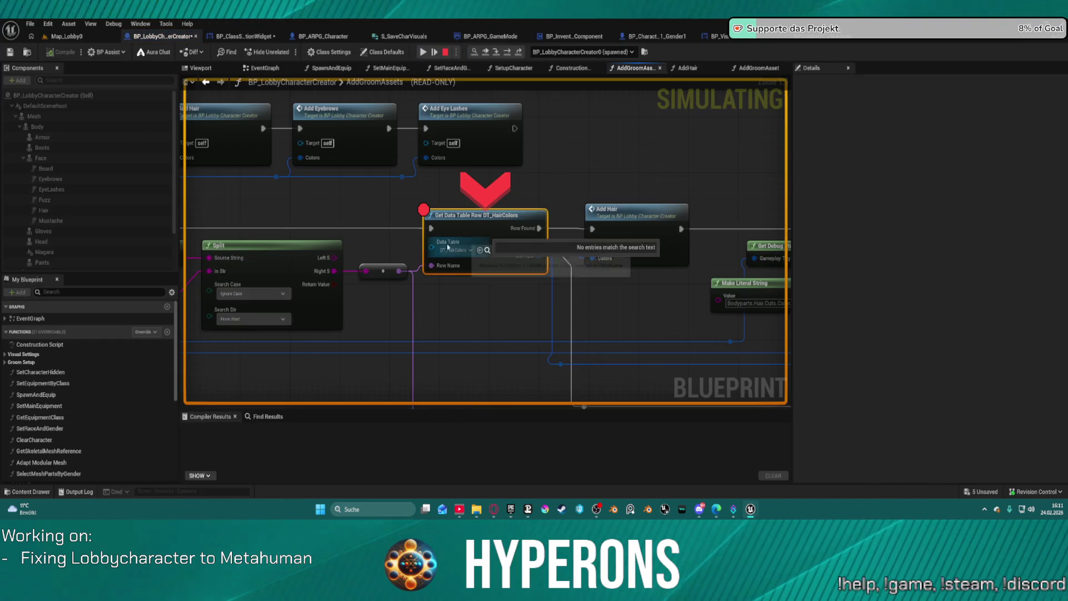
mouse_move(442, 270)
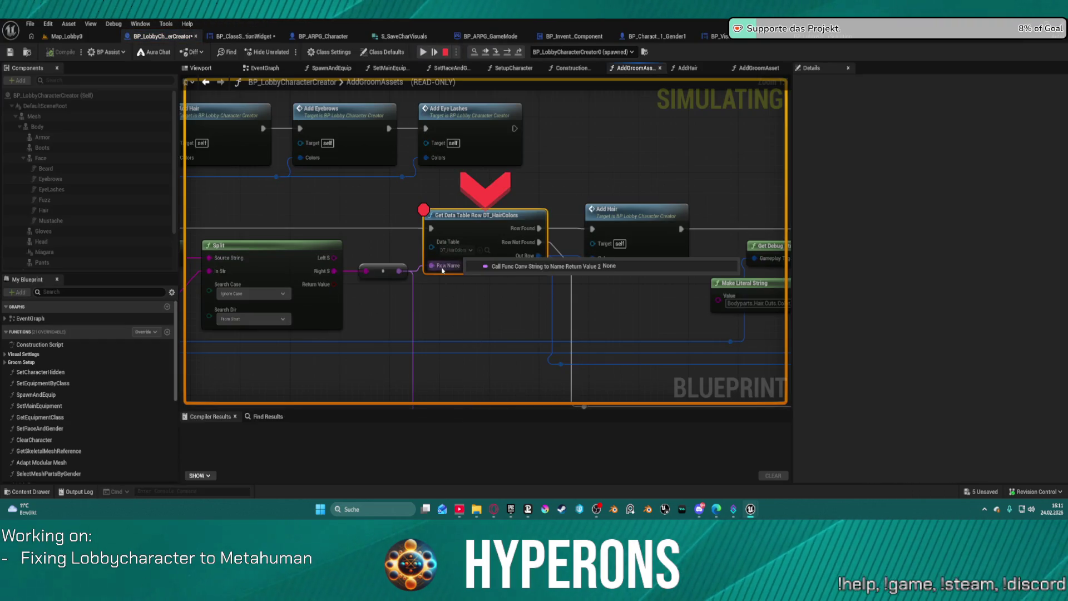
drag(442, 270, 726, 300)
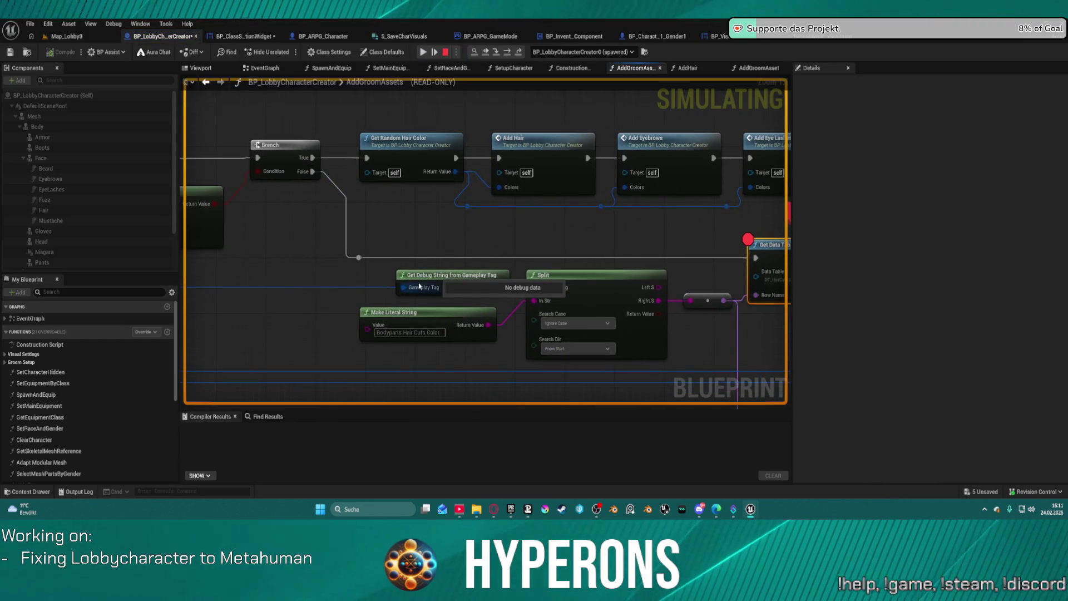
drag(401, 287, 585, 275)
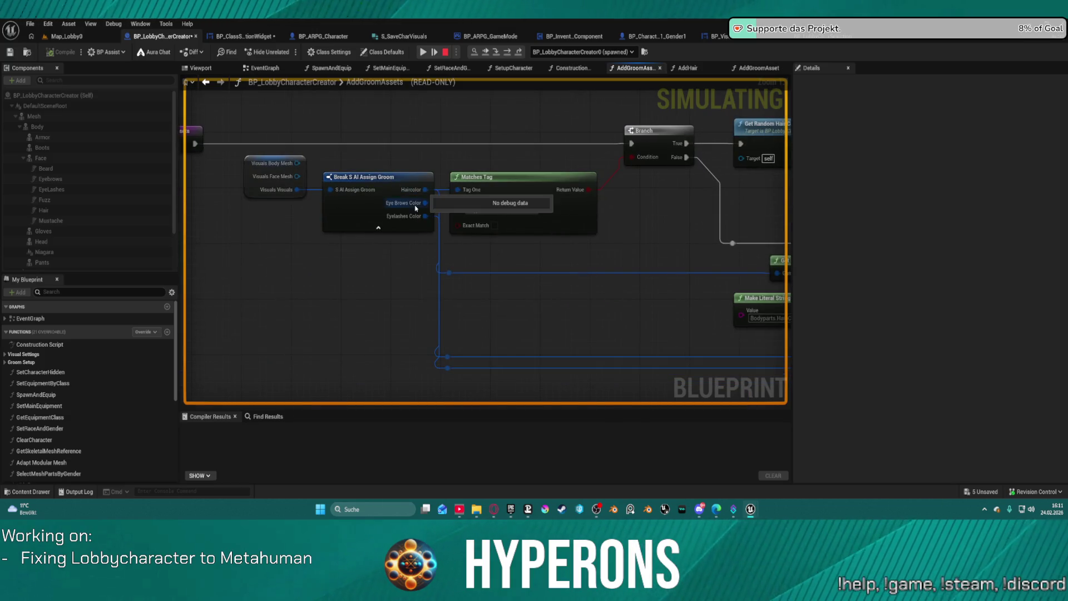
click(508, 53)
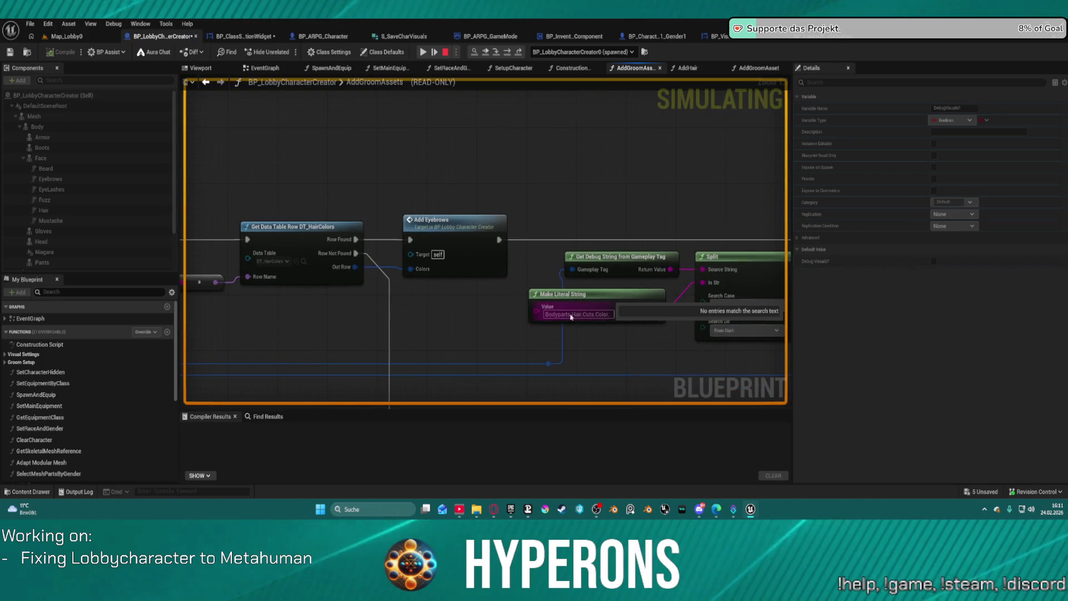
key(F10)
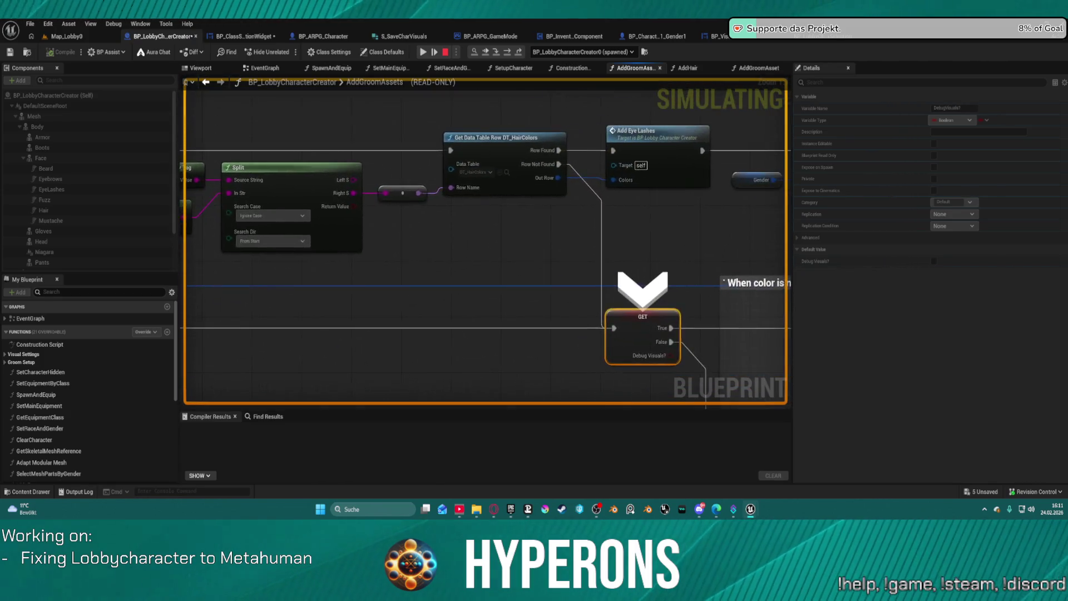
key(F10)
Keep stepping through the DT_HairColors row lookup to trace the None row name, then stop
mouse_move(719, 189)
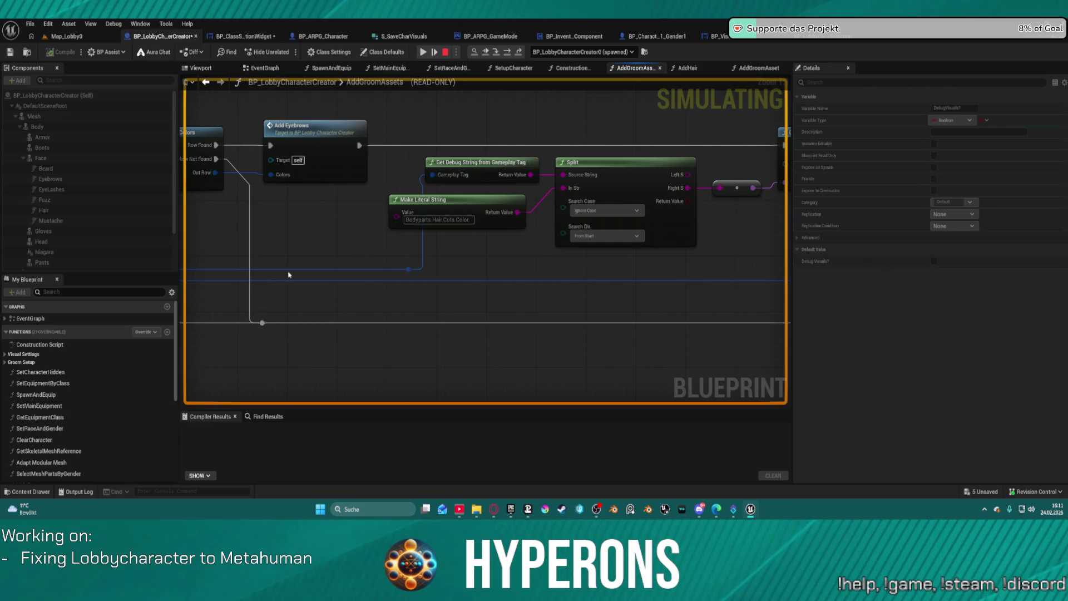
key(F10)
key(F10)
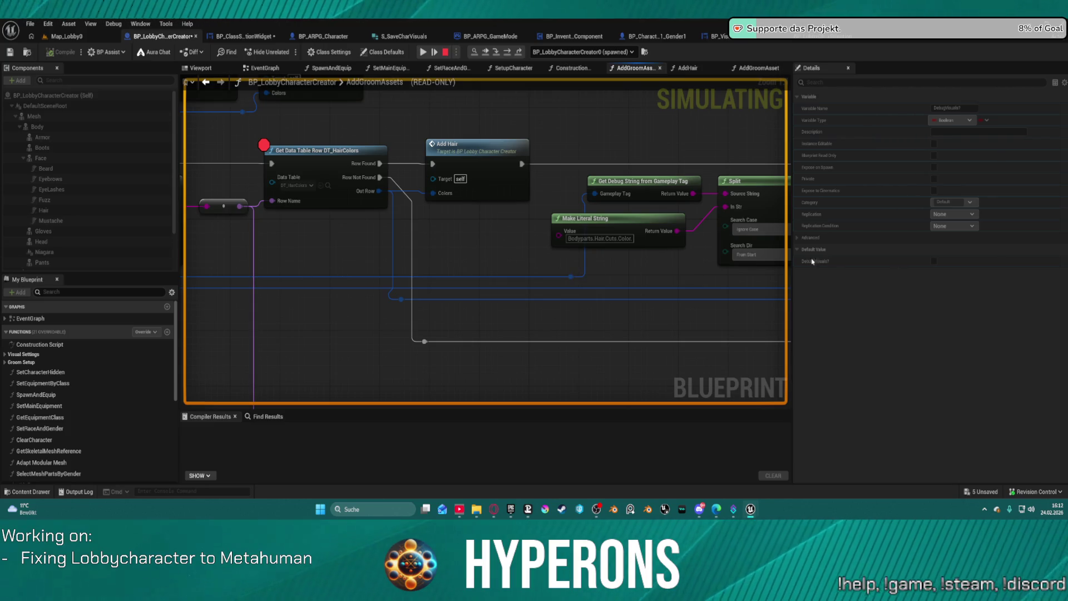
key(F10)
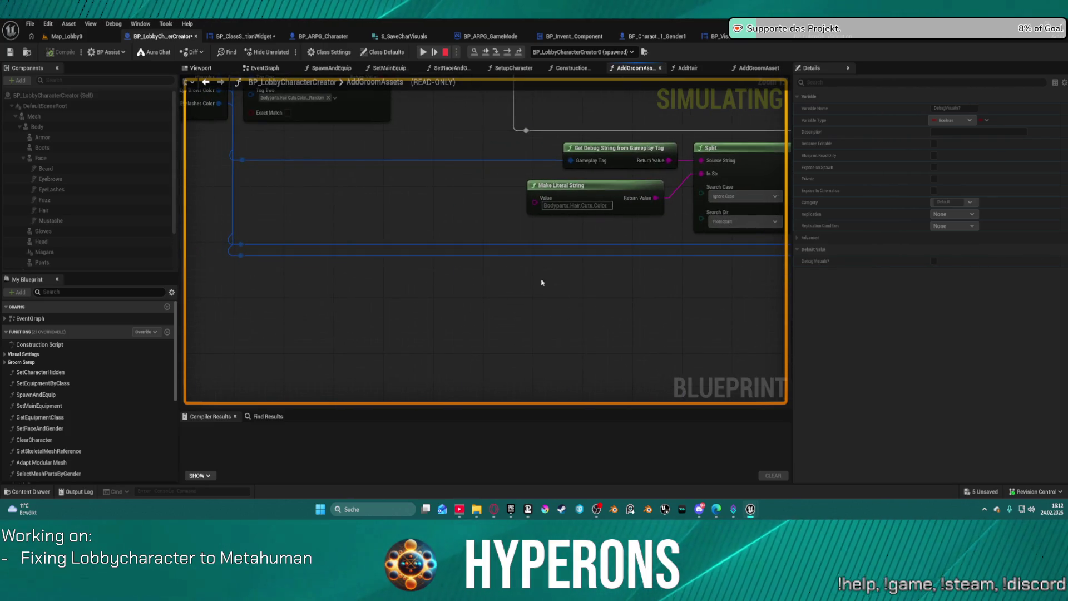
key(F10)
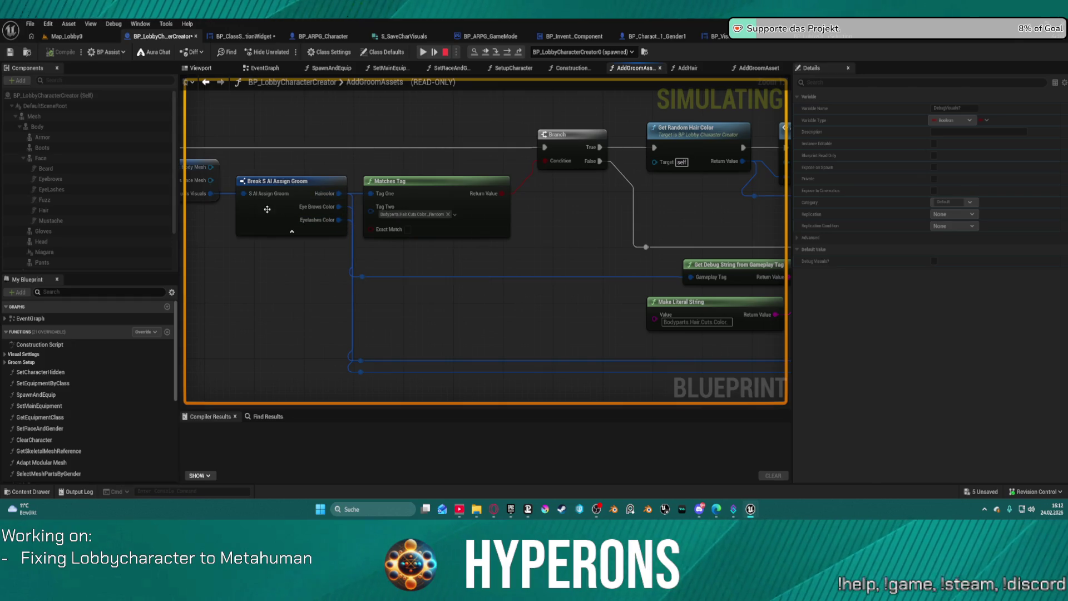
mouse_move(199, 198)
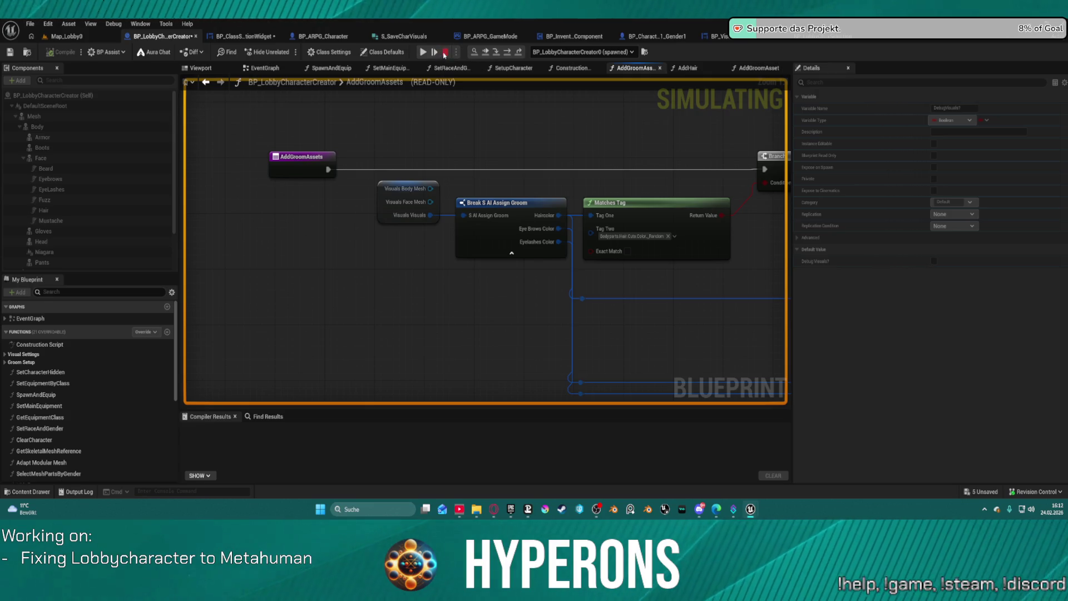
click(445, 51)
Try wiring Visuals to Break S AI Assign Groom, then recombine the split Visuals pin
drag(430, 215, 393, 173)
click(426, 215)
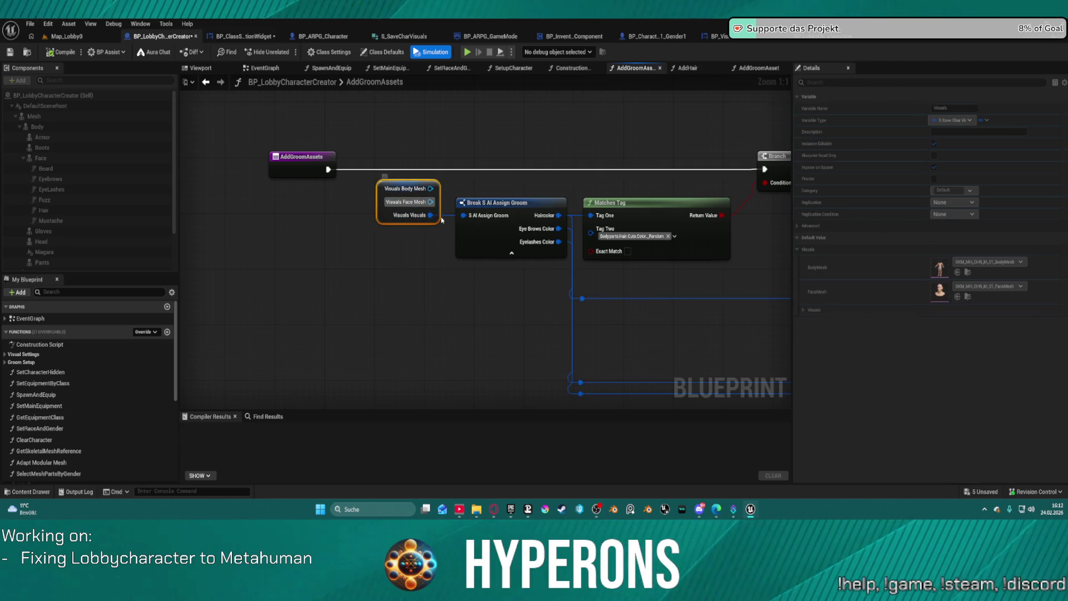
click(450, 218)
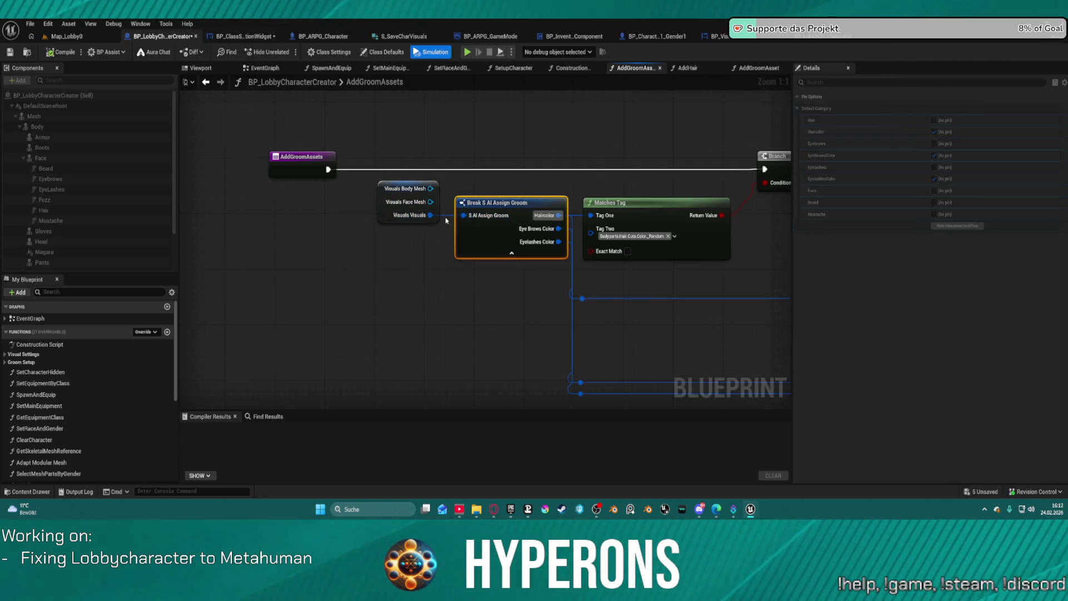
right_click(394, 215)
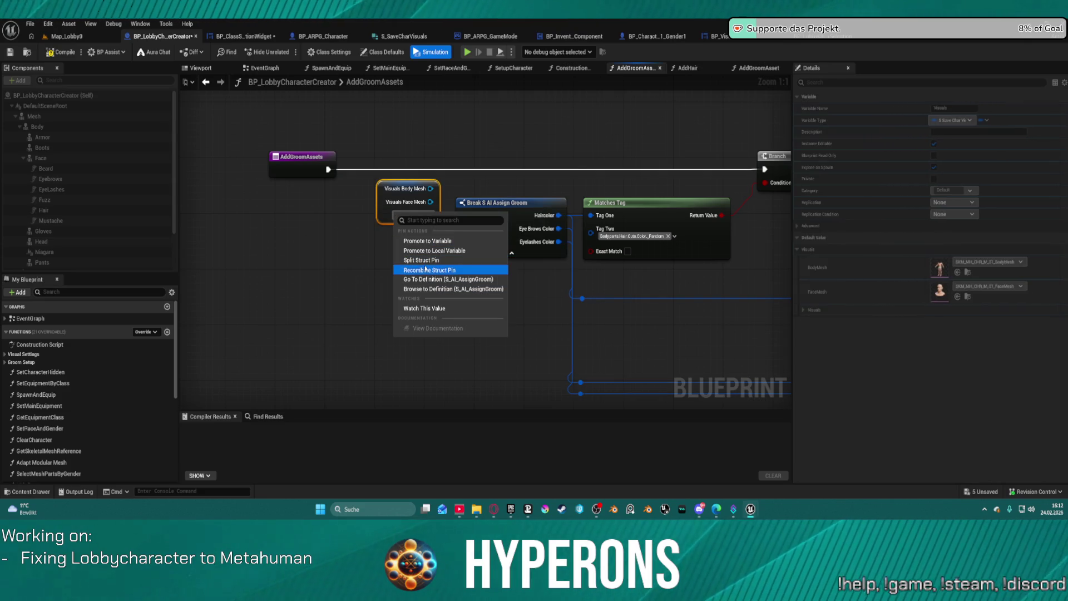
click(436, 271)
Add a Break S Save Char Visuals node and wire its Visuals into Break S AI Assign Groom
mouse_move(386, 189)
mouse_down()
mouse_move(167, 201)
mouse_move(285, 221)
mouse_up()
text(brea)
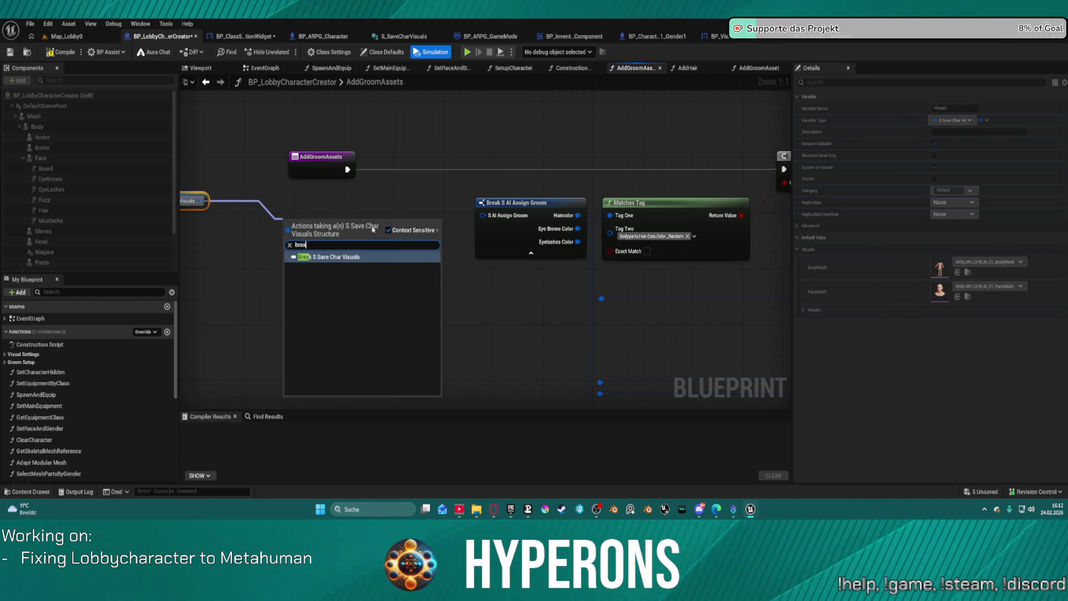
click(359, 257)
mouse_move(377, 258)
mouse_down()
mouse_move(440, 261)
mouse_move(489, 228)
mouse_move(505, 238)
mouse_up()
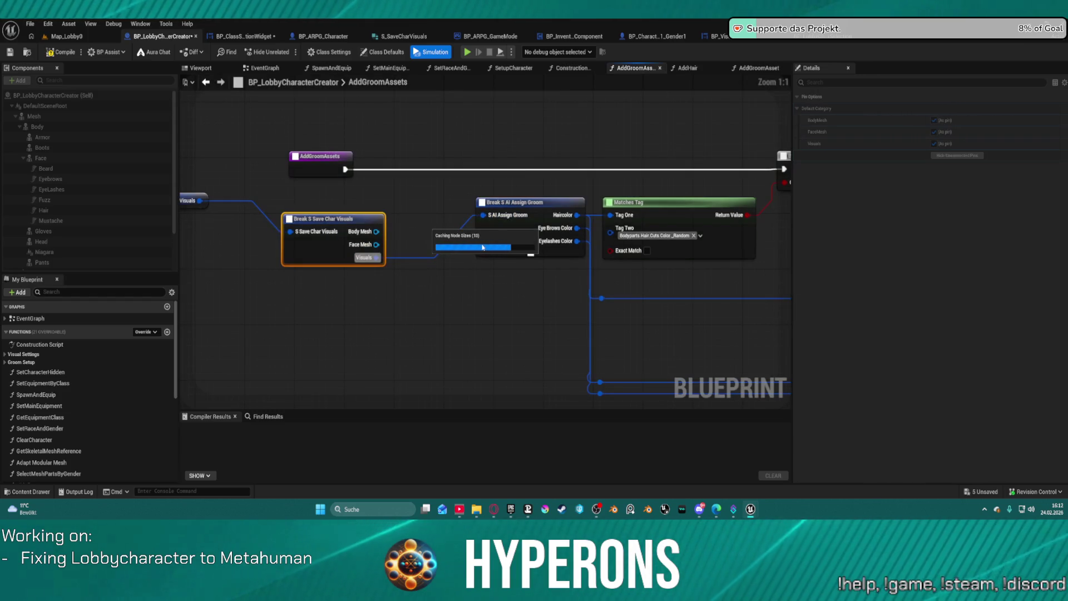
scroll(434, 234, down, 5)
mouse_move(434, 234)
mouse_down()
mouse_move(222, 165)
mouse_move(2, 44)
mouse_up()
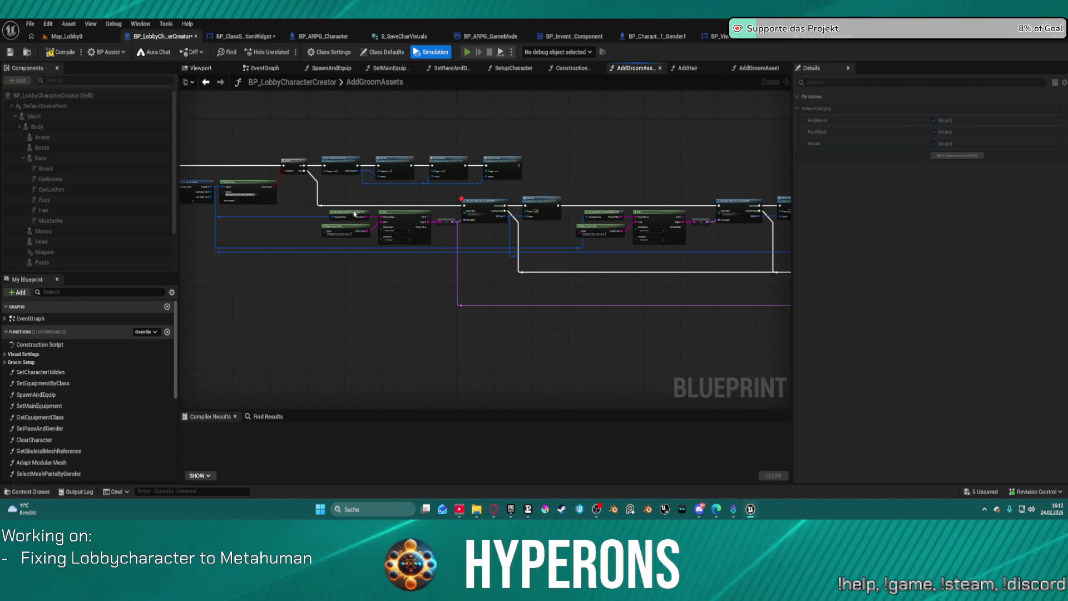
Step with F11 to Break S Save Char Visuals and expand the nested Visuals debug values
key(F11)
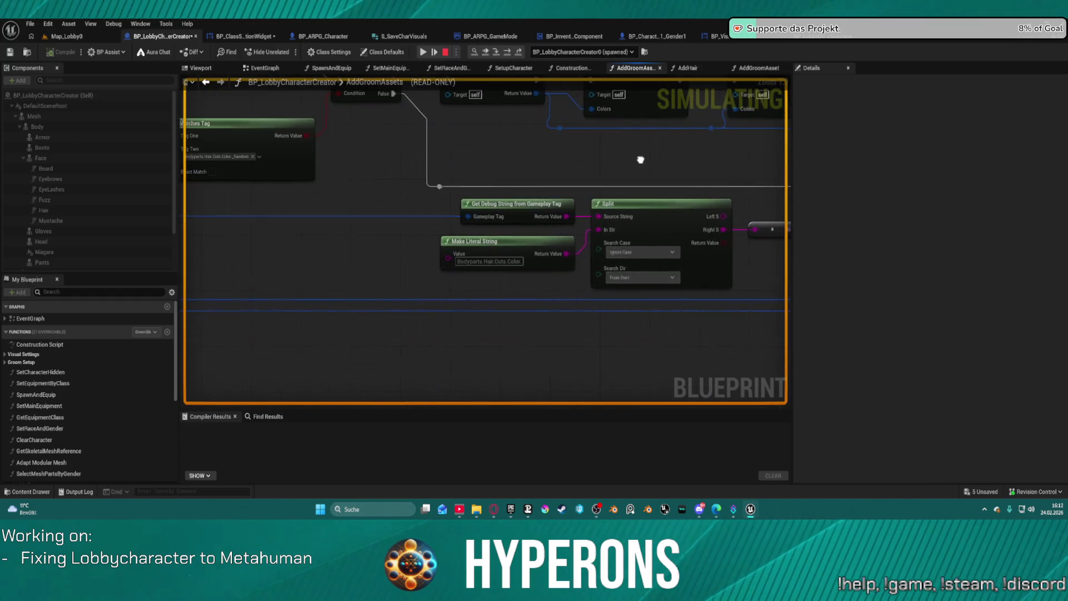
key(F11)
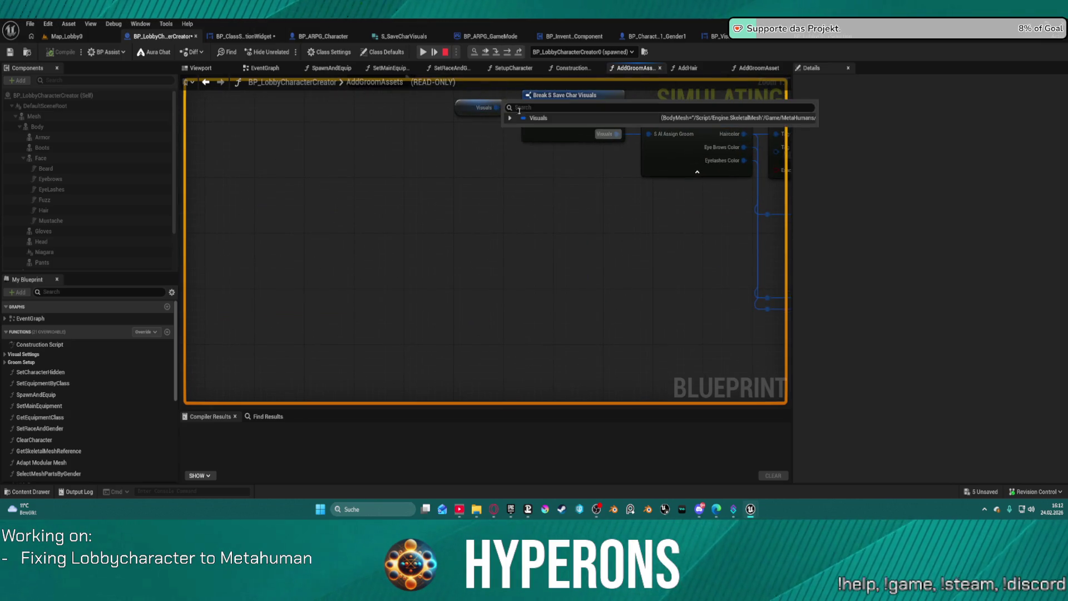
click(511, 118)
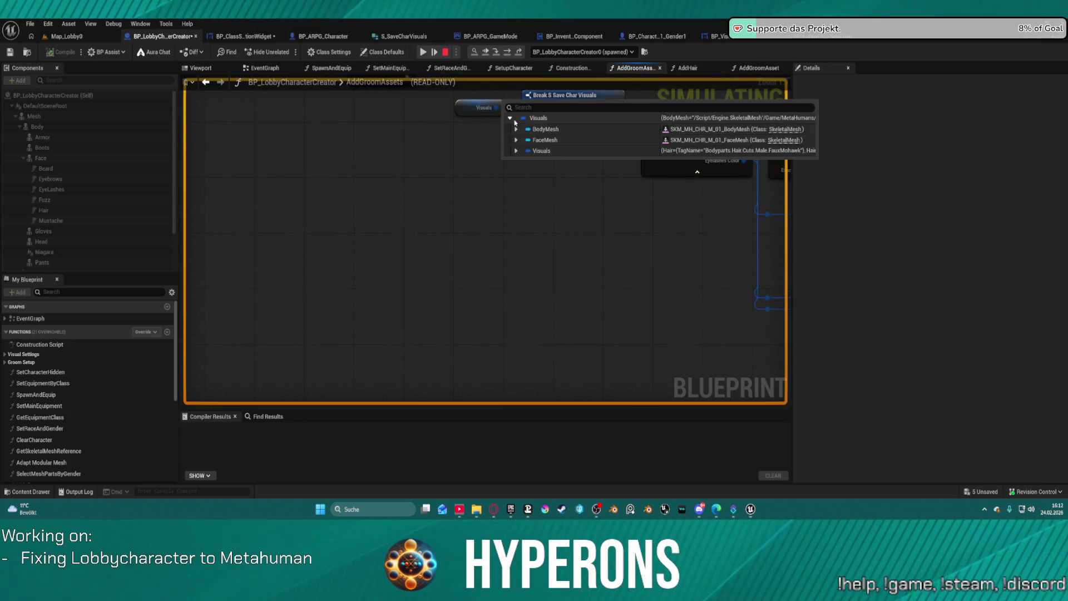
click(516, 151)
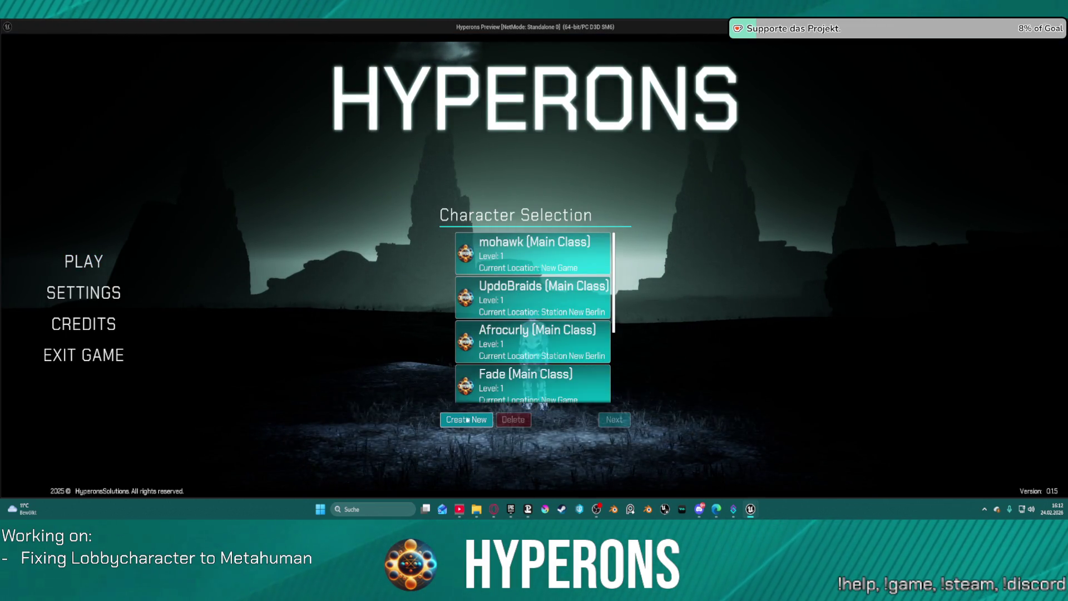
Create New in game, recheck the nested Visuals hair values, stop, and open RefreshVisuals
click(466, 419)
drag(229, 241, 509, 186)
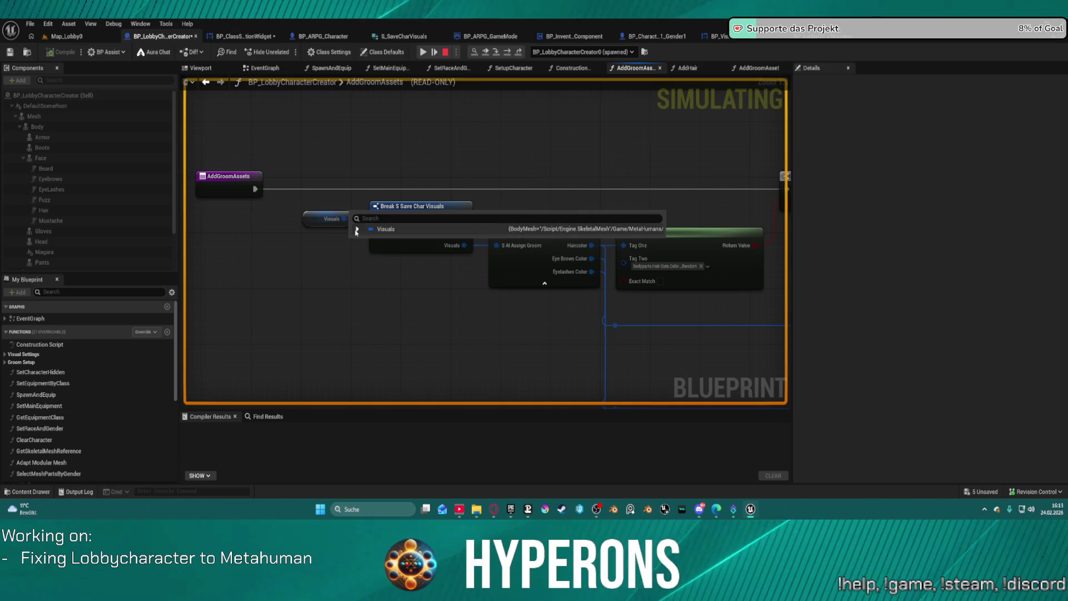
click(357, 229)
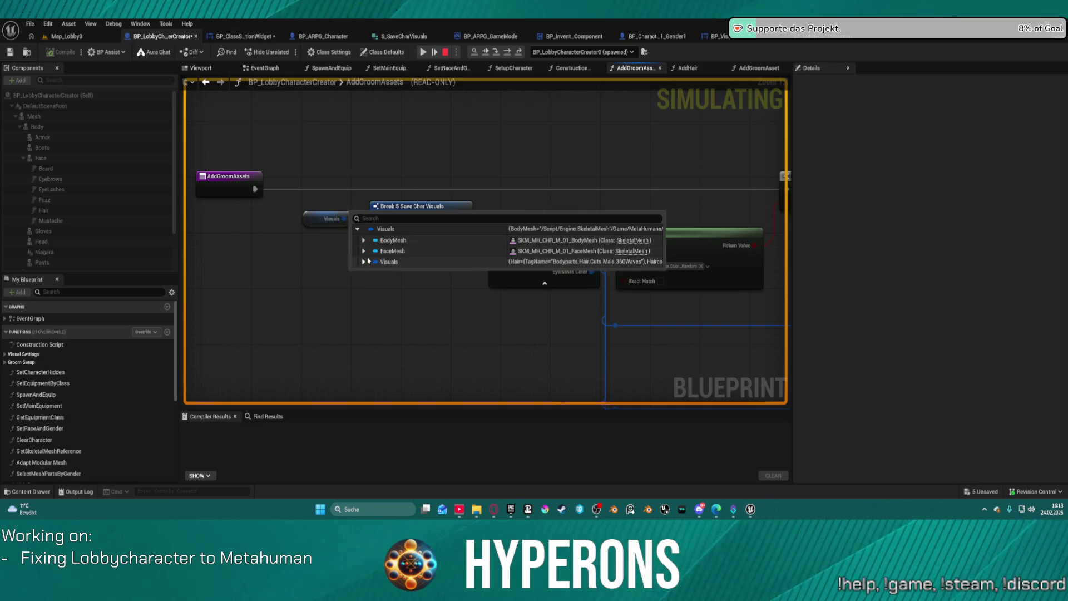
click(364, 261)
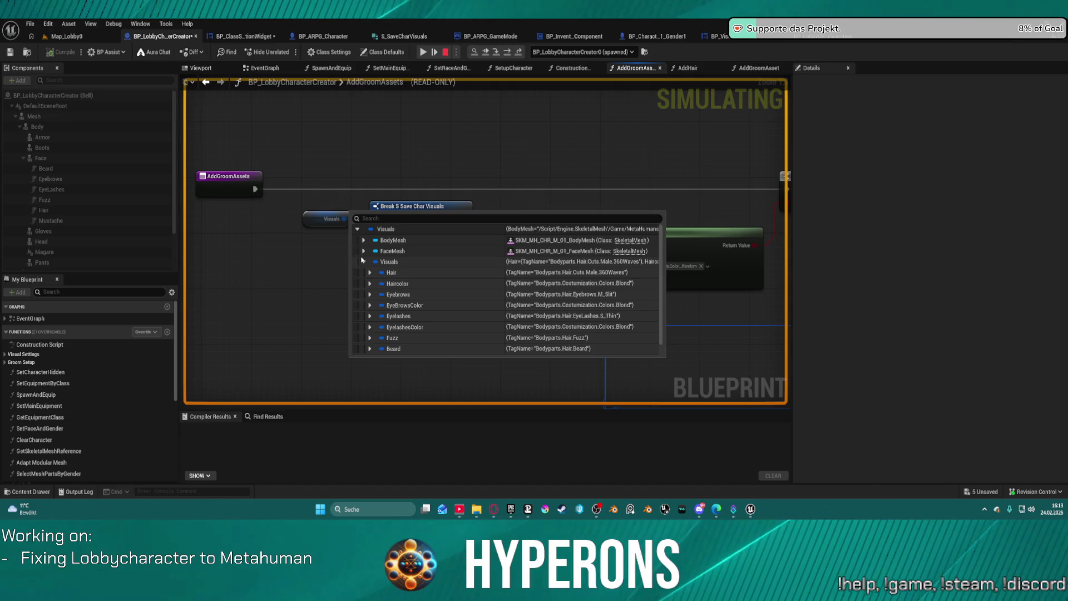
click(445, 52)
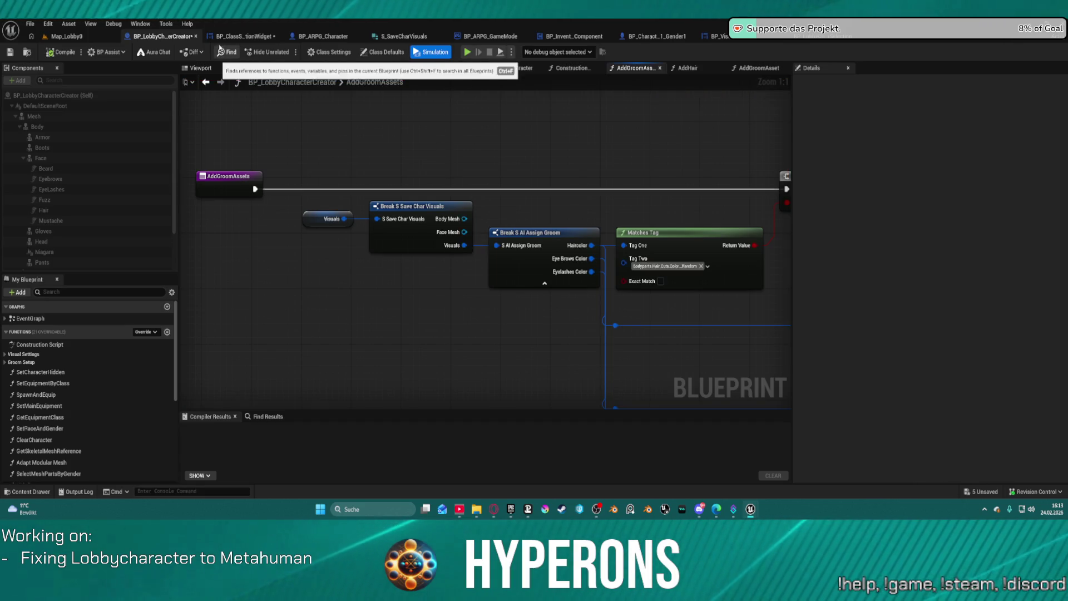
click(233, 42)
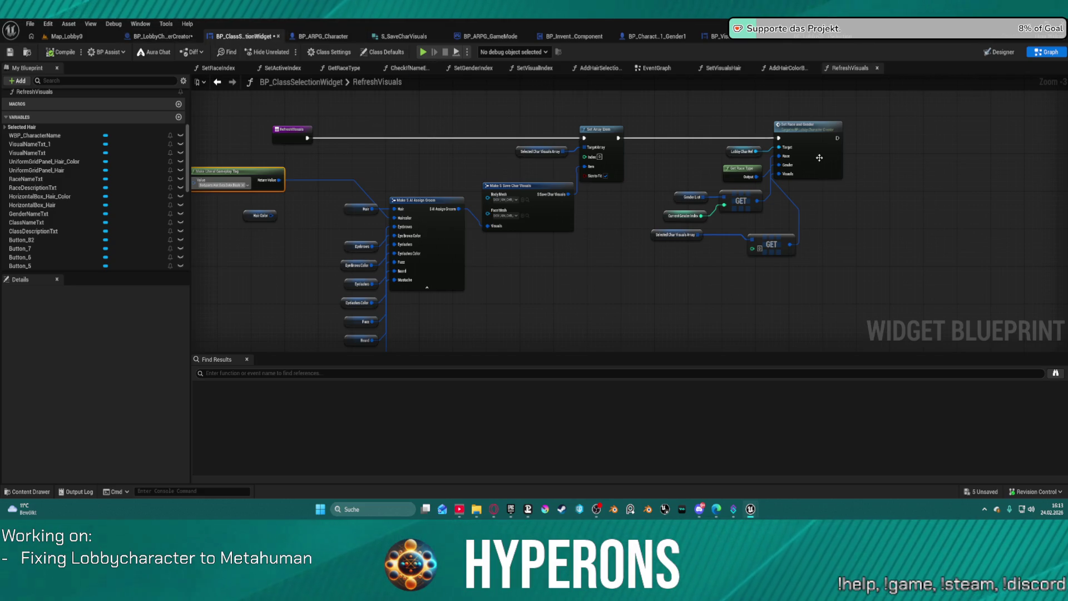
In AddHairColorButtons, move the Select node left beside the tag container and Set Border Color nodes
click(786, 68)
scroll(895, 270, up, 4)
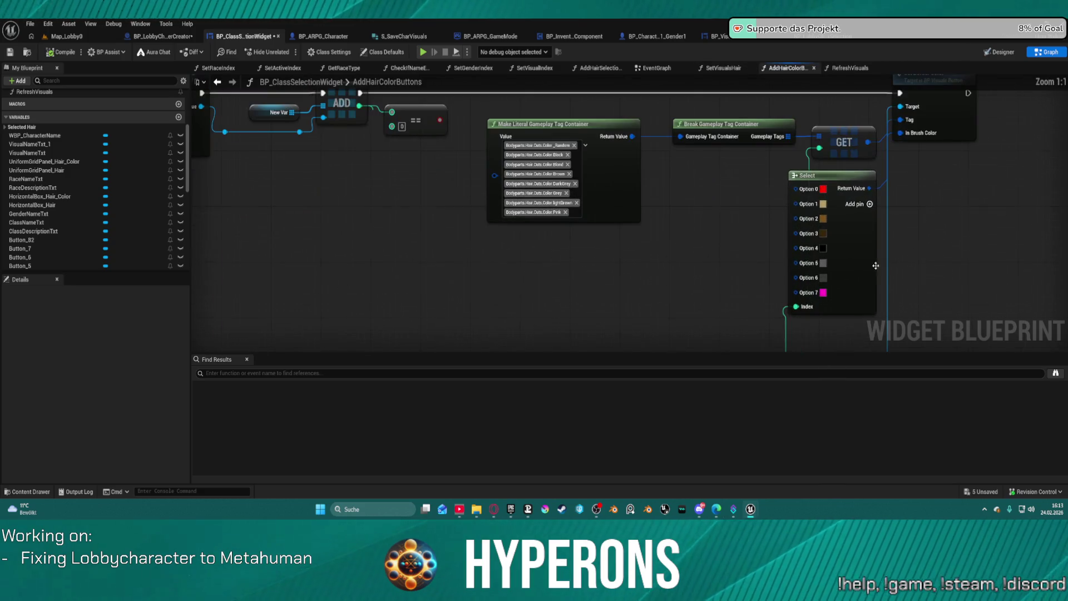
mouse_move(758, 303)
mouse_down()
mouse_move(769, 310)
mouse_move(765, 275)
mouse_move(532, 250)
mouse_move(496, 138)
mouse_move(470, 234)
mouse_move(452, 224)
mouse_up()
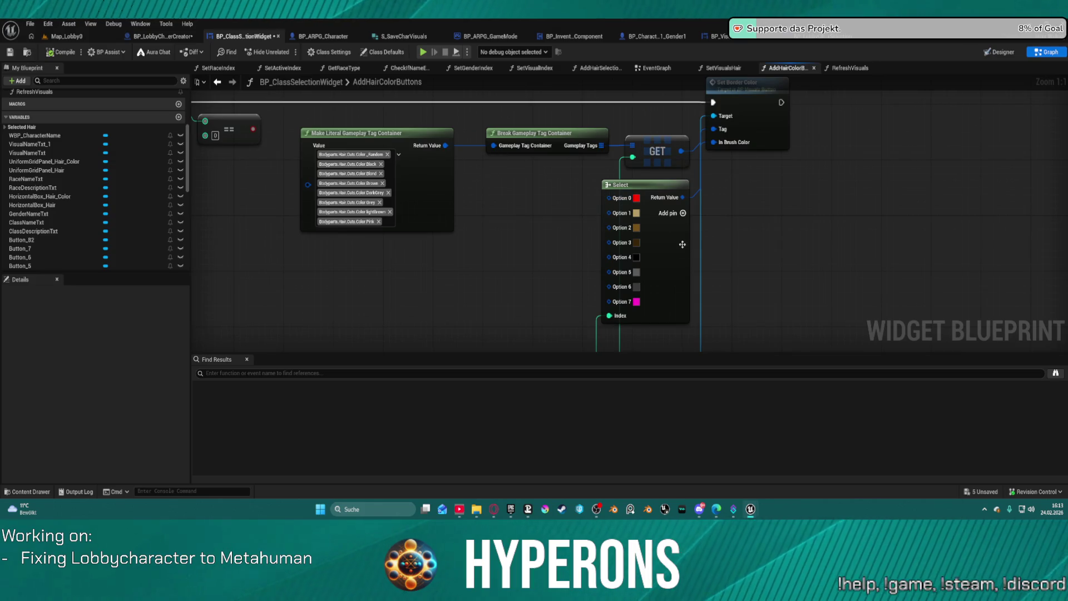
mouse_move(681, 243)
mouse_down()
mouse_move(561, 272)
mouse_move(583, 250)
mouse_move(594, 266)
mouse_move(613, 259)
mouse_up()
scroll(706, 253, down, 2)
mouse_move(706, 252)
mouse_down()
mouse_move(938, 253)
mouse_move(1029, 298)
mouse_move(1055, 294)
mouse_up()
mouse_move(734, 206)
mouse_down()
mouse_move(625, 219)
mouse_move(806, 236)
mouse_move(401, 205)
mouse_move(314, 223)
mouse_move(109, 218)
mouse_move(264, 216)
mouse_up()
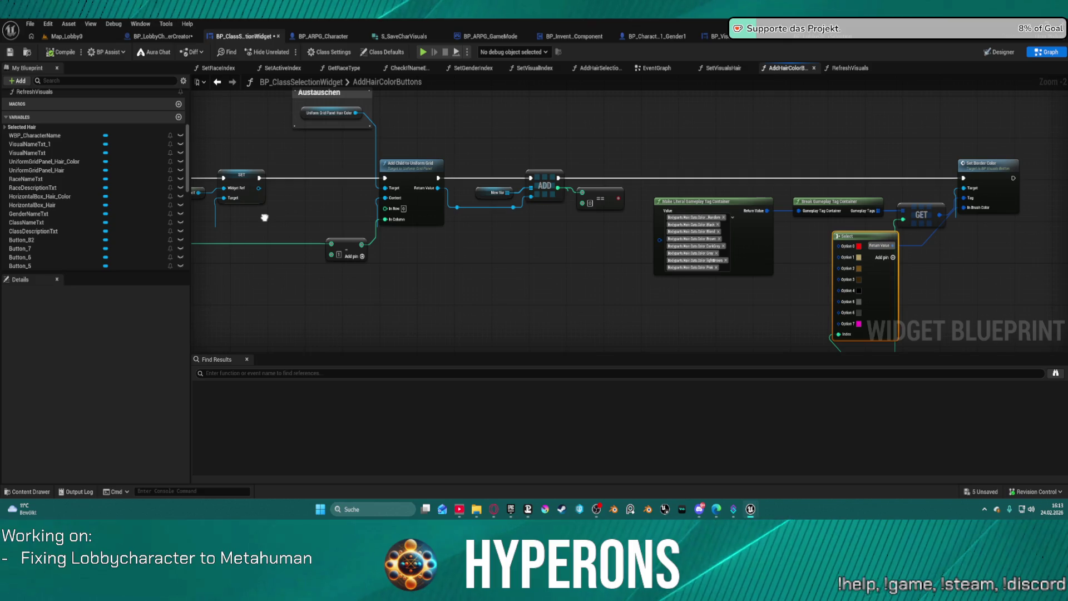
mouse_move(264, 217)
mouse_down()
mouse_move(128, 182)
mouse_move(31, 256)
mouse_up()
drag(210, 193, 452, 187)
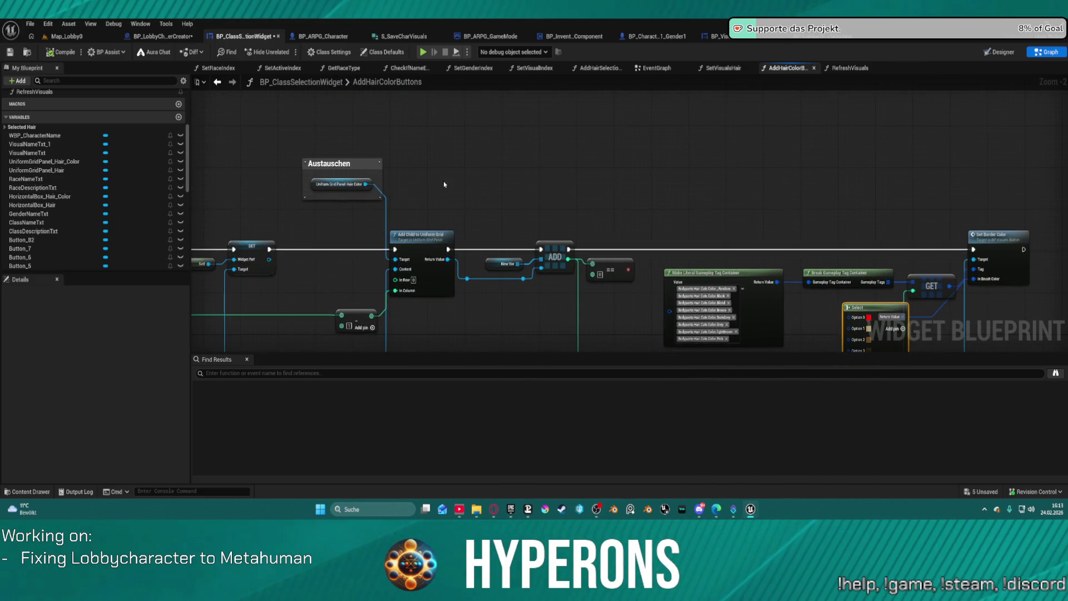
Drag a wire from the hair colour grid panel and search 'set border', then cancel without adding a node
mouse_move(370, 183)
mouse_down()
mouse_move(633, 185)
mouse_move(961, 238)
mouse_move(981, 262)
mouse_move(737, 216)
mouse_move(367, 186)
mouse_move(555, 184)
mouse_up()
click(990, 234)
text(set )
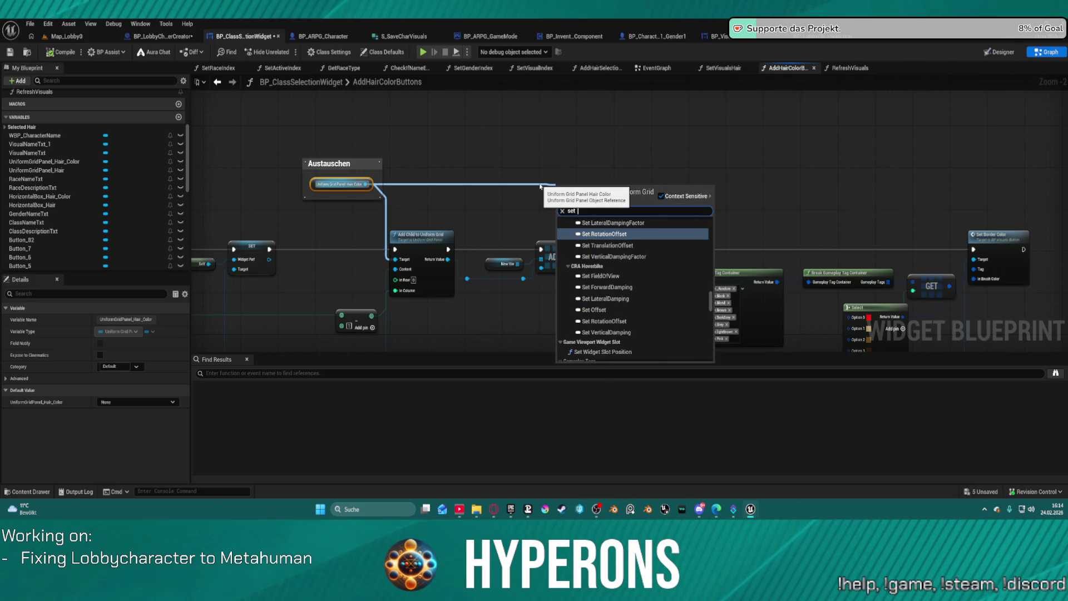
text(b)
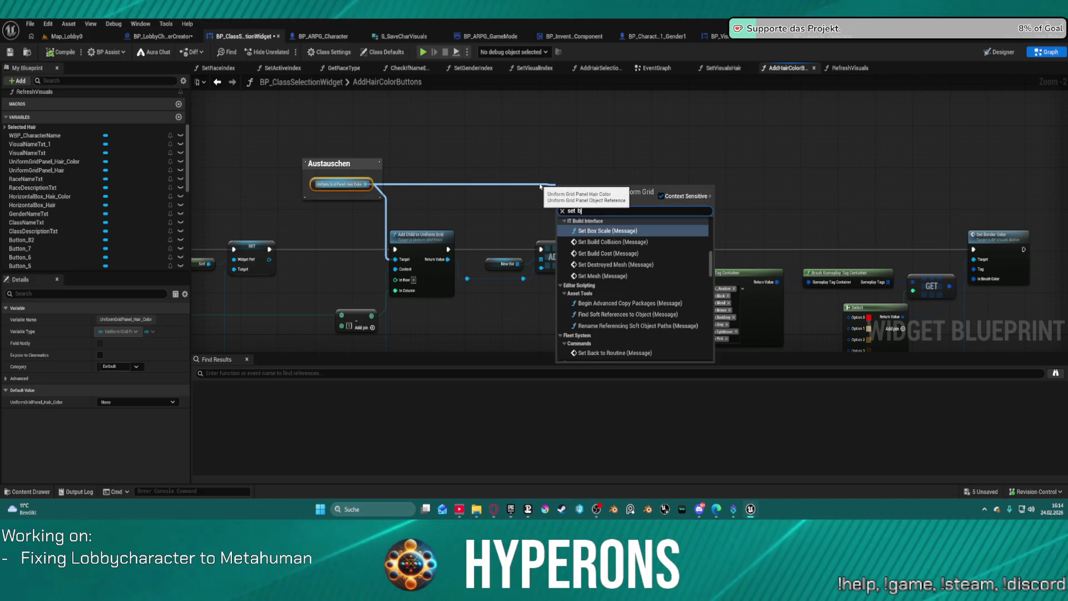
text(oarder)
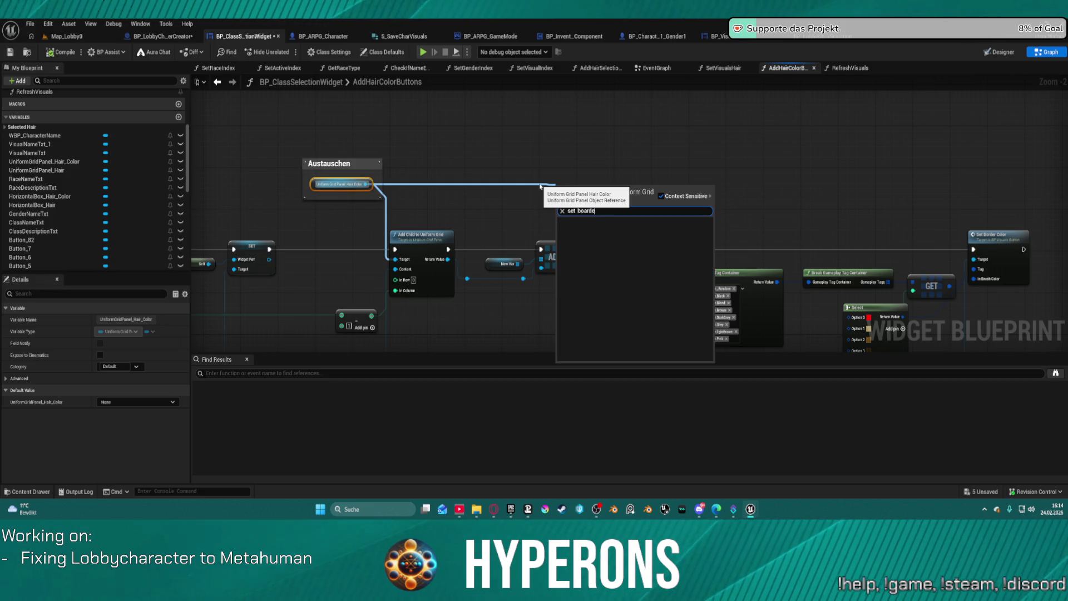
key(BackSpace)
key(BackSpace)
key(BackSpace)
text(r)
key(BackSpace)
text(ord)
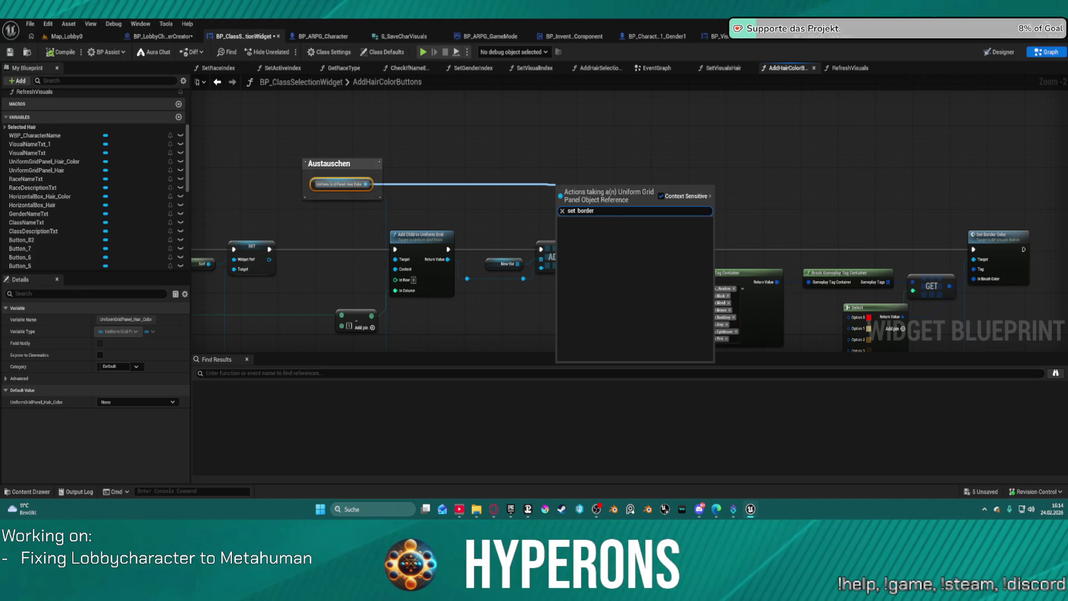
click(844, 163)
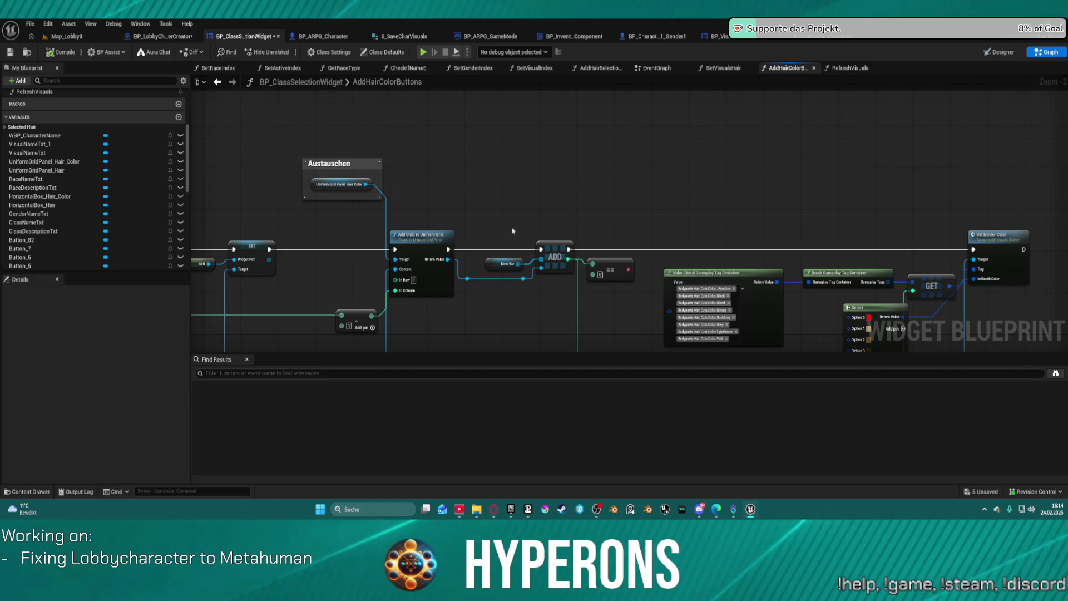
Move the grid panel variable and Austauschen comment down-left, then open the Set_BorderColor event
scroll(486, 238, down, 4)
scroll(601, 239, up, 6)
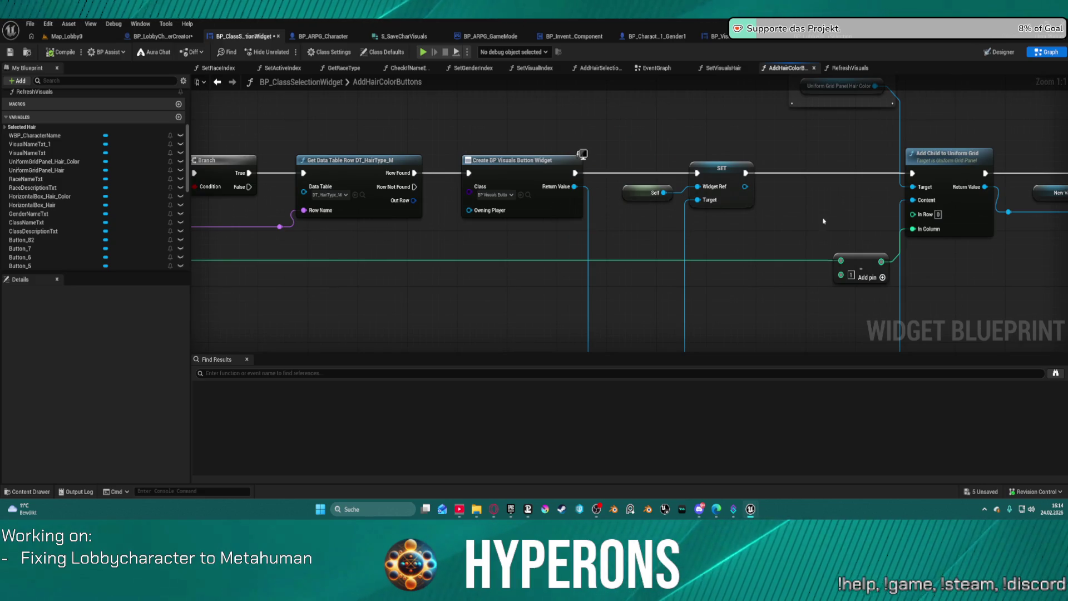
scroll(558, 133, down, 2)
drag(503, 257, 501, 261)
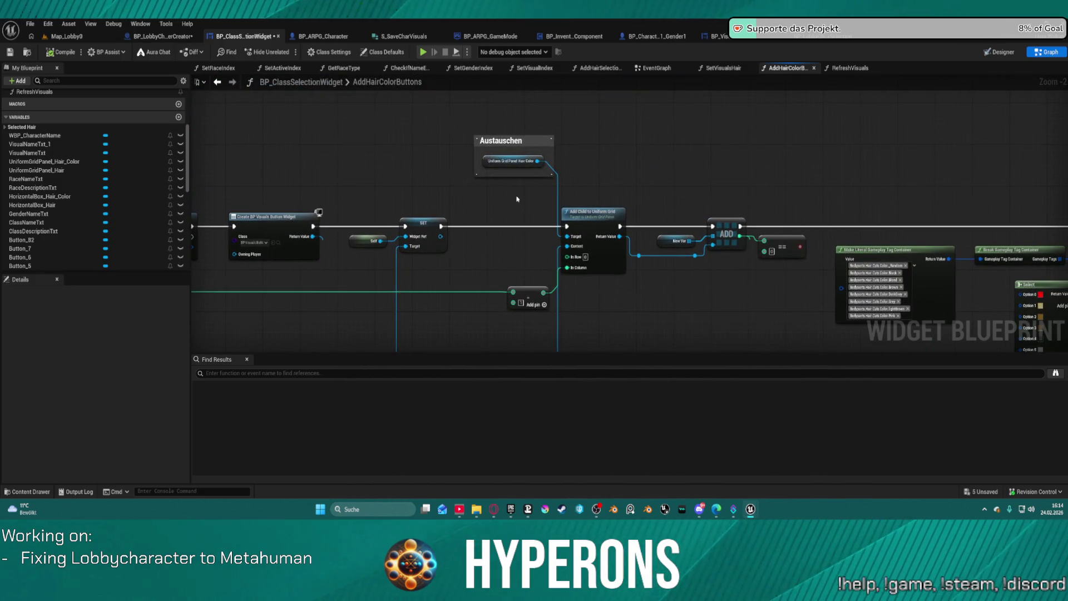
mouse_move(508, 164)
mouse_down()
mouse_move(470, 192)
mouse_move(479, 263)
mouse_move(496, 156)
mouse_move(476, 155)
mouse_up()
drag(773, 189, 563, 183)
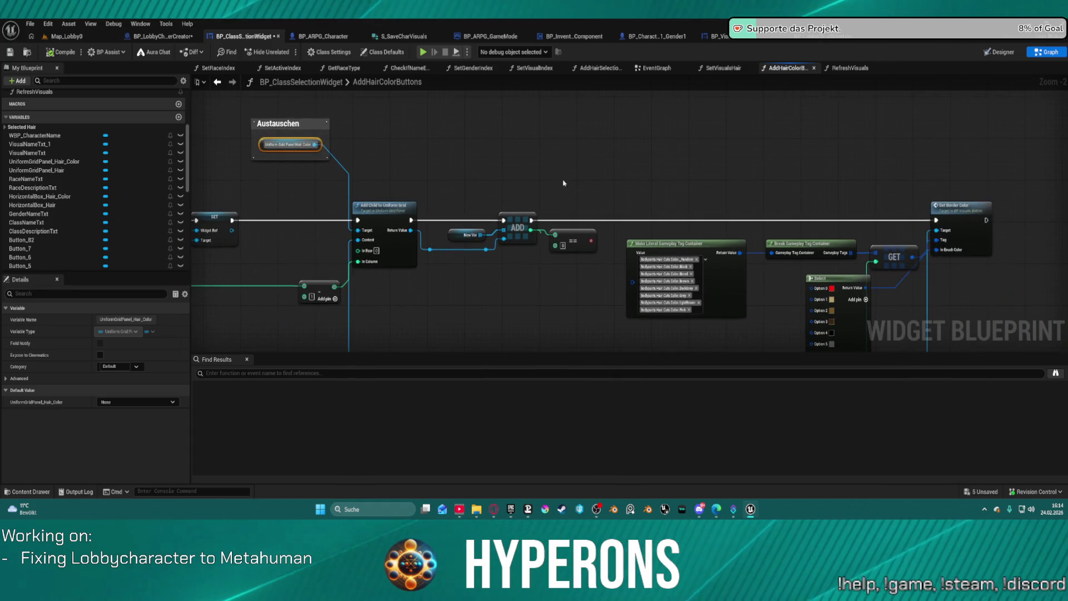
double_click(960, 218)
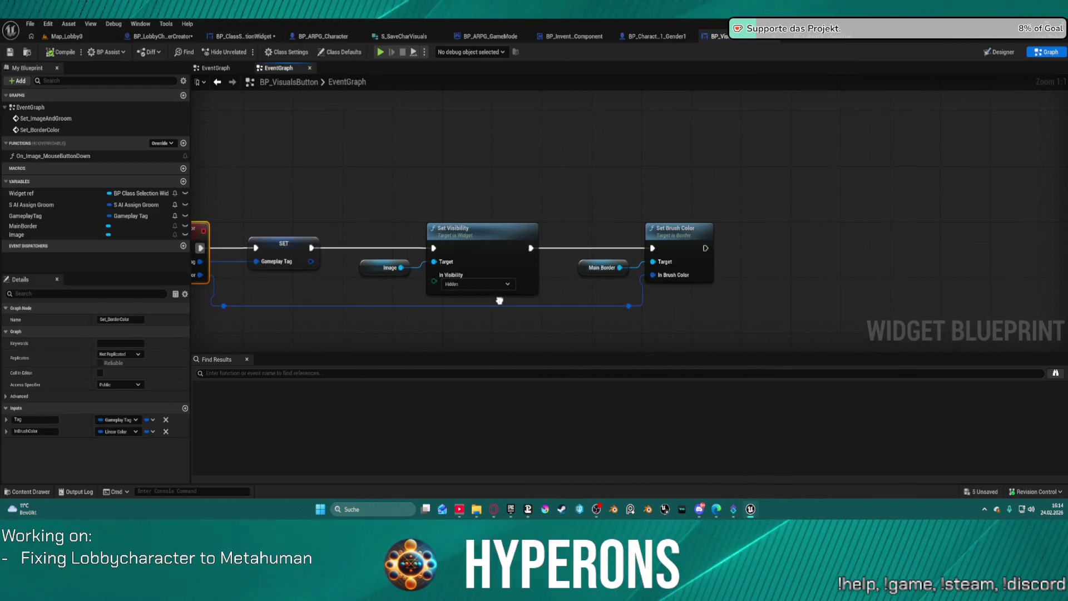
Select the Image and Set Visibility nodes, then set MainBorder's brush colour alpha to 1.0 in the Designer
mouse_move(389, 217)
mouse_down()
mouse_move(417, 279)
mouse_move(529, 296)
mouse_up()
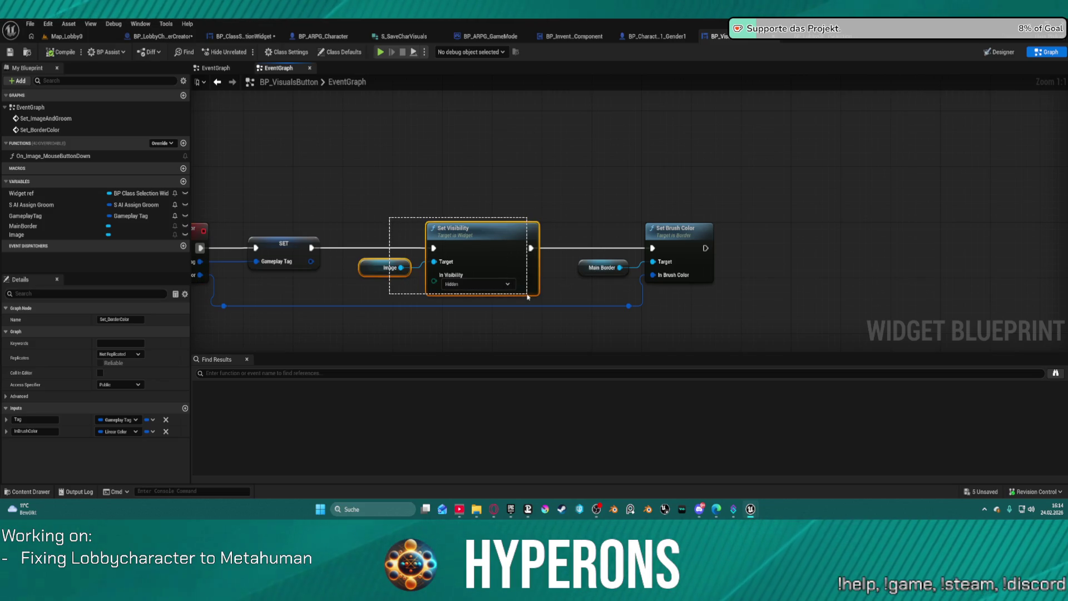
drag(527, 295, 522, 292)
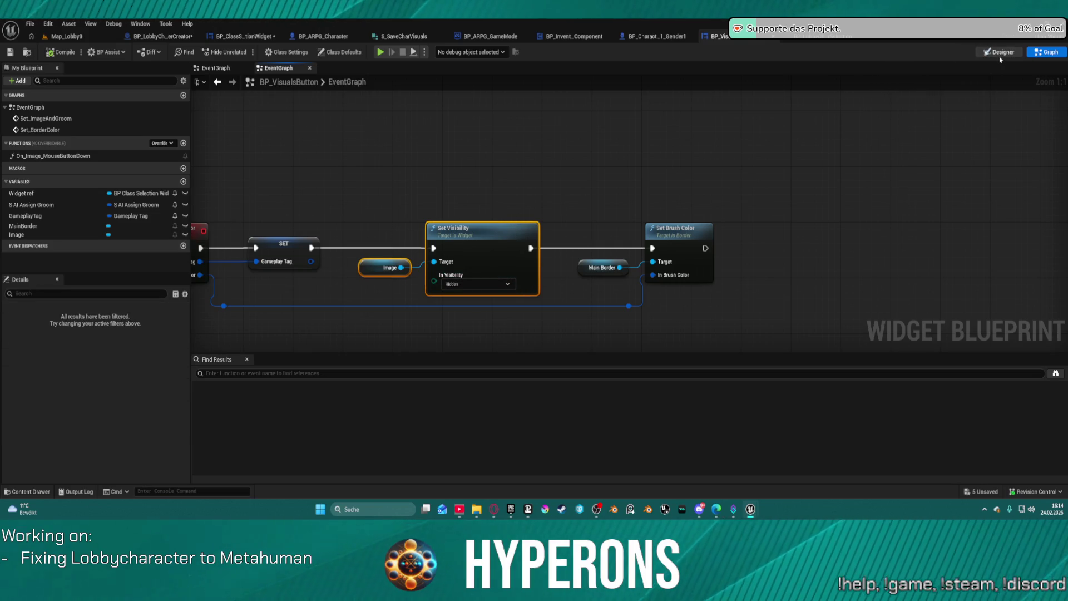
click(999, 53)
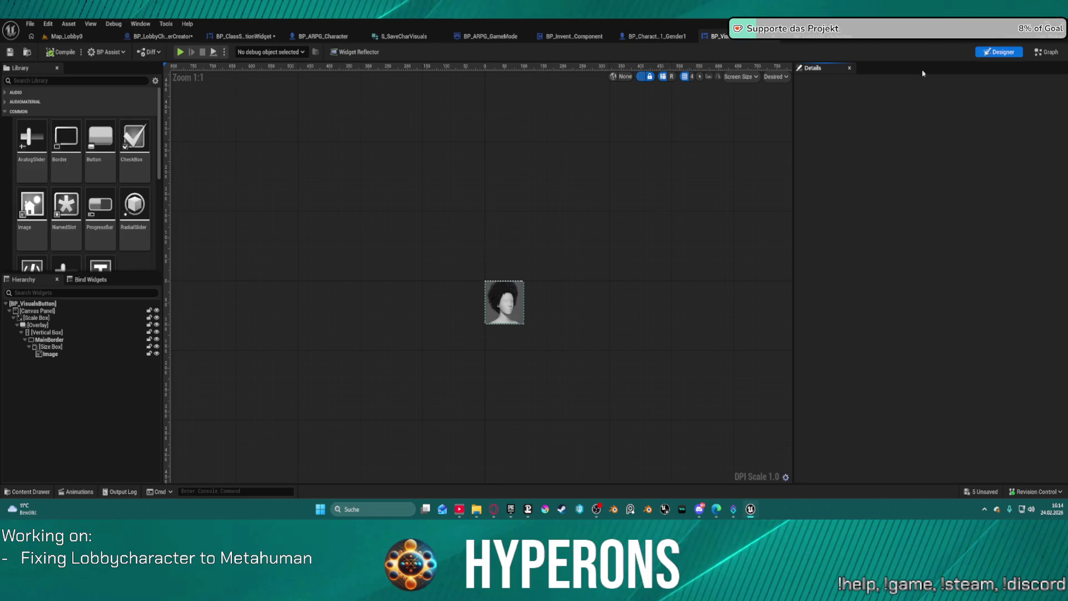
click(66, 341)
scroll(916, 424, down, 10)
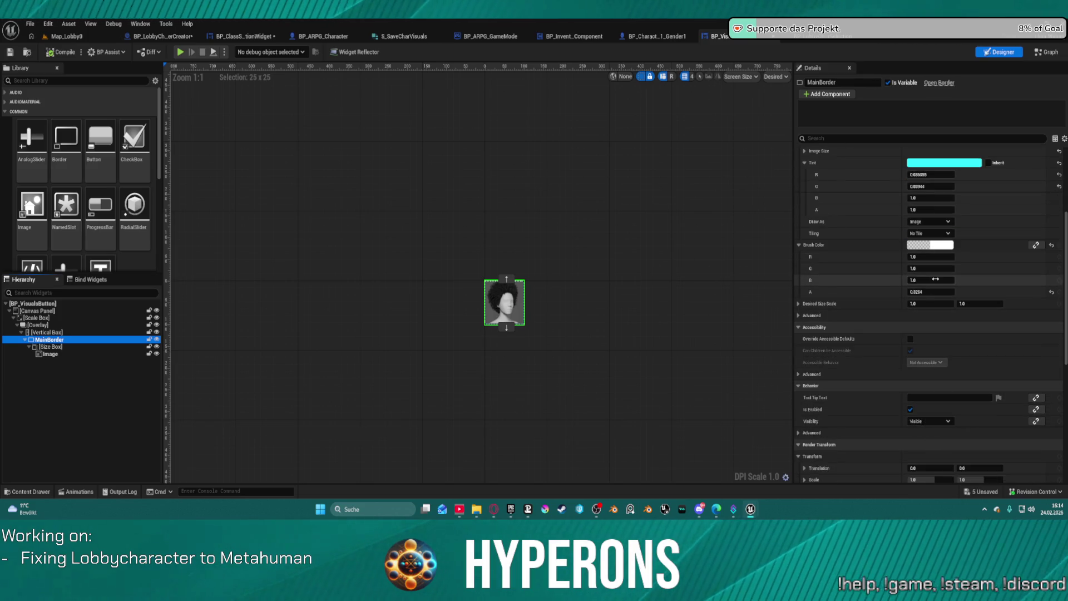
drag(927, 290, 945, 291)
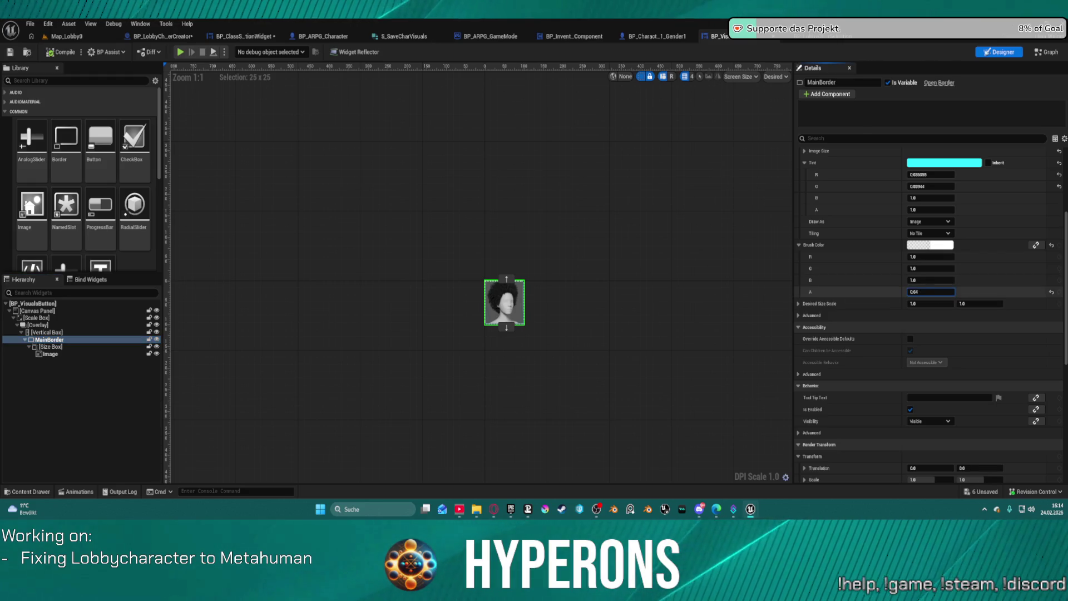
click(926, 292)
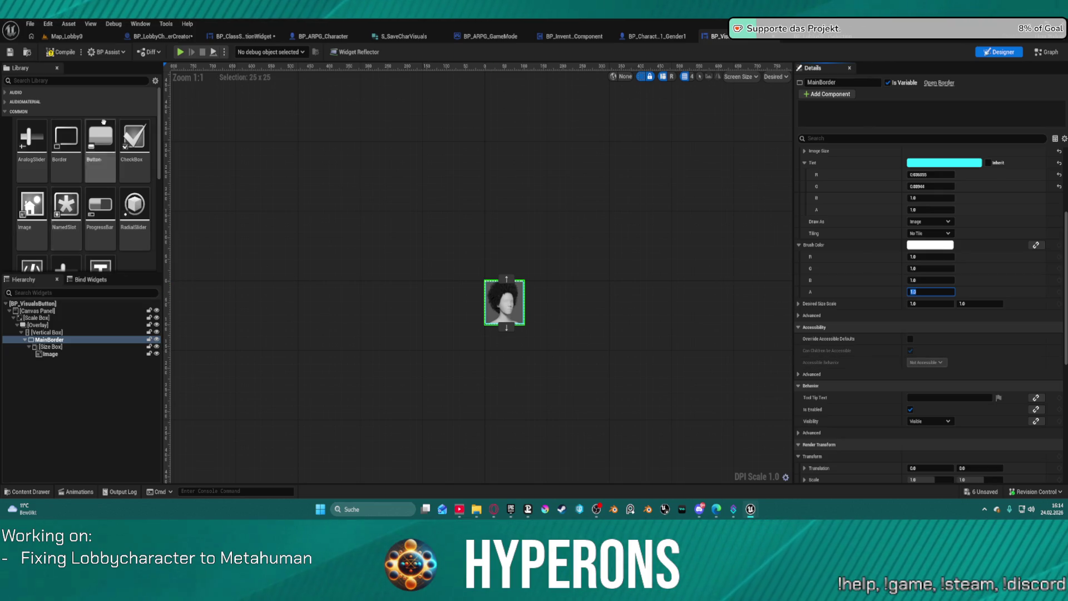
scroll(940, 383, down, 1)
scroll(940, 383, down, 3)
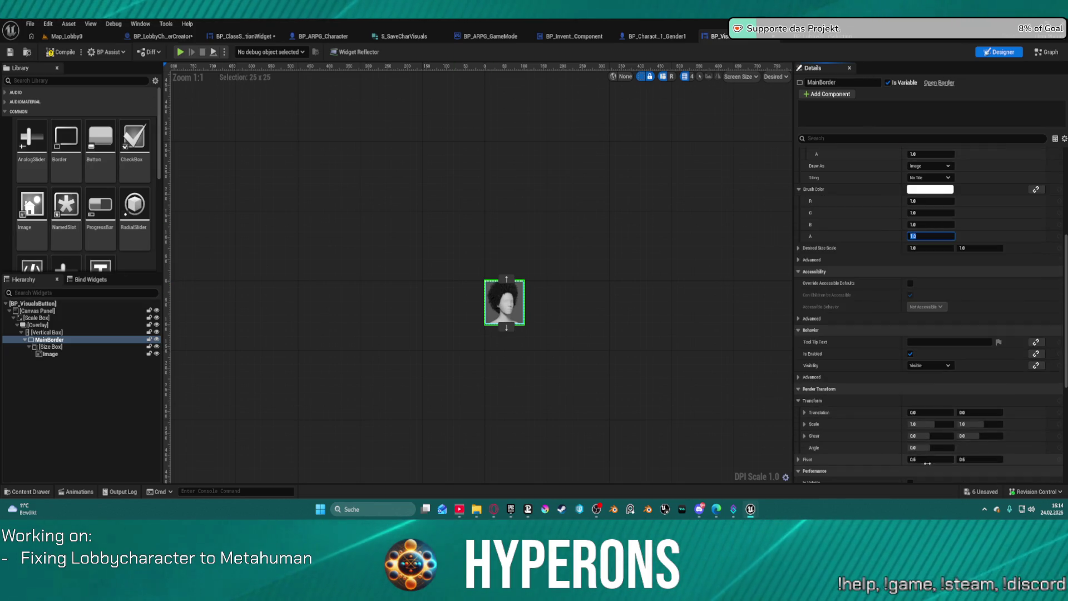
scroll(937, 430, down, 2)
scroll(936, 430, down, 3)
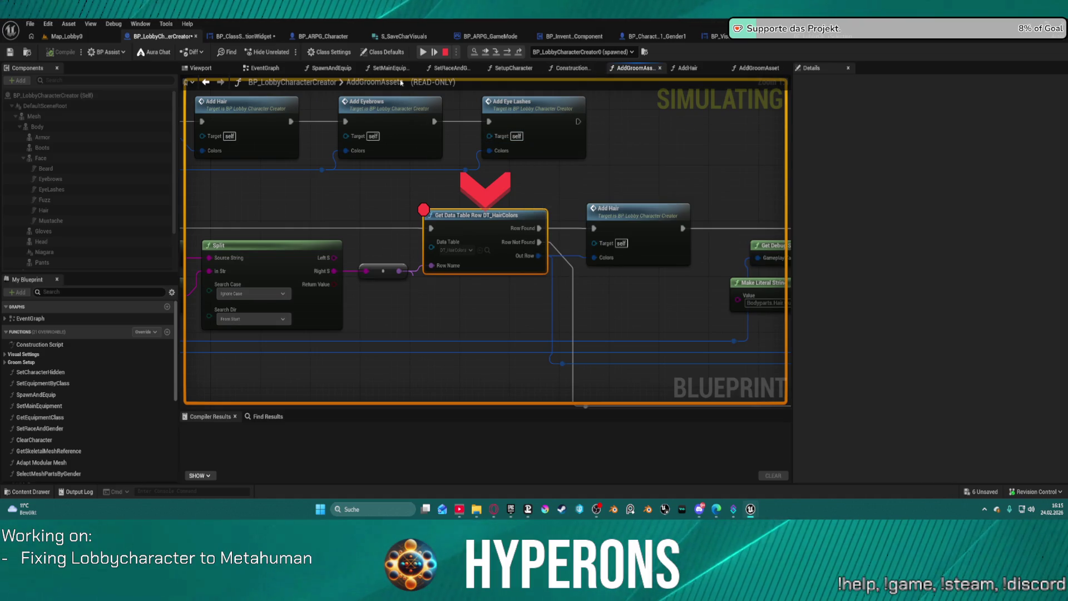
Resume past the breakpoints into Character Selection > Create New to view hair buttons, then stop and return to BP_VisualsButton
click(423, 53)
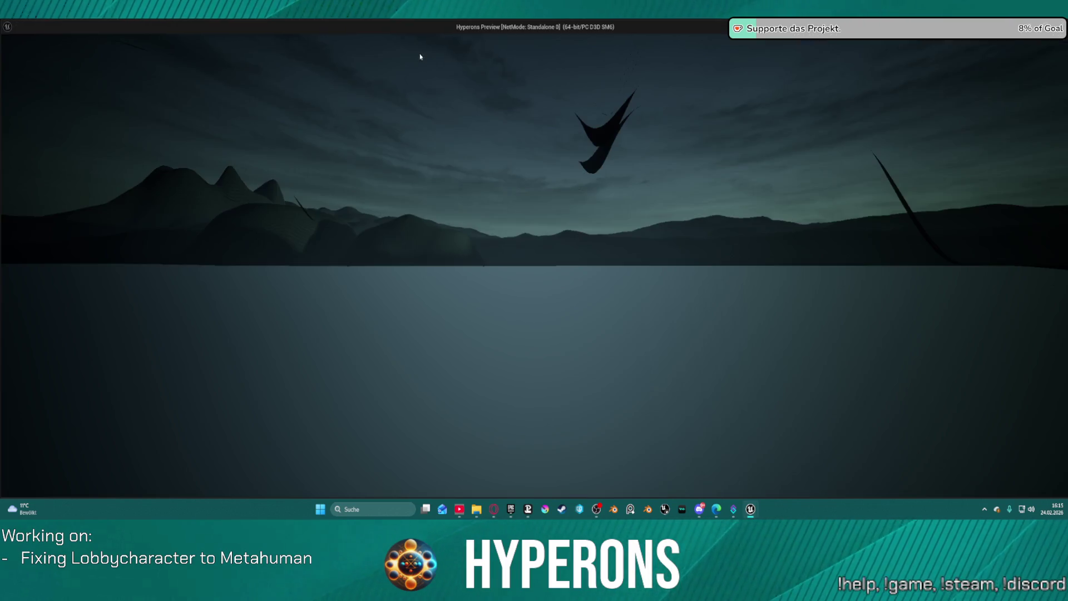
click(89, 262)
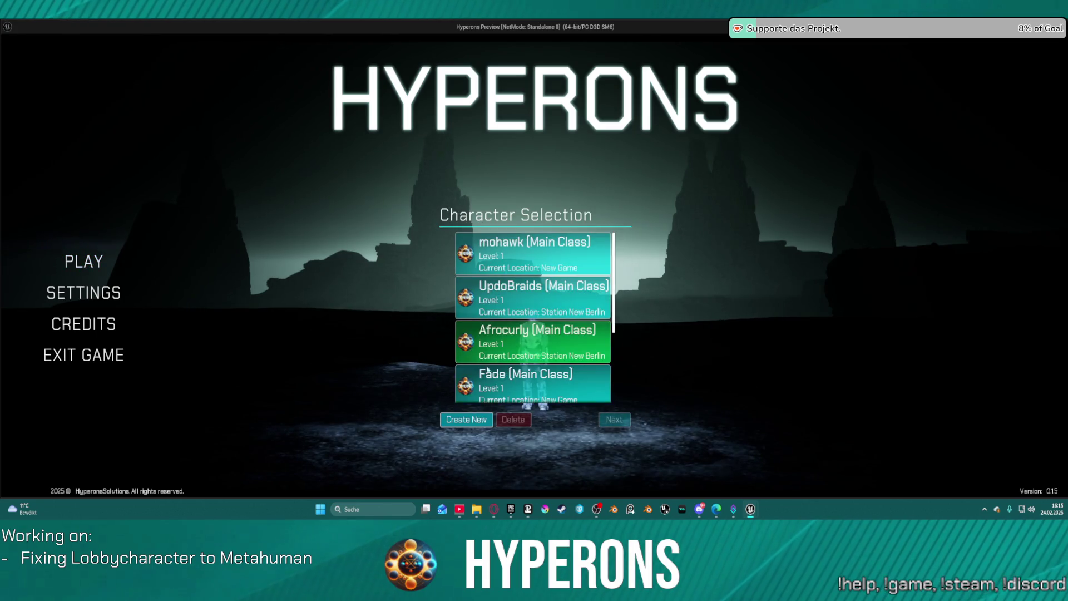
click(492, 422)
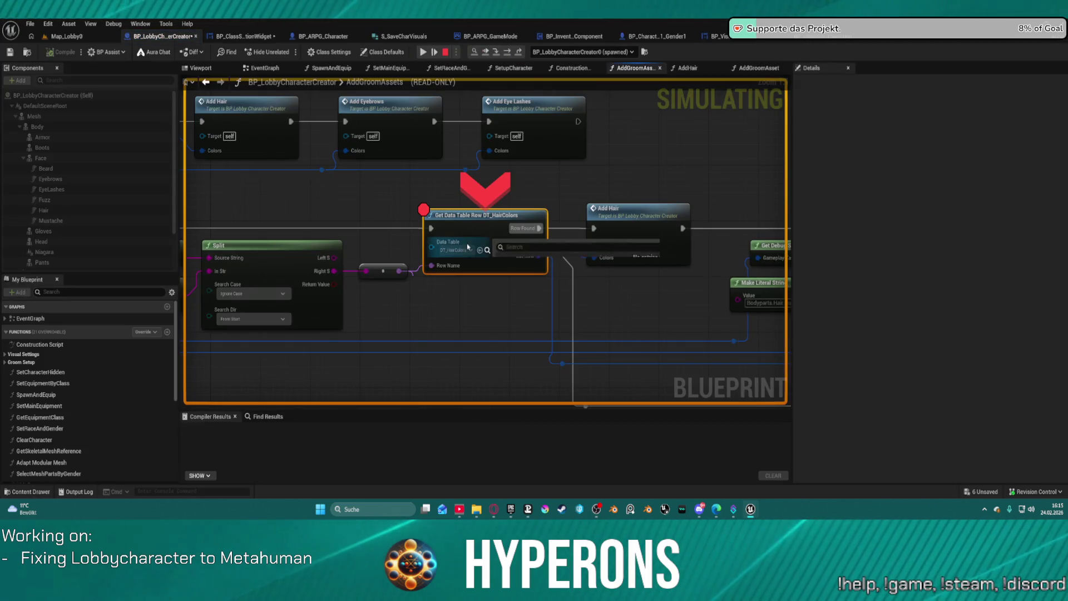
click(425, 52)
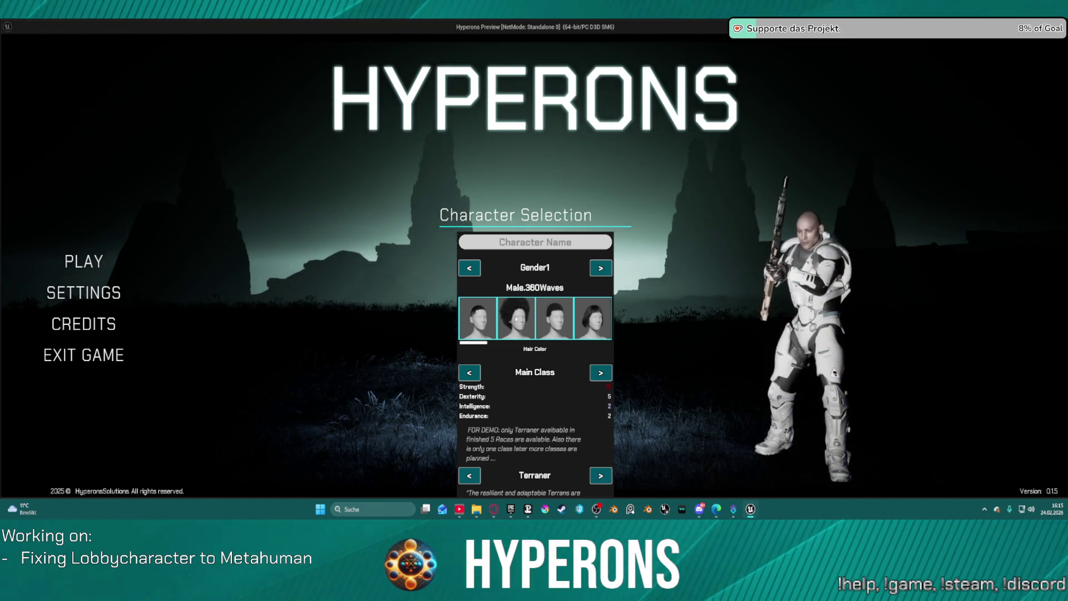
key(Escape)
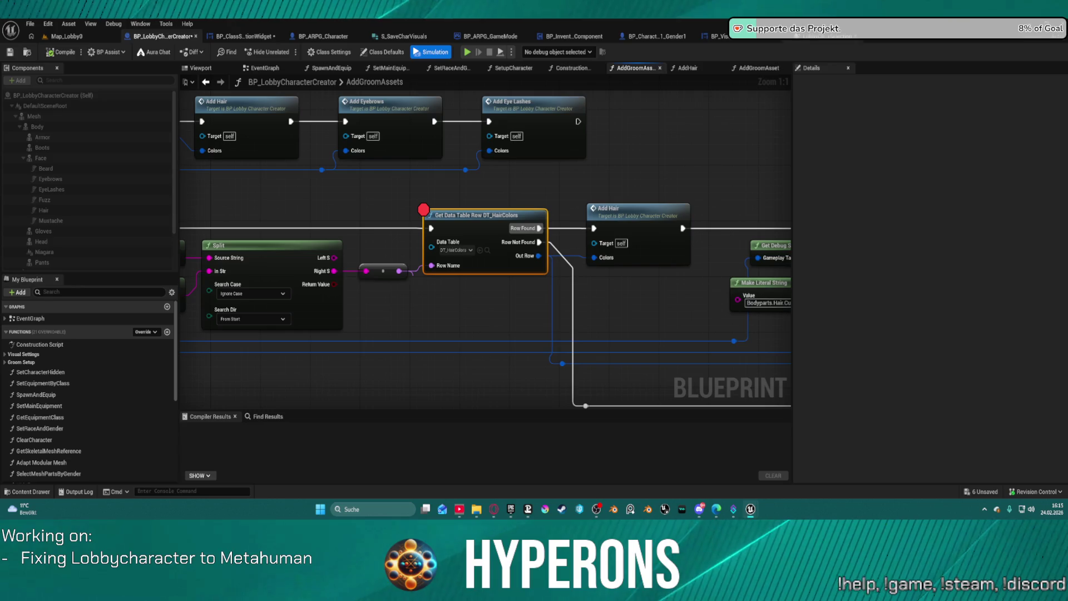
click(714, 36)
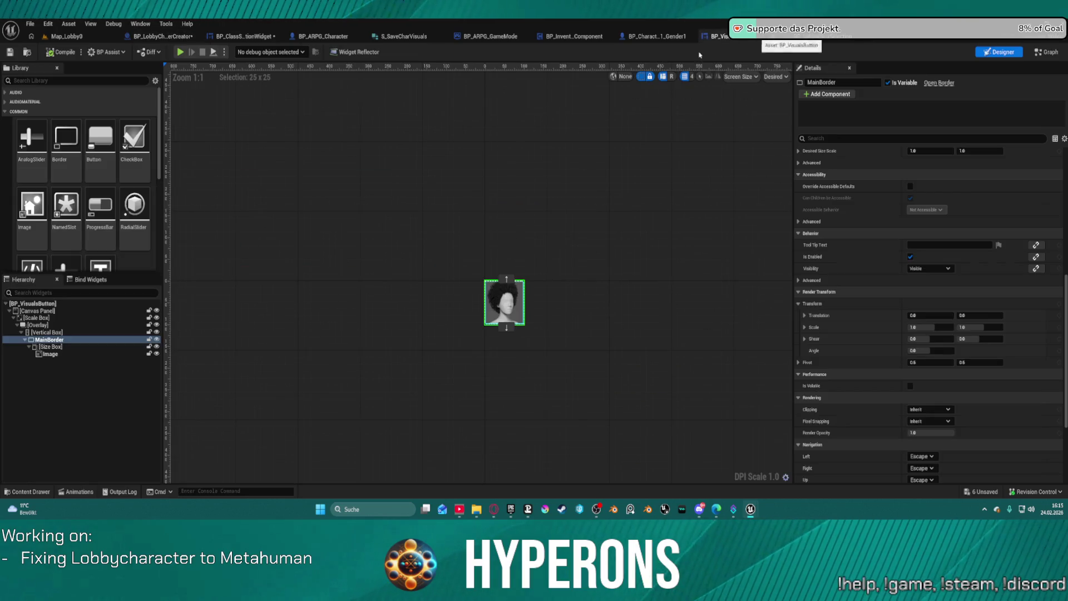
Try moving the Size Box and MainBorder in the Hierarchy, then undo so MainBorder wraps the Size Box again
click(51, 346)
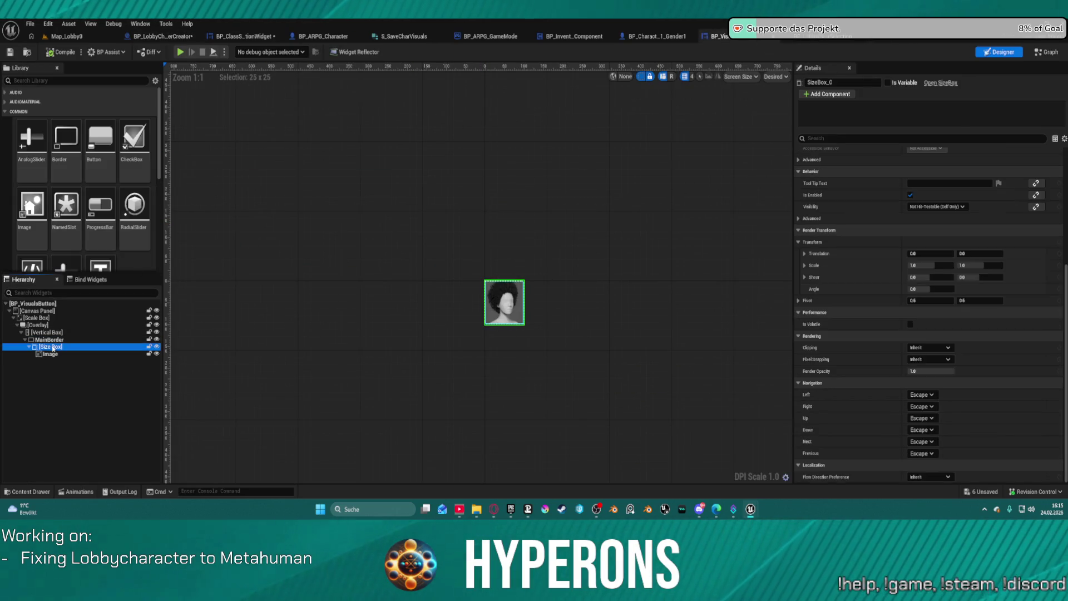
click(50, 339)
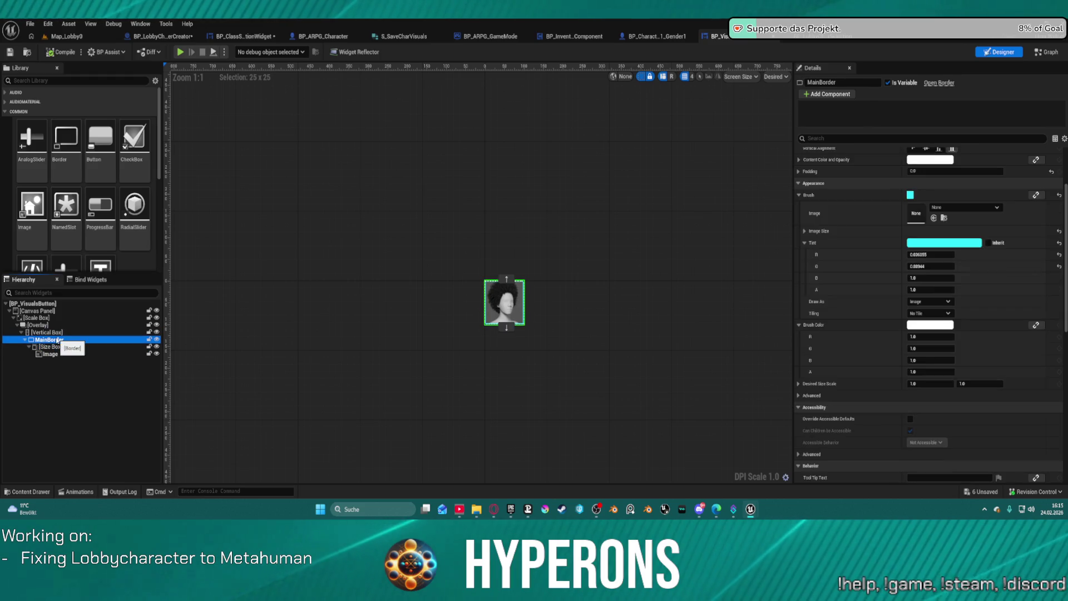
click(56, 347)
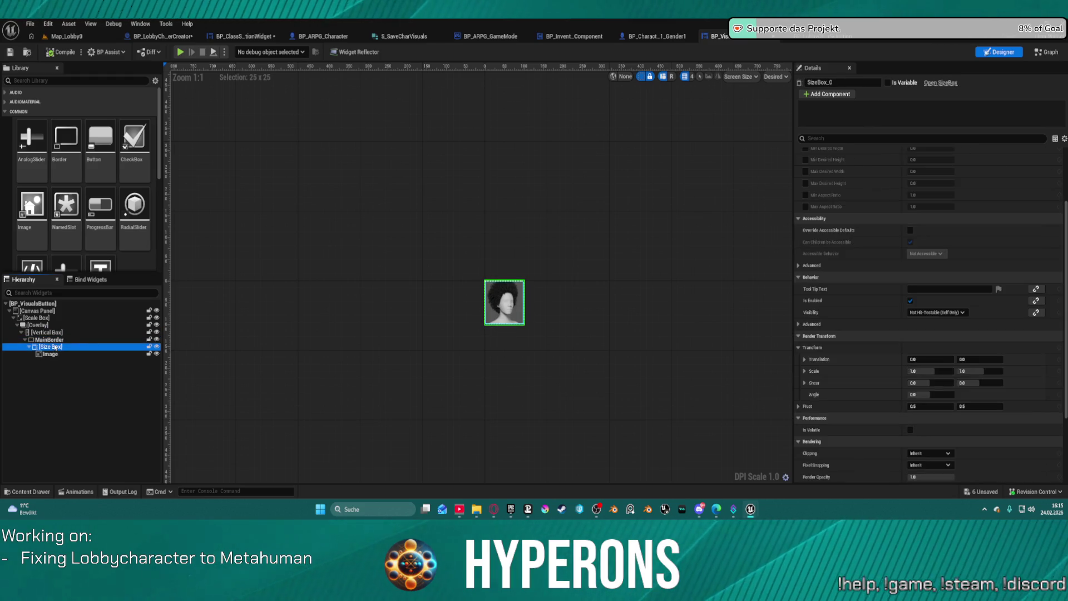
drag(49, 336, 55, 354)
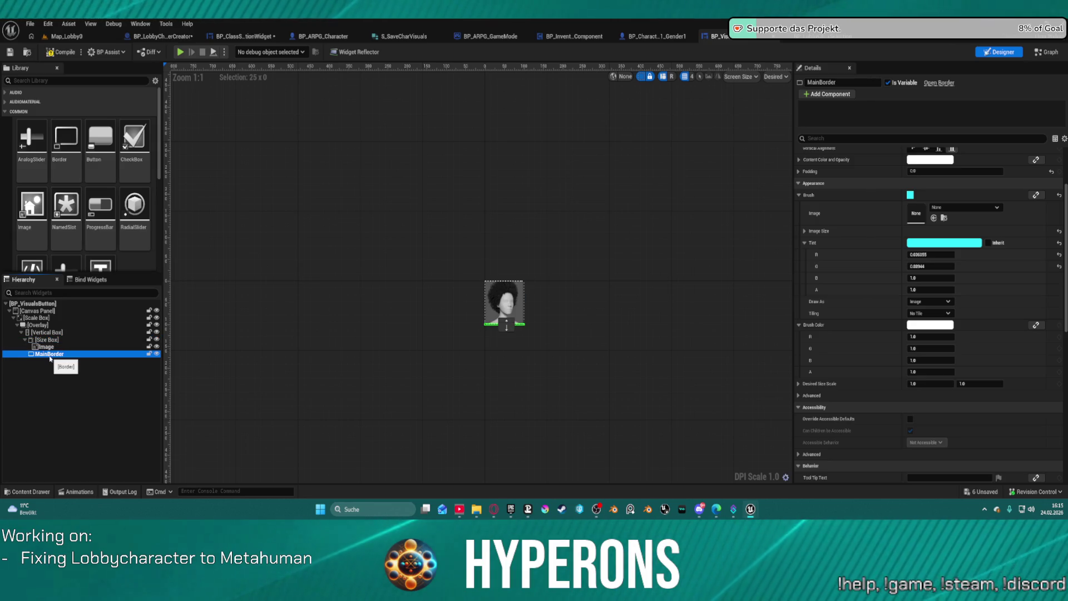
drag(46, 344, 49, 338)
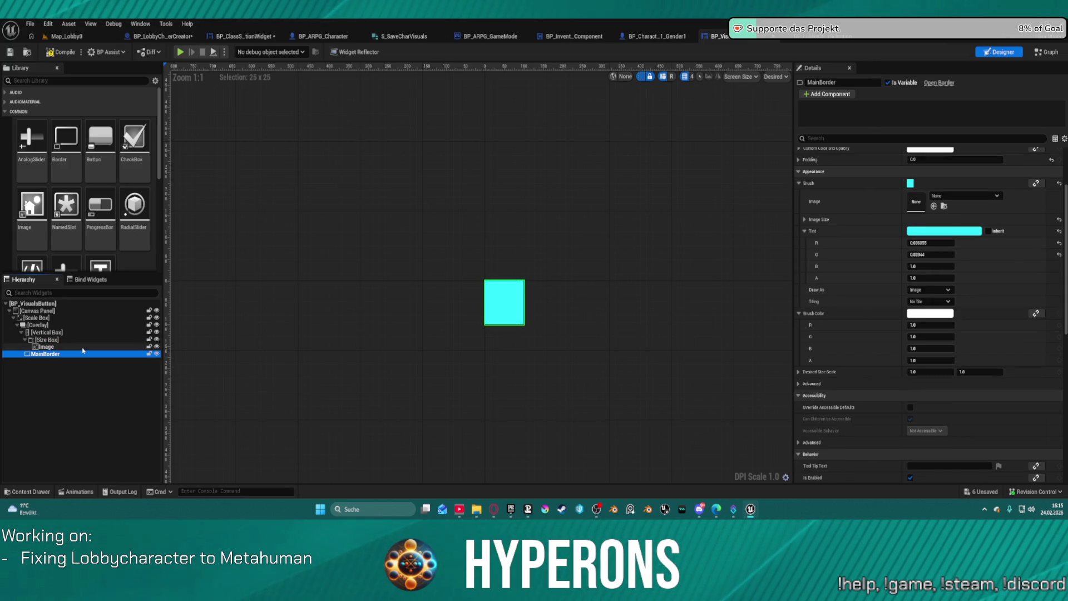
key(ctrl+z)
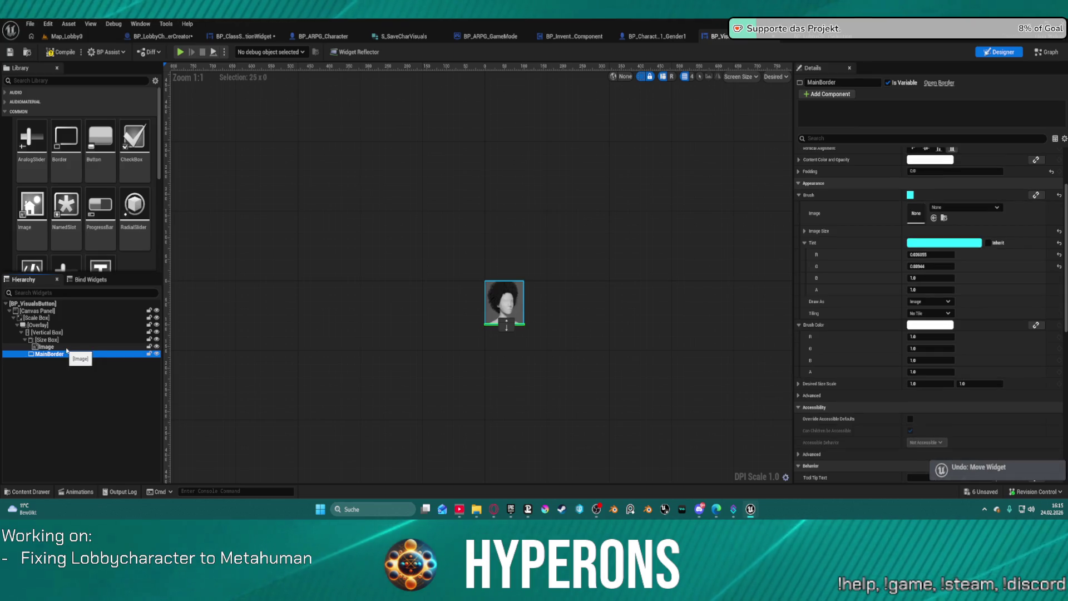
key(ctrl+z)
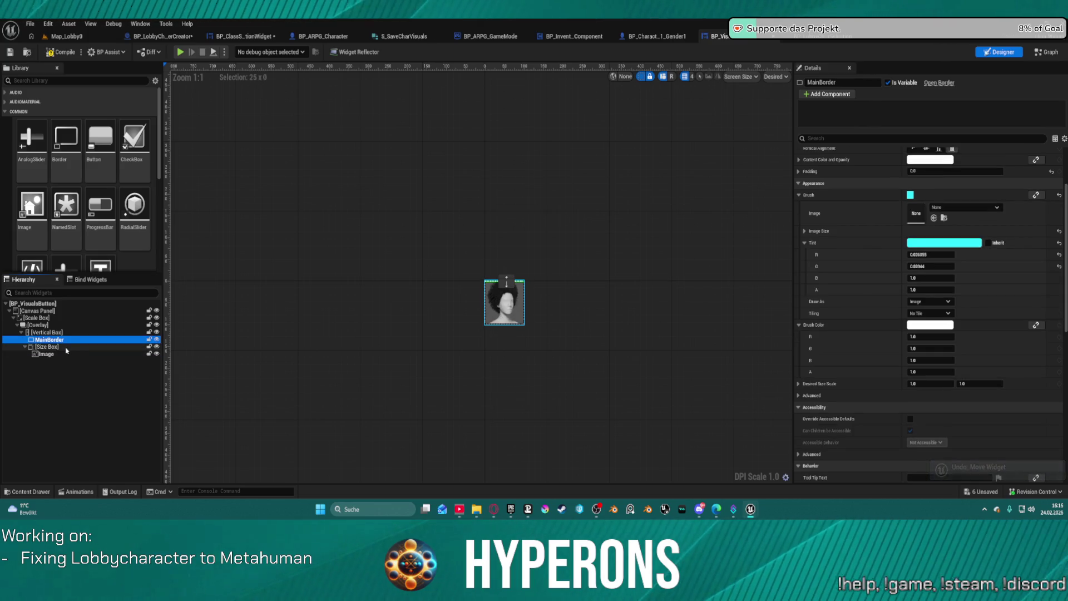
key(ctrl+z)
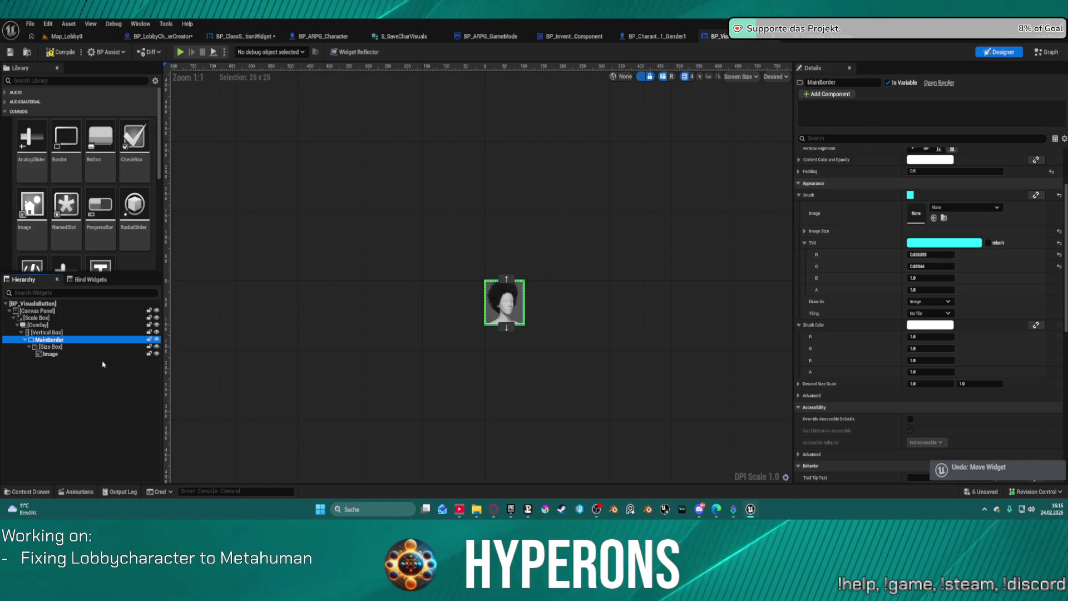
Wrap the portrait Image in an Overlay, try placing MainBorder inside it, and remove a pasted Size Box duplicate
right_click(42, 348)
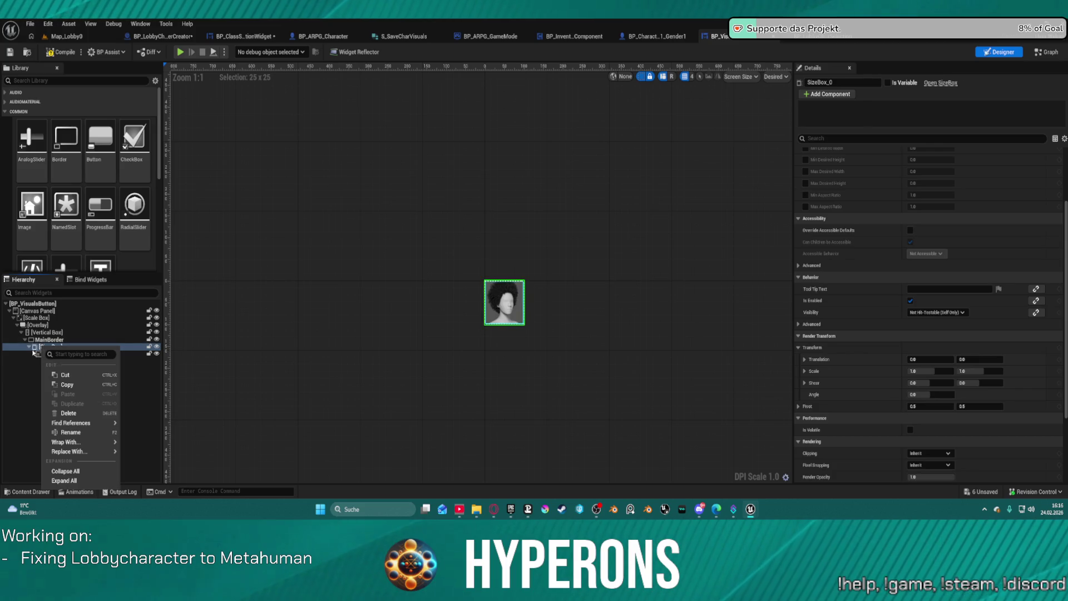
click(42, 355)
right_click(42, 355)
mouse_move(81, 451)
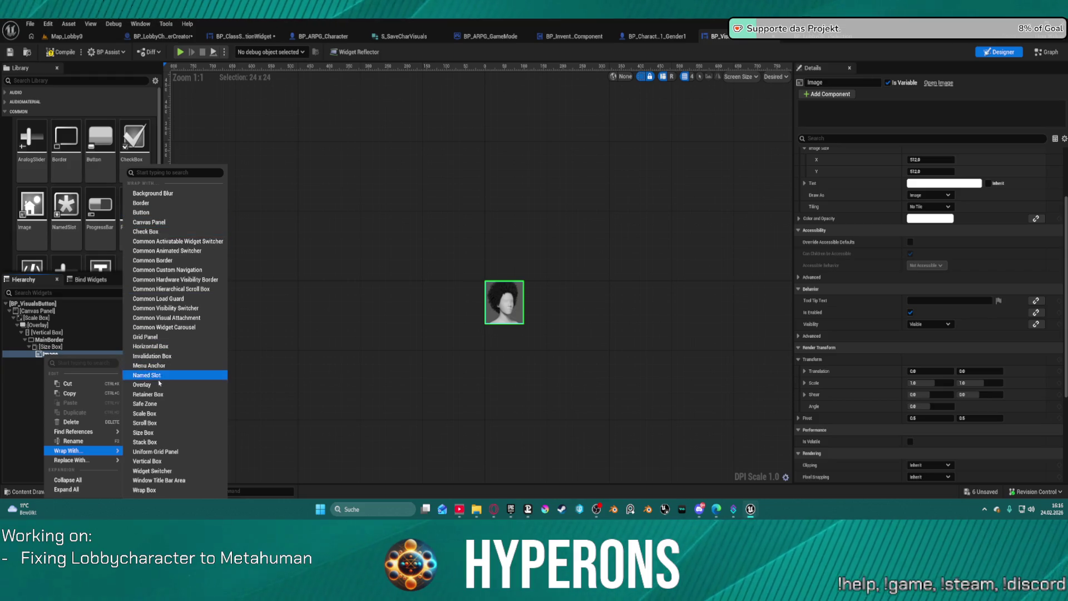
click(158, 384)
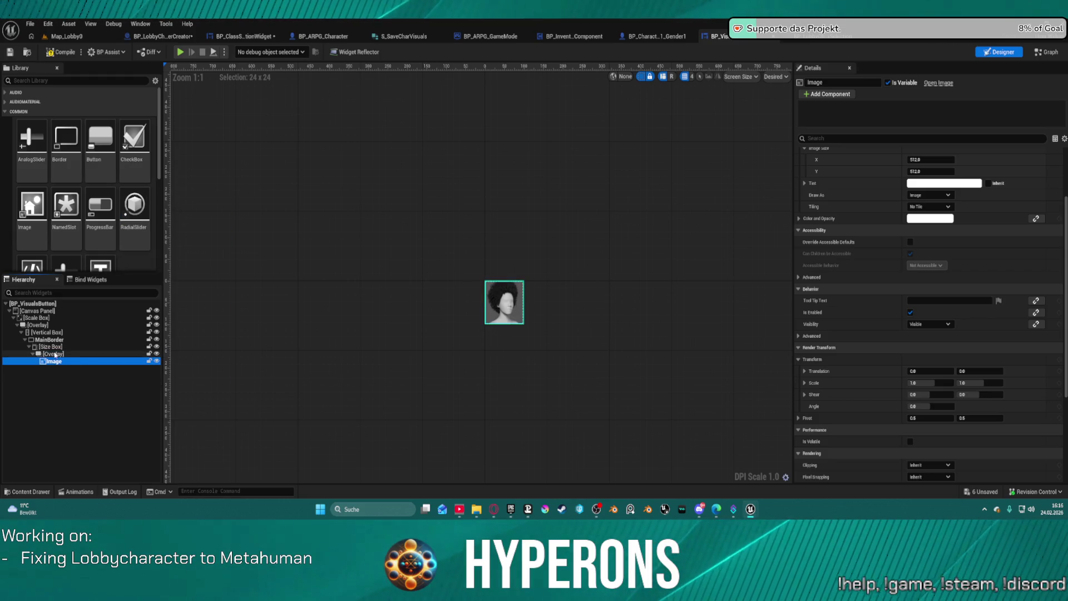
mouse_move(49, 339)
mouse_down()
mouse_move(48, 358)
mouse_move(42, 345)
mouse_up()
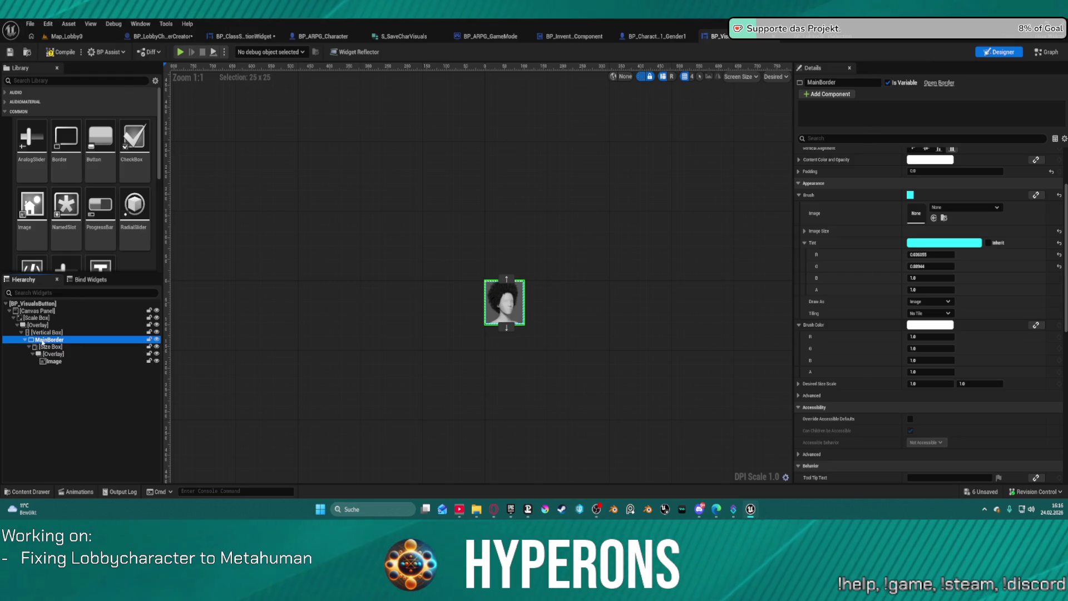
click(56, 346)
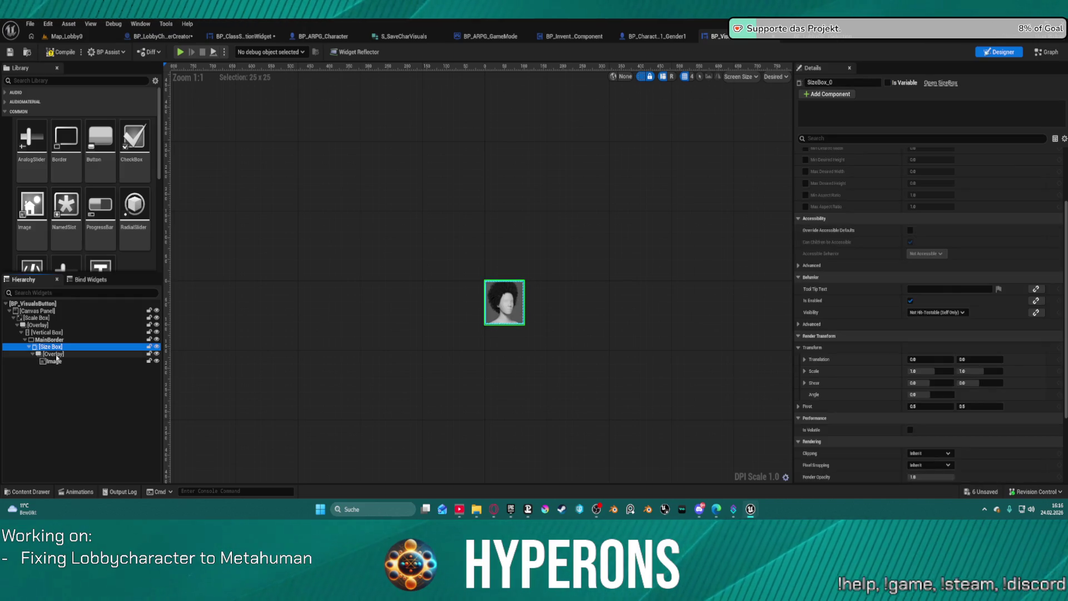
click(56, 325)
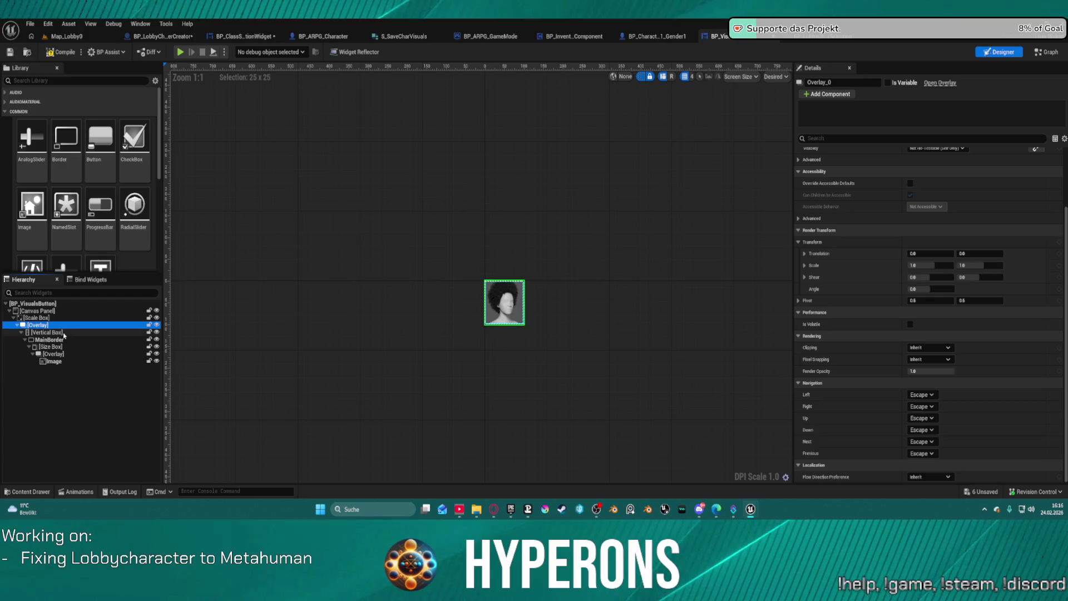
key(ctrl+v)
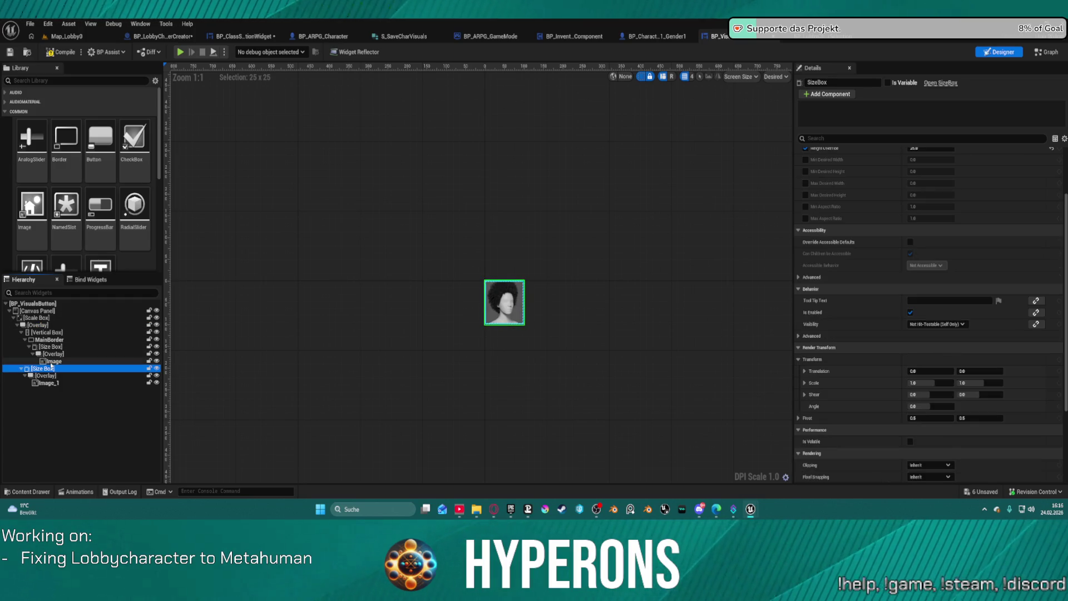
key(Delete)
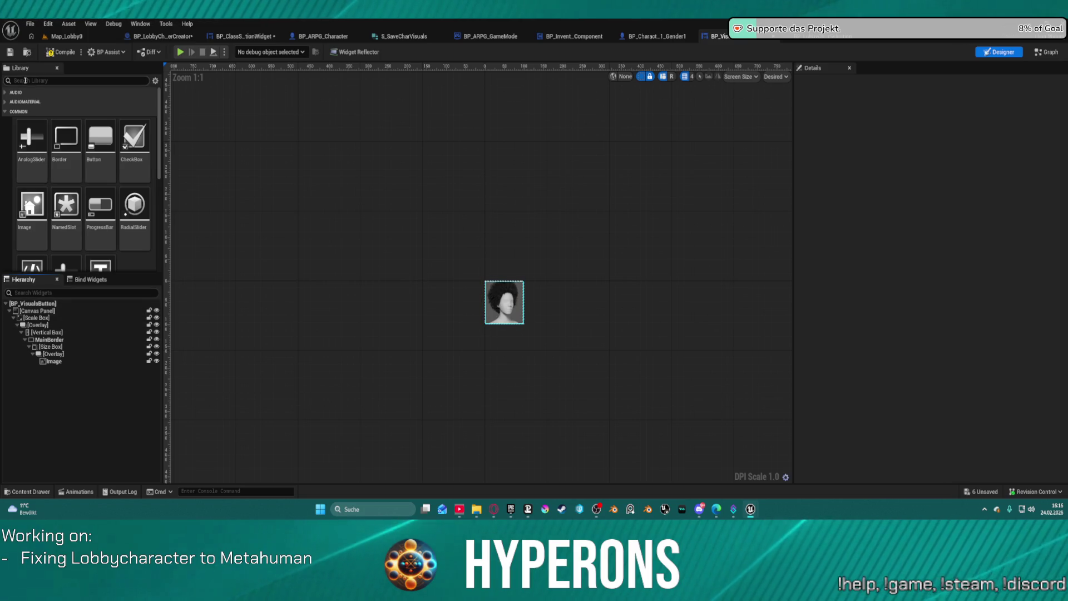
Filter the widget library for 'si' and try moving the Size Box under the Canvas Panel, then undo
click(26, 81)
text(si)
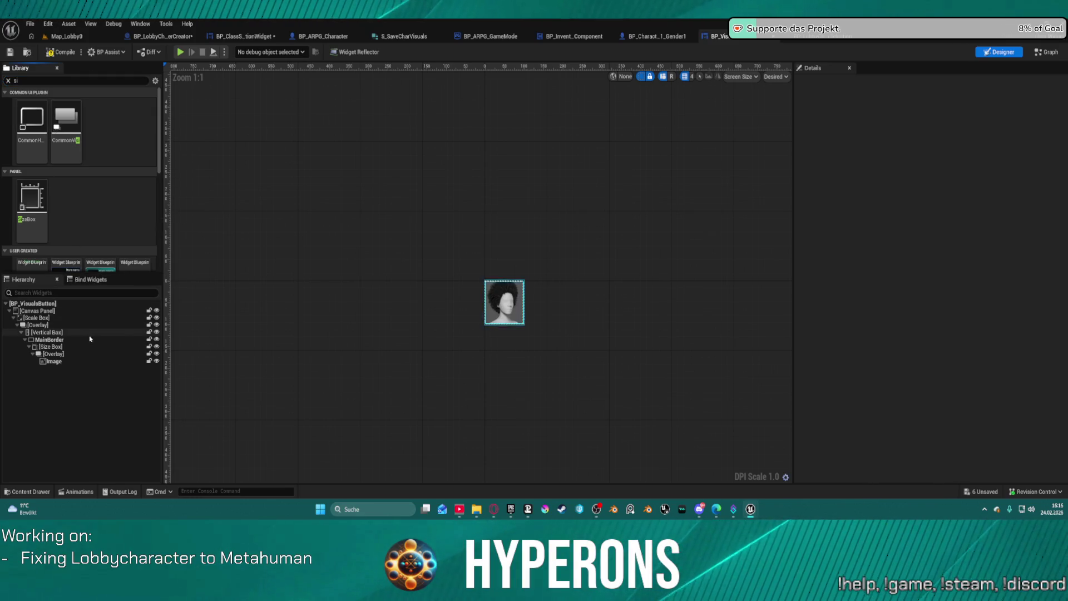
click(49, 339)
click(48, 346)
drag(48, 346, 33, 315)
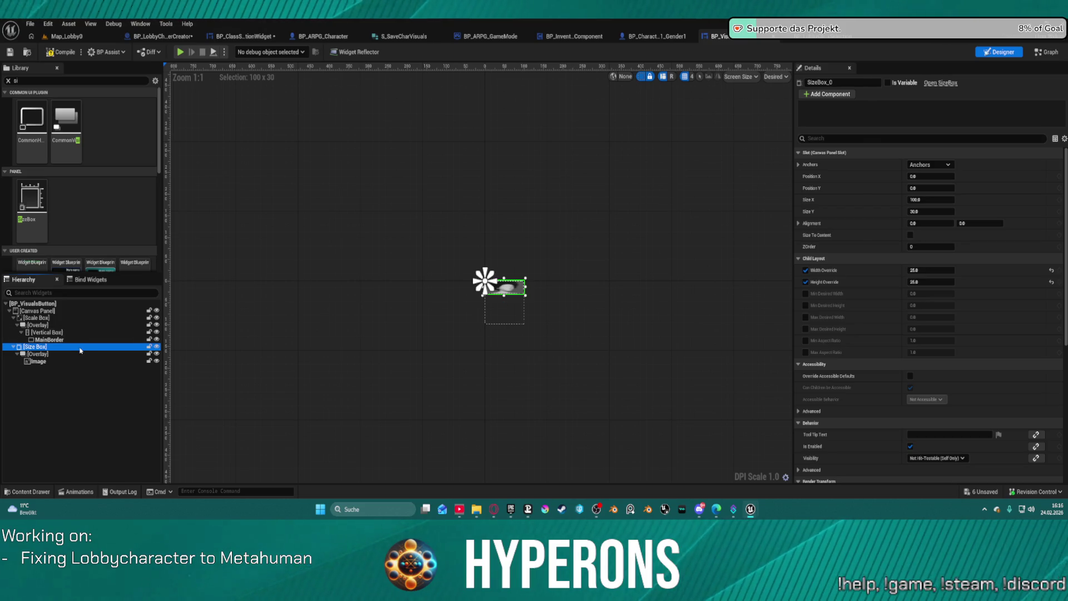
key(ctrl+z)
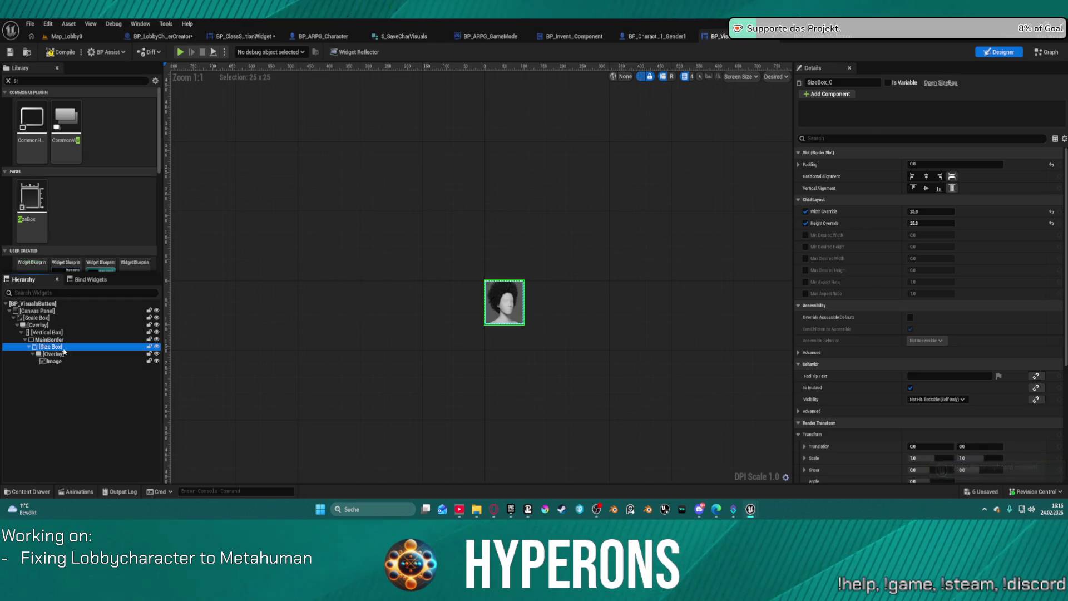
Undo the Overlay wrapping the Image and cancel a further Wrap With on it
click(58, 354)
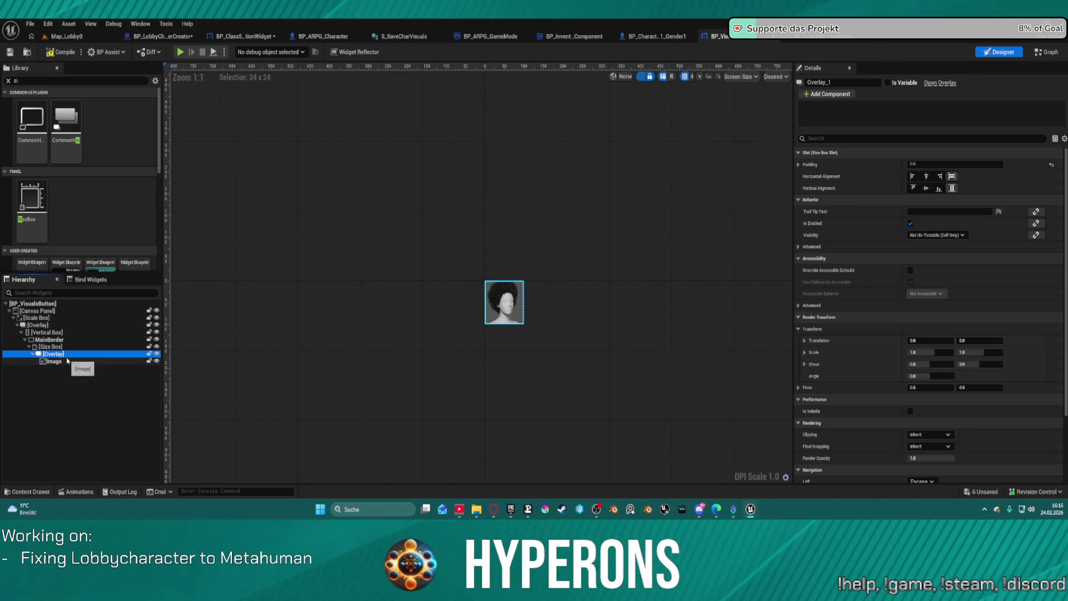
key(ctrl+z)
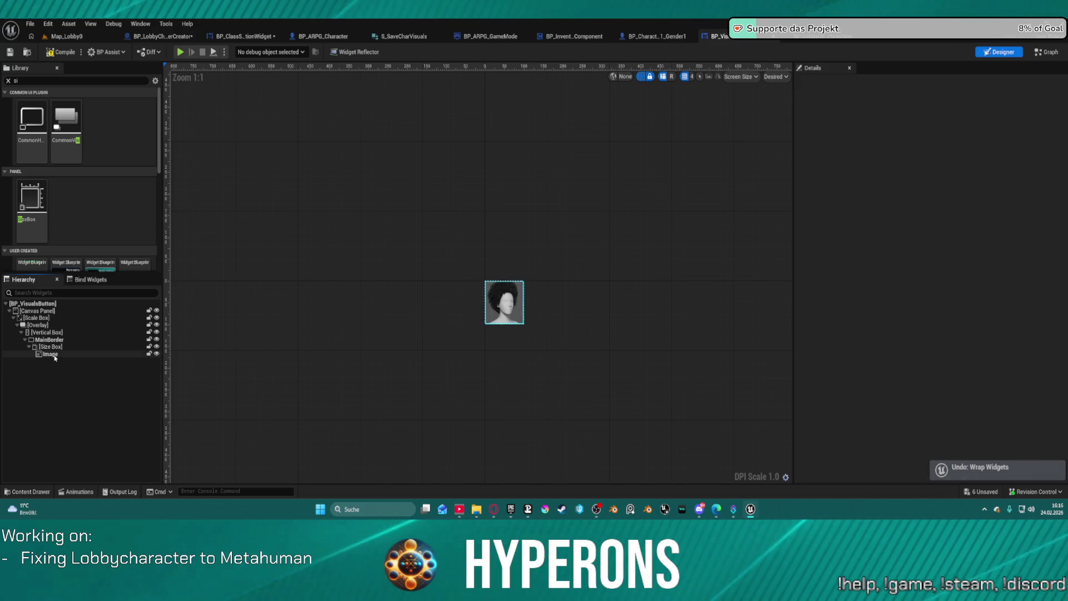
right_click(54, 355)
mouse_move(109, 321)
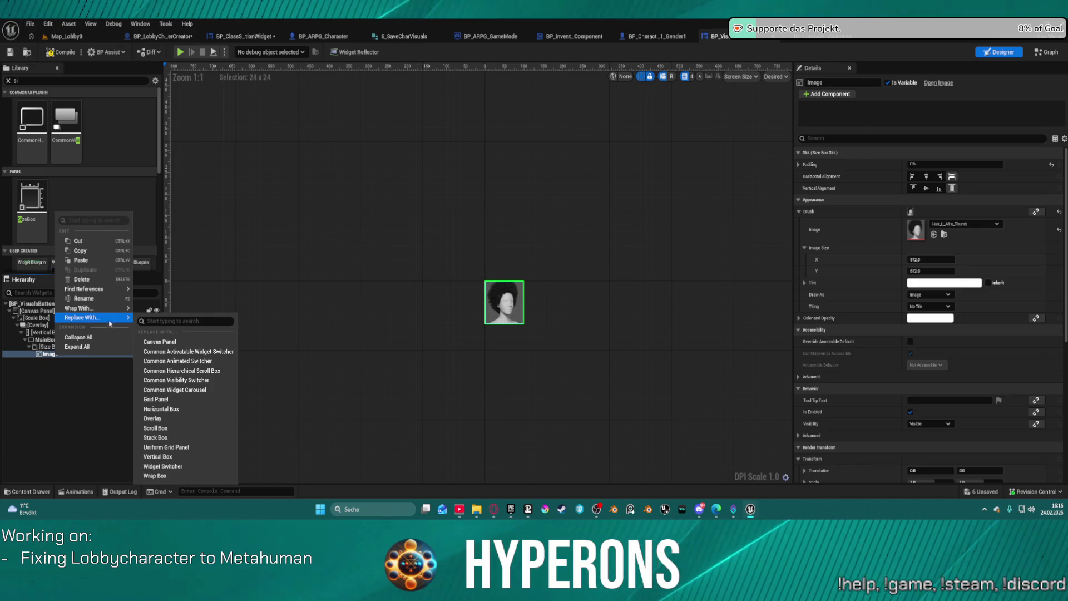
mouse_move(116, 310)
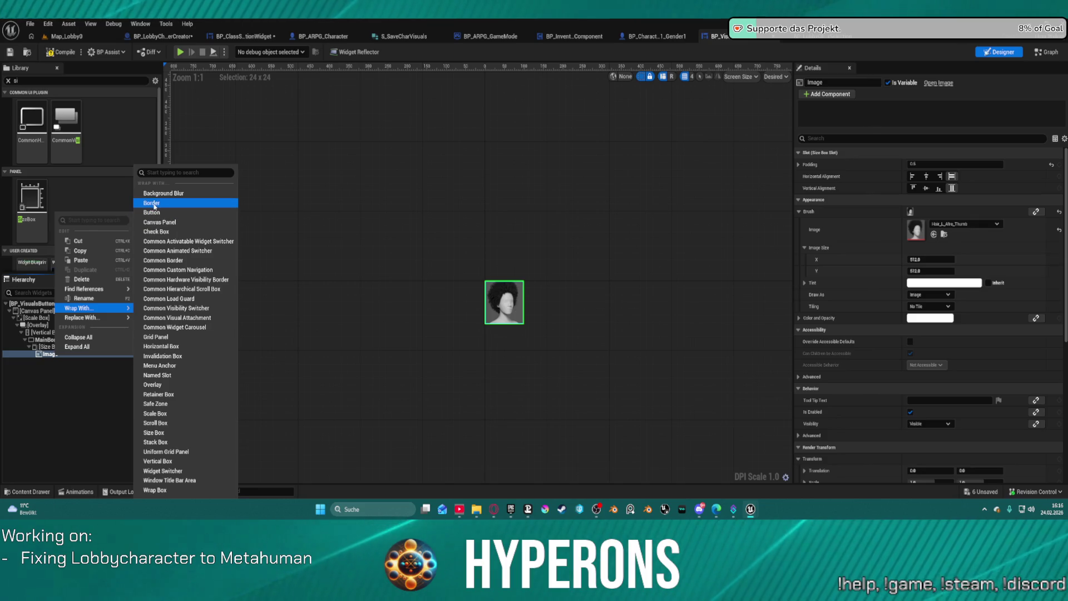
click(284, 215)
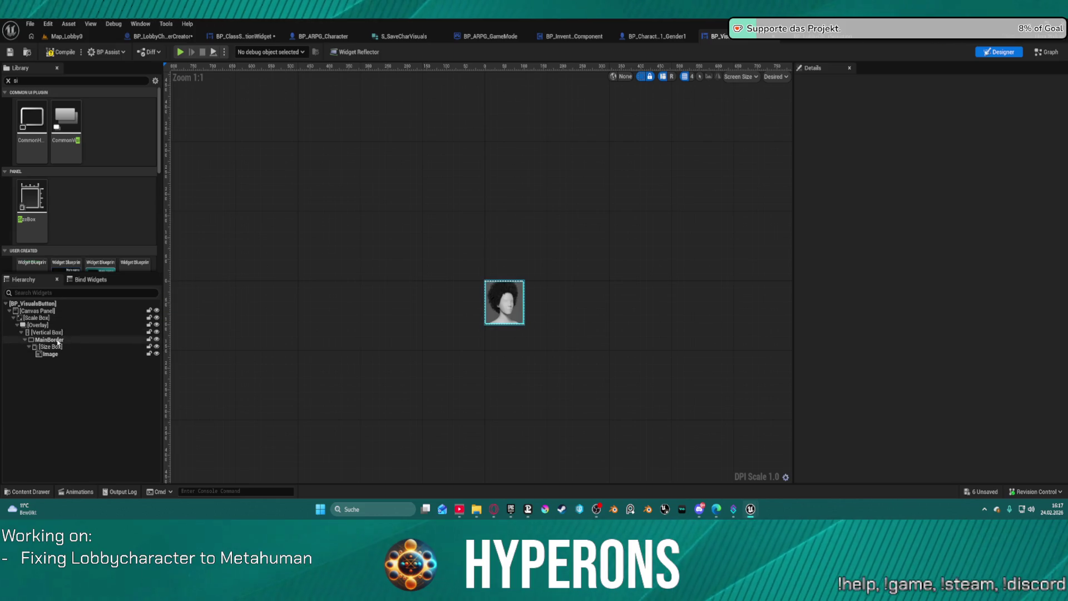
Change MainBorder's brush Draw As from Image to Box in the Details panel
click(49, 340)
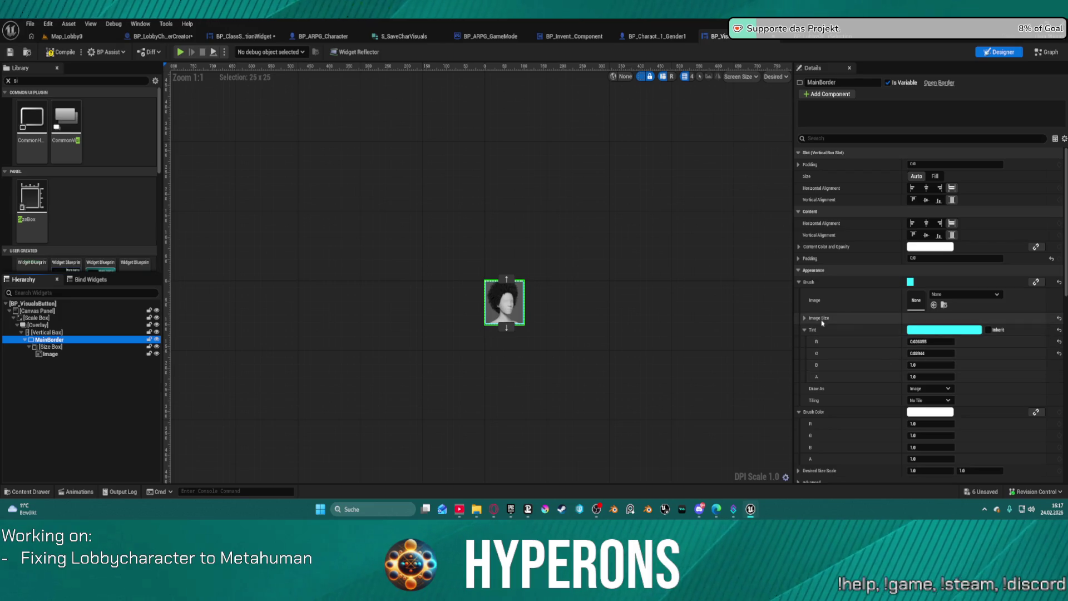
click(796, 321)
click(802, 319)
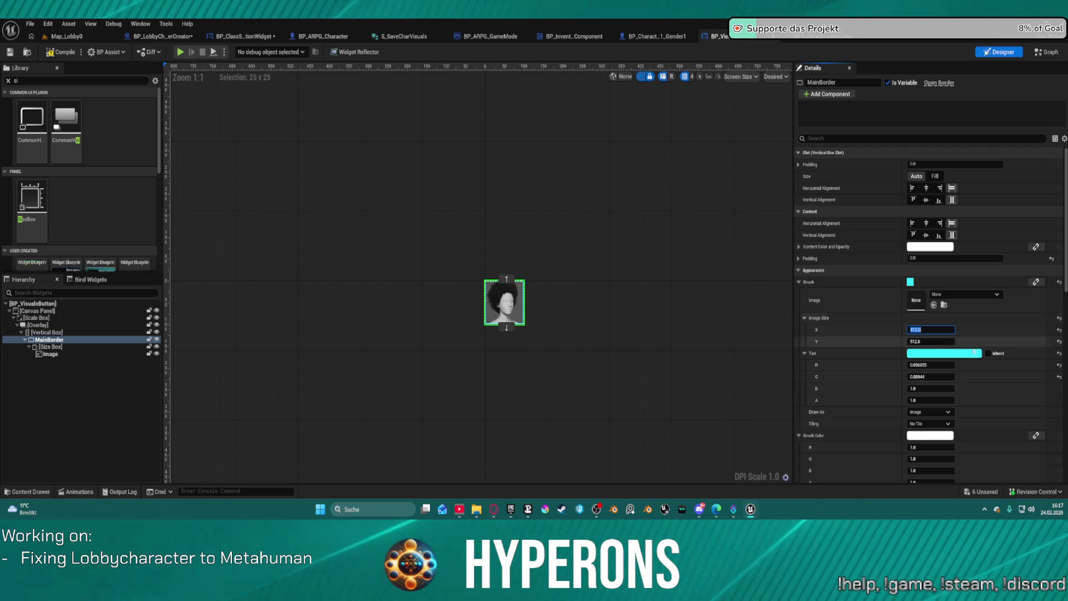
scroll(934, 378, down, 2)
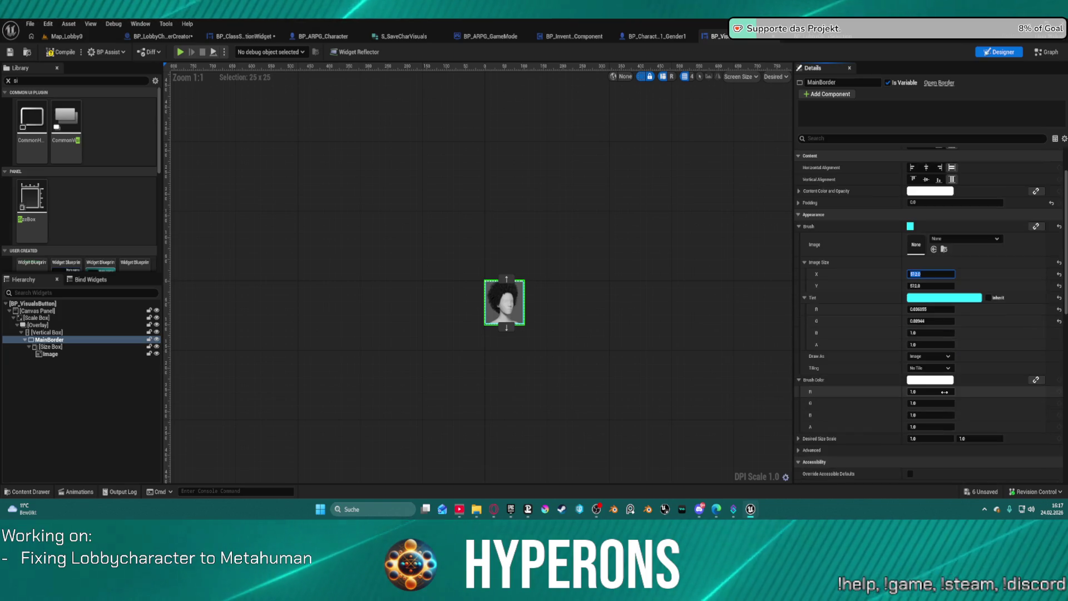
click(928, 356)
click(926, 372)
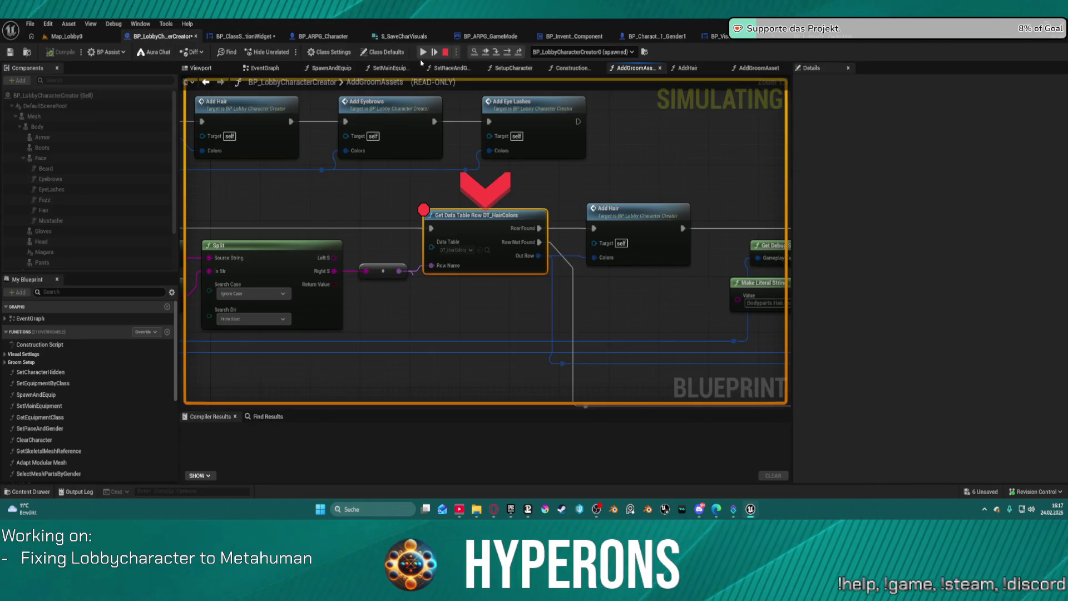
Resume the game, press PLAY and pick a hair style in character selection
click(423, 52)
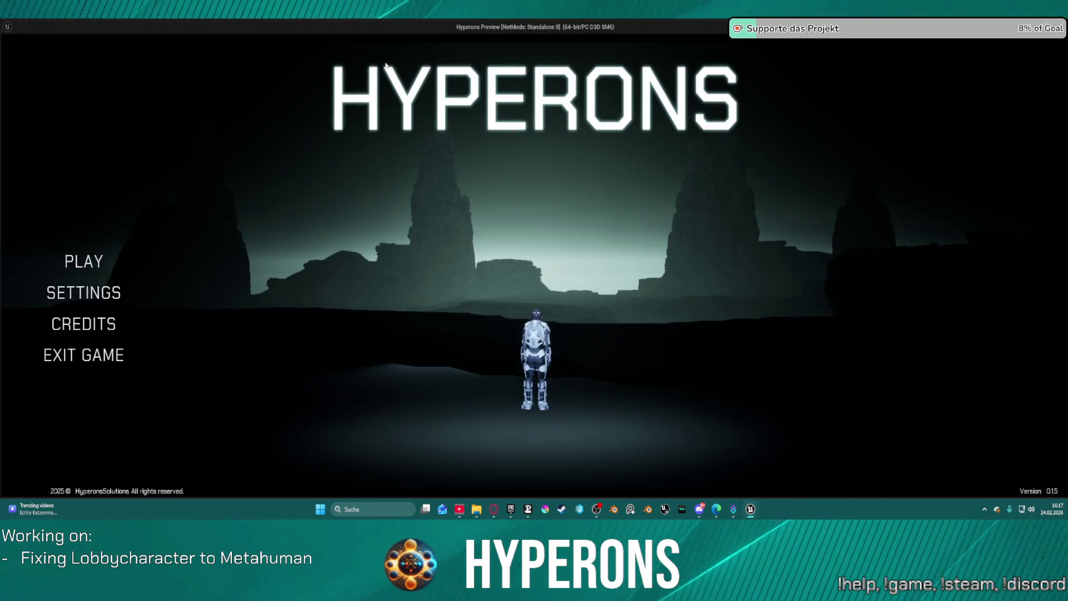
click(130, 256)
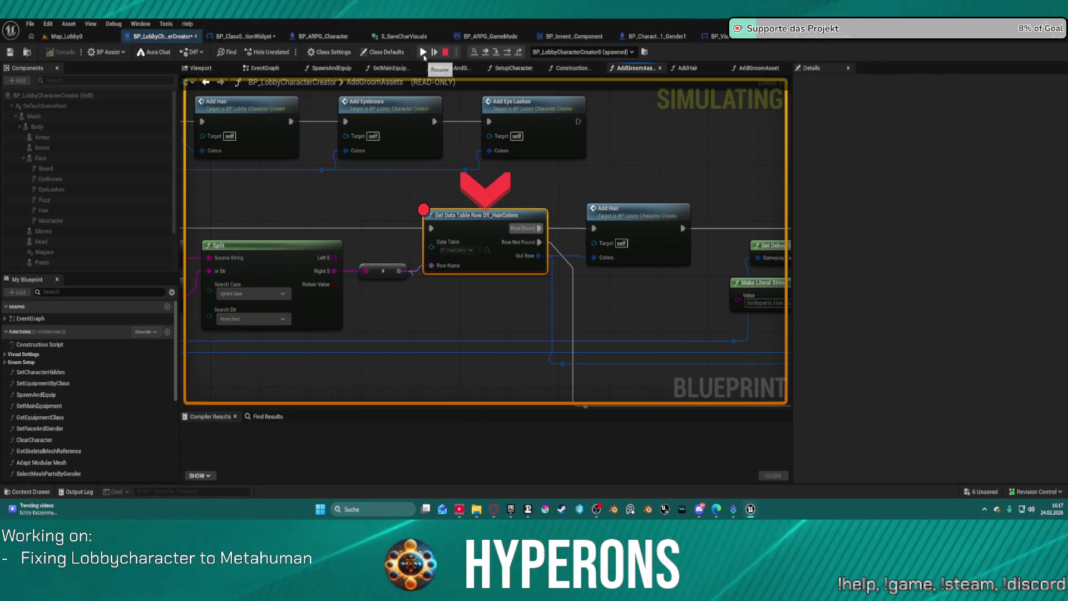
mouse_move(356, 216)
mouse_down()
mouse_move(400, 233)
mouse_move(741, 265)
mouse_up()
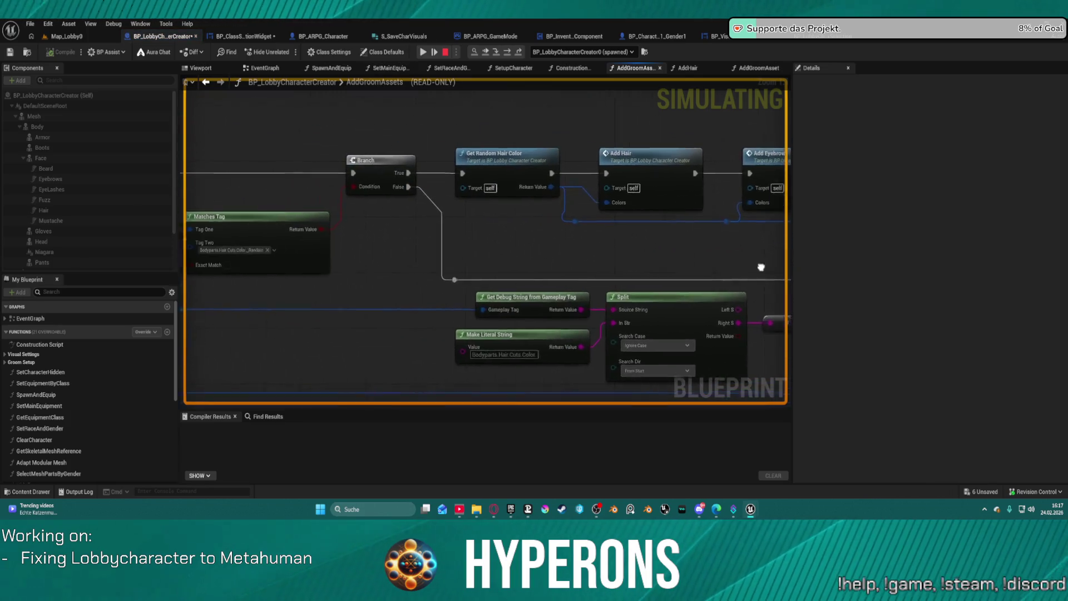
drag(333, 267, 489, 269)
click(434, 51)
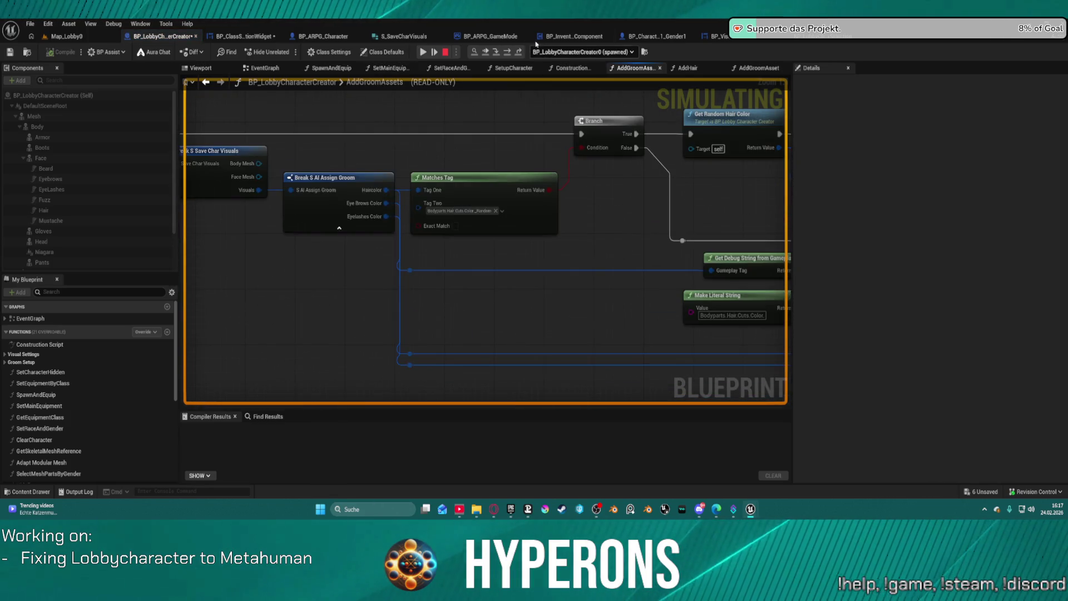
click(424, 53)
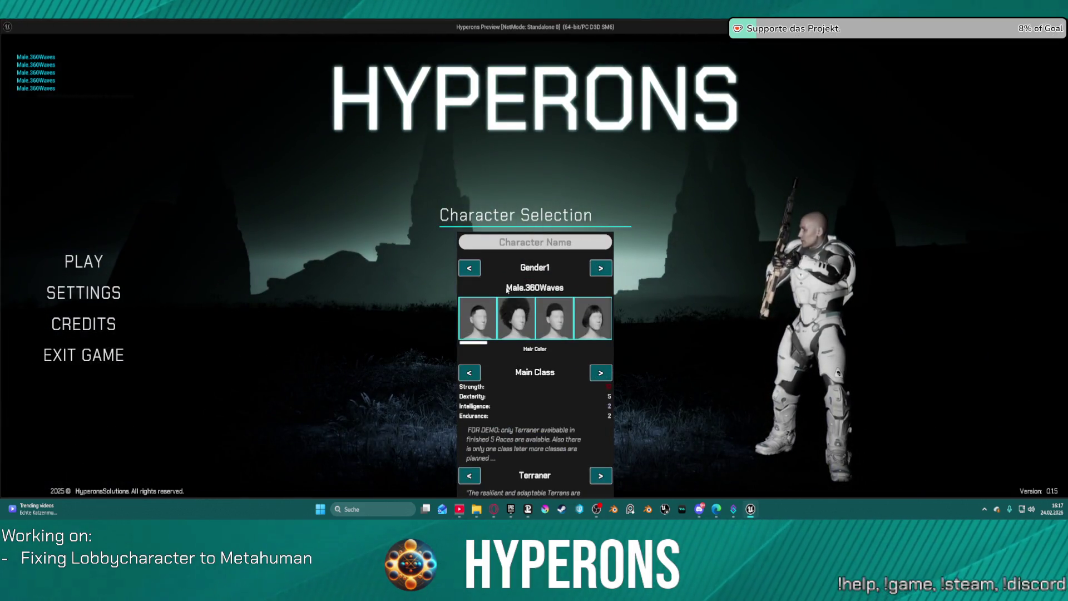
click(526, 279)
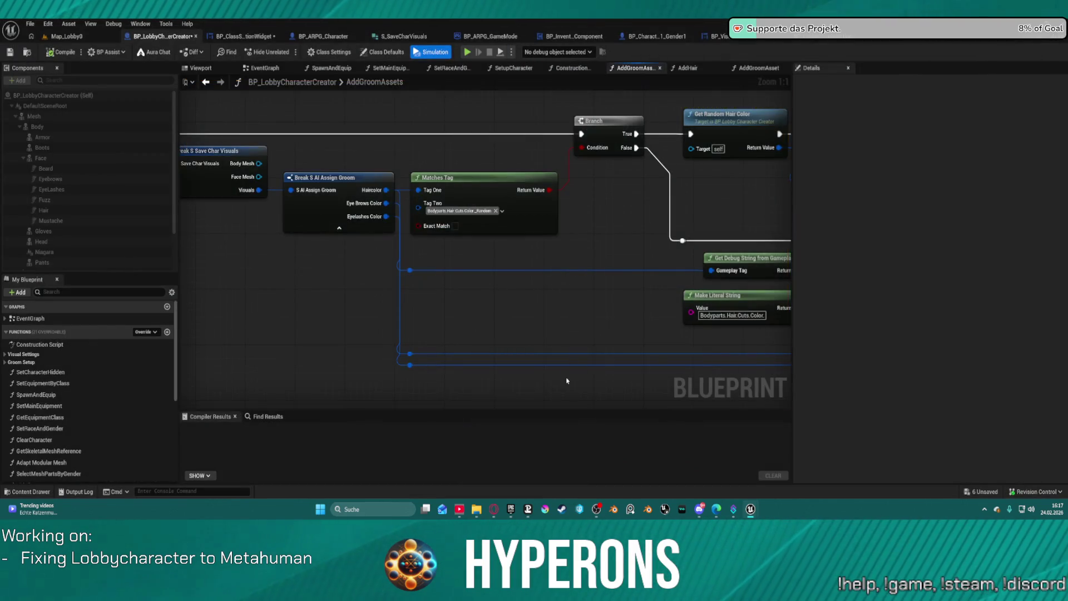
Look through the AddGroomAssets, SetRaceAndGender, SetupCharacter and Construction Script graphs, then open BP_ClassSelectionWidget
scroll(527, 280, down, 5)
mouse_move(314, 227)
mouse_down()
mouse_move(184, 222)
mouse_move(533, 172)
mouse_up()
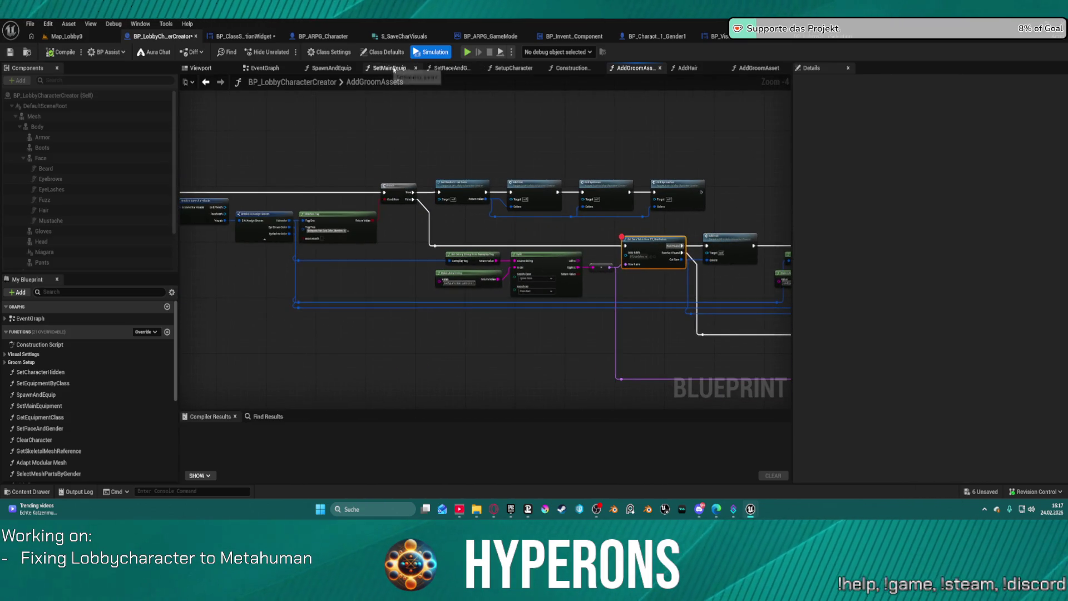
click(448, 68)
click(495, 69)
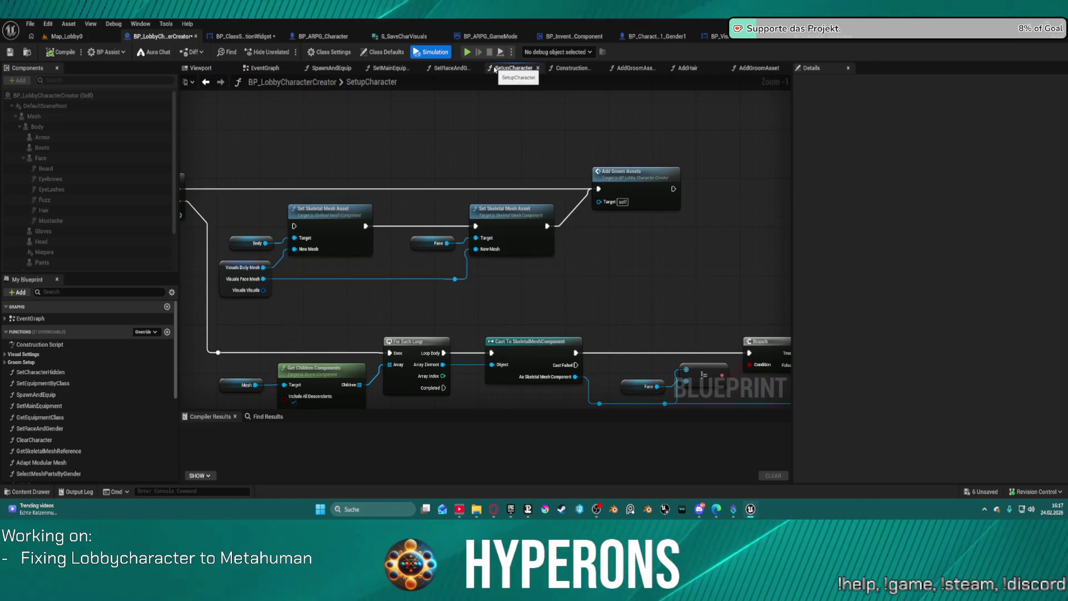
click(553, 68)
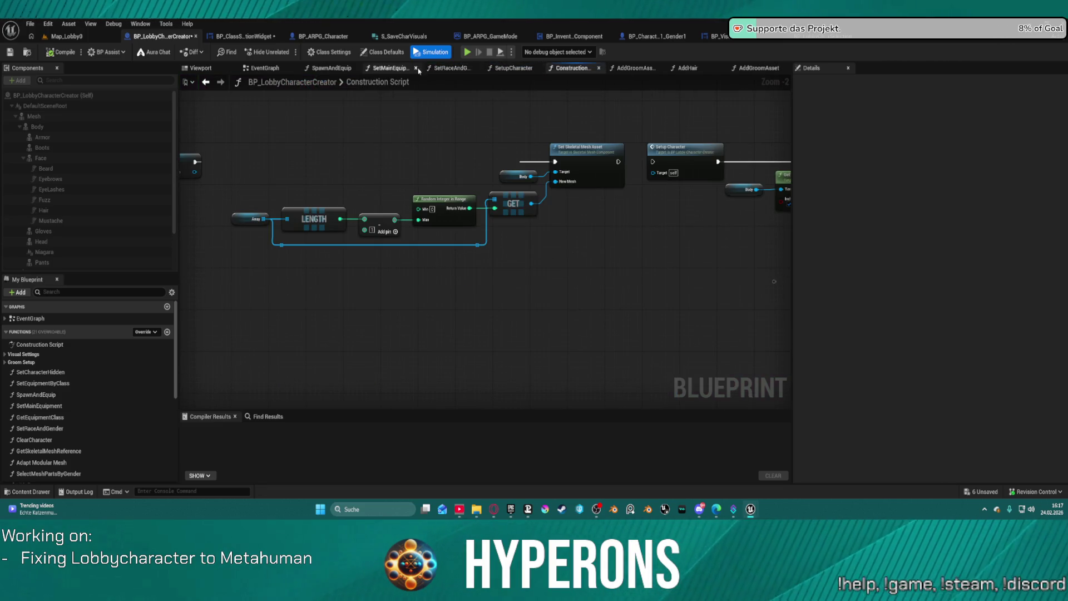
click(622, 69)
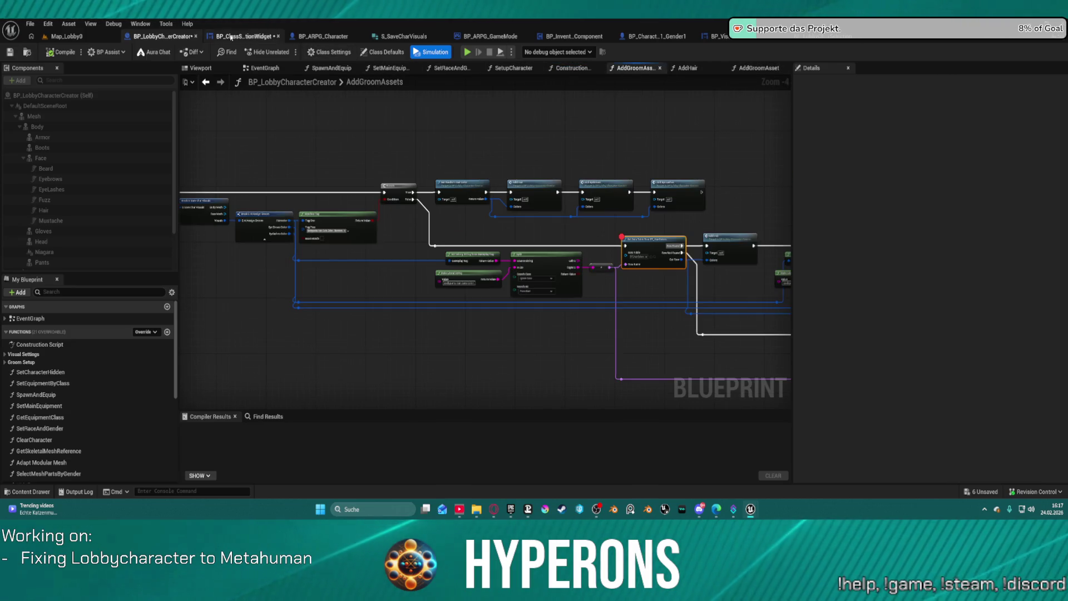
click(245, 36)
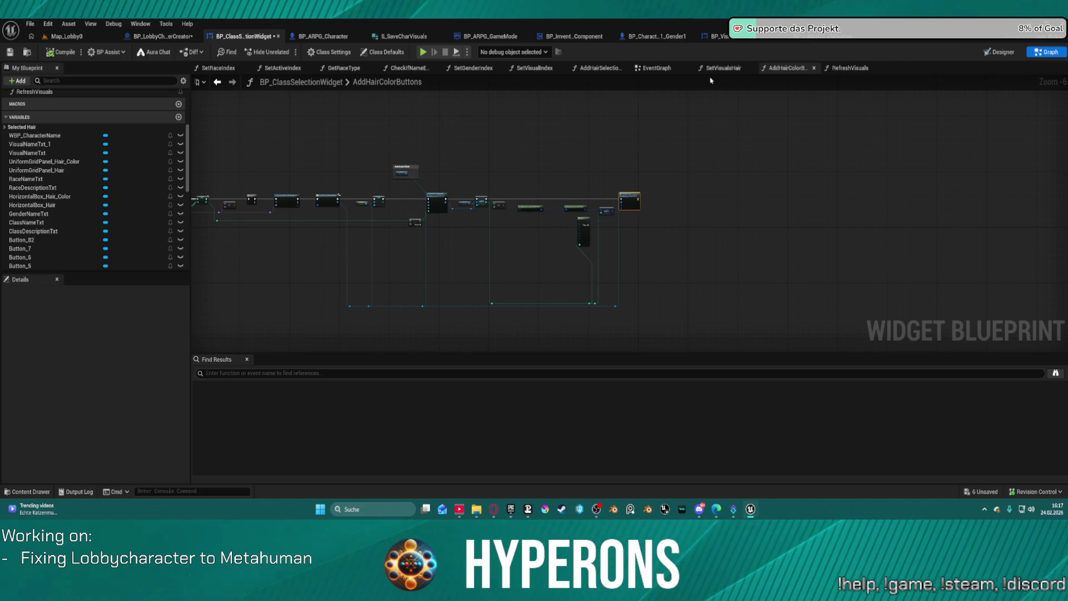
Open the SetVisualsHair graph and undo four recent stray graph edits
click(849, 68)
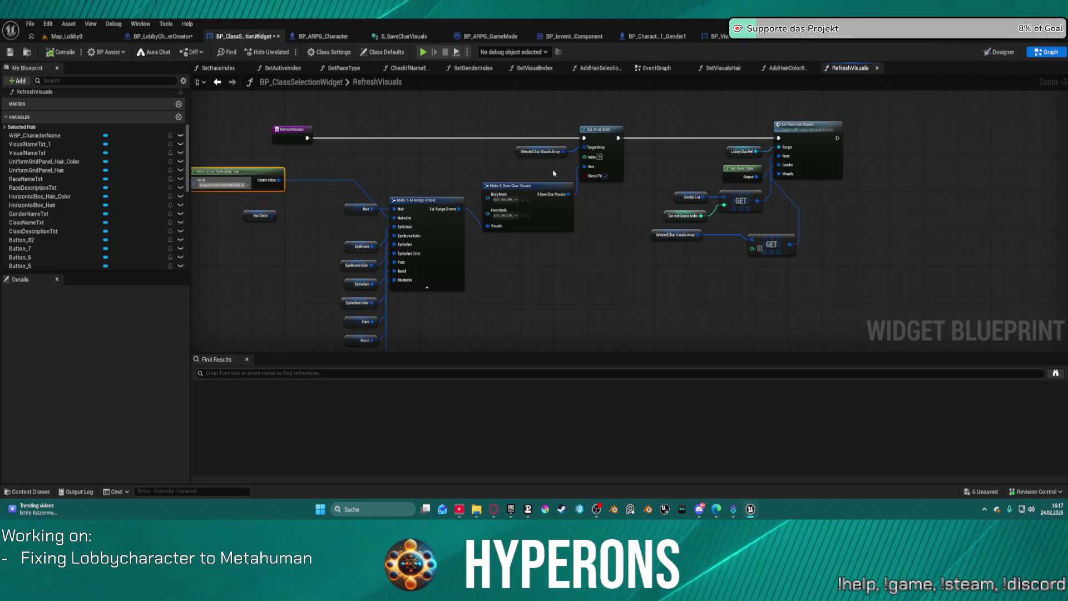
click(725, 67)
scroll(465, 173, down, 3)
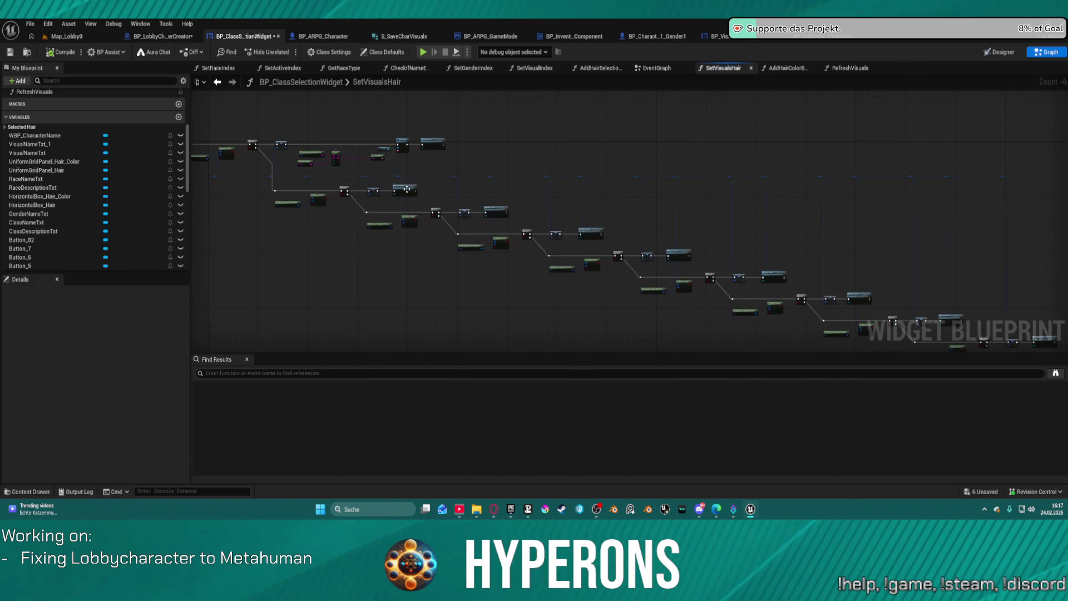
click(405, 188)
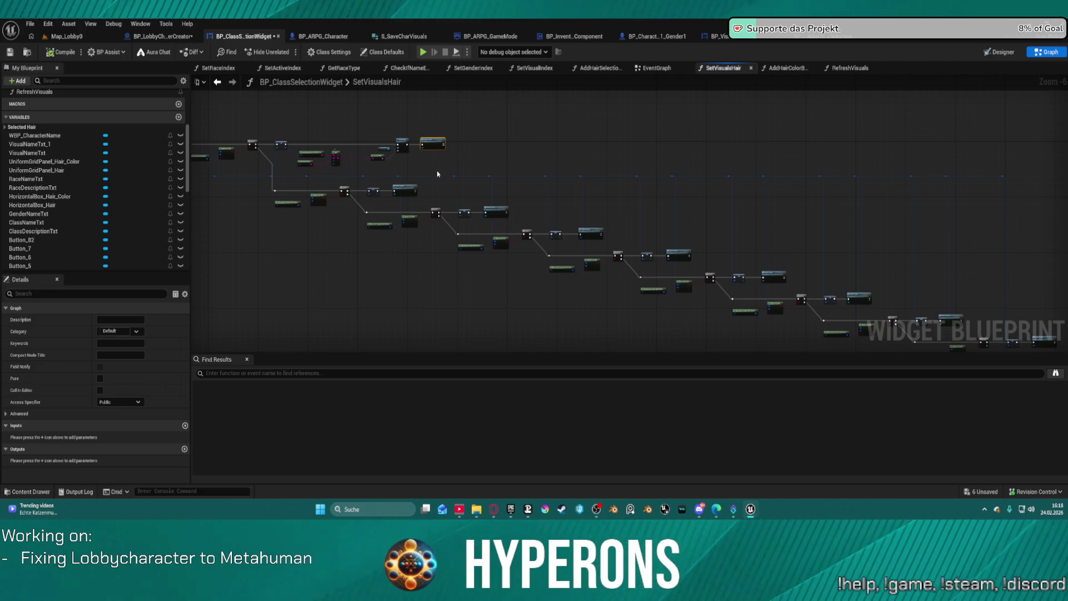
key(ctrl+z)
key(ctrl+z)
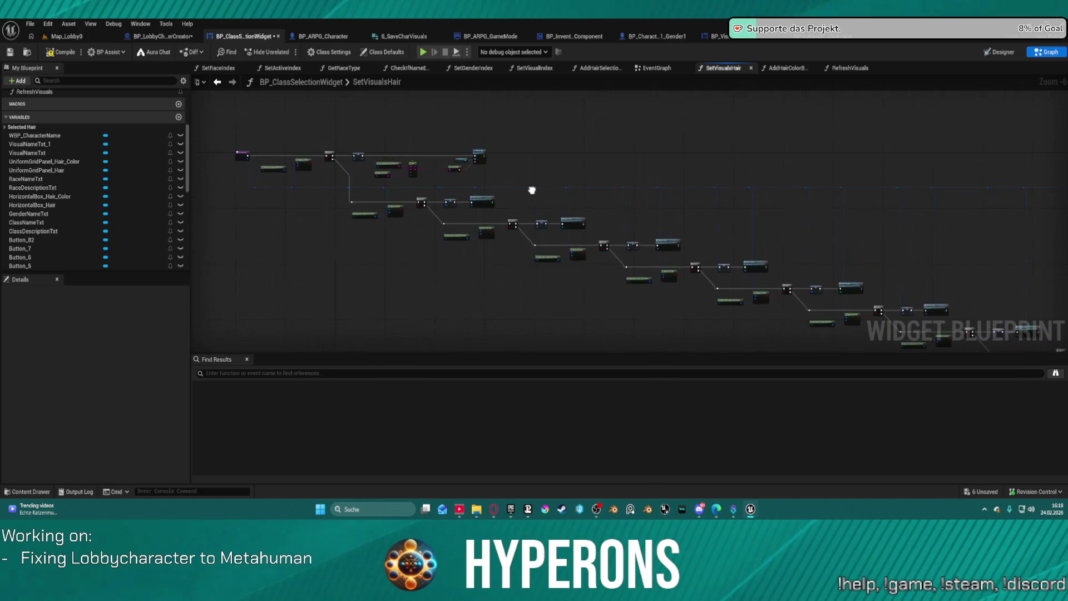
key(ctrl+z)
key(ctrl+z)
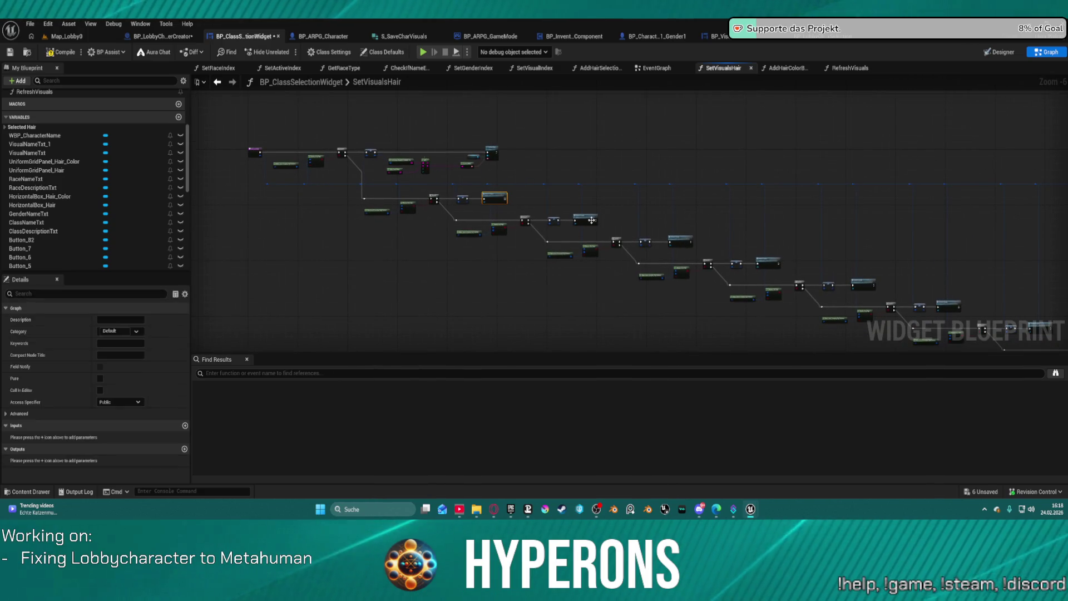
key(ctrl+z)
key(ctrl+z)
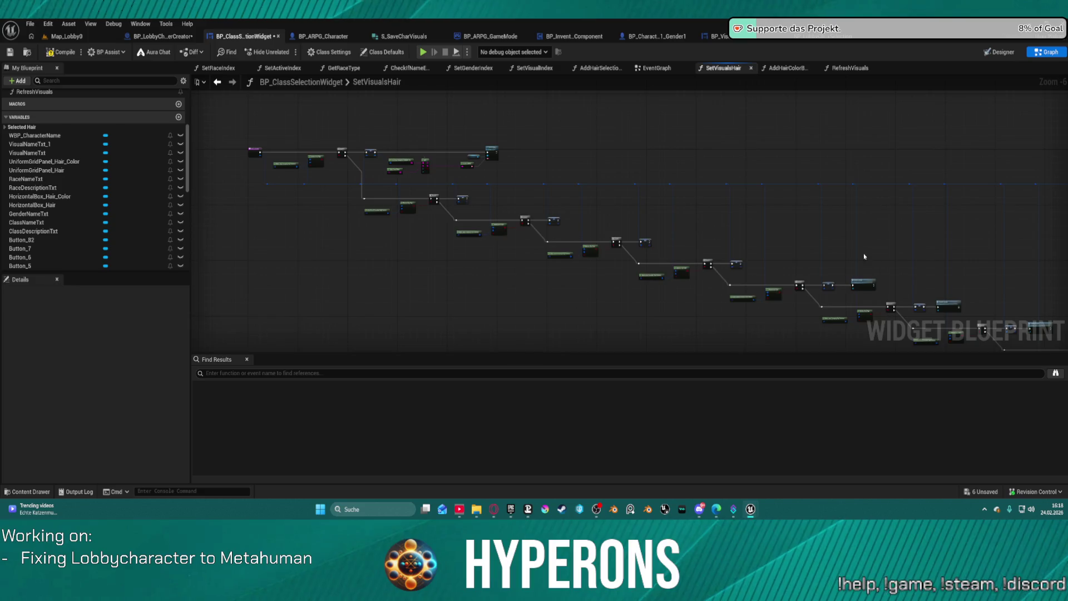
key(ctrl+z)
key(ctrl+z)
Delete the Refresh Visuals call at the end of the SetVisualsHair chain
click(792, 281)
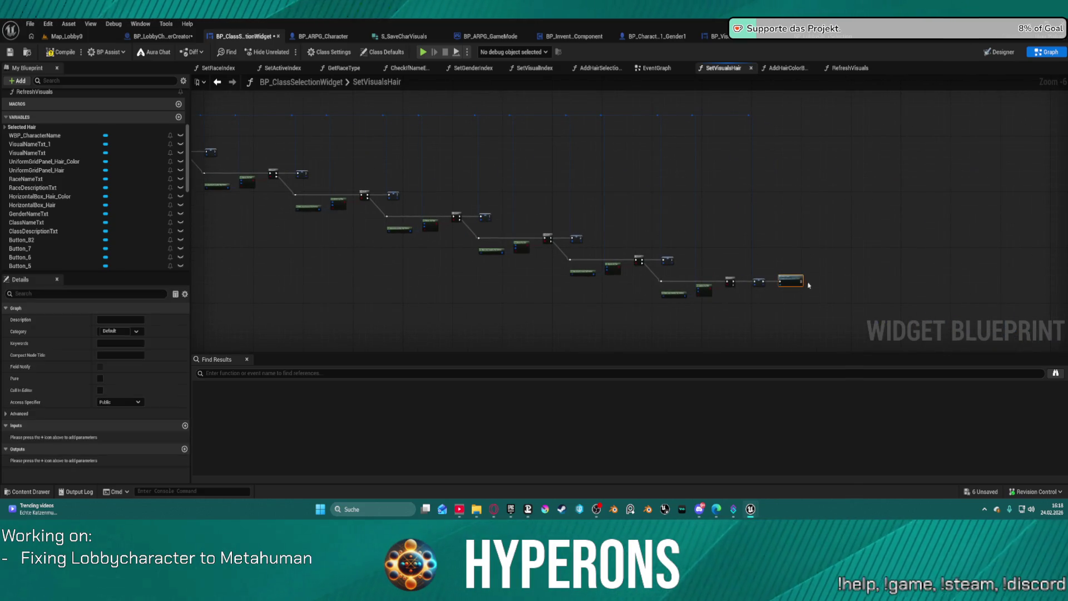
key(Delete)
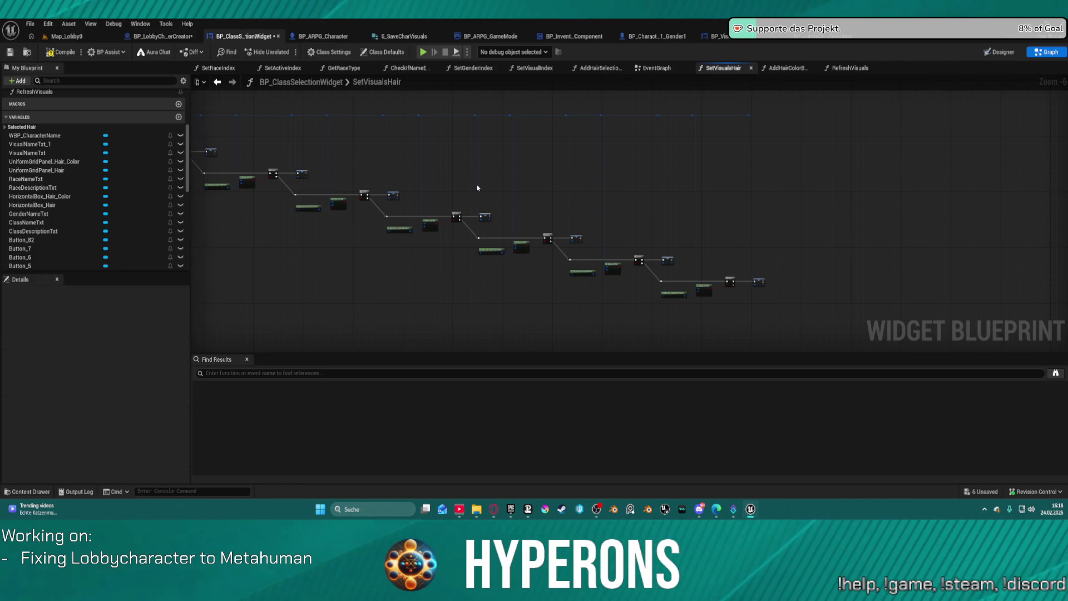
key(ctrl+z)
key(ctrl+z)
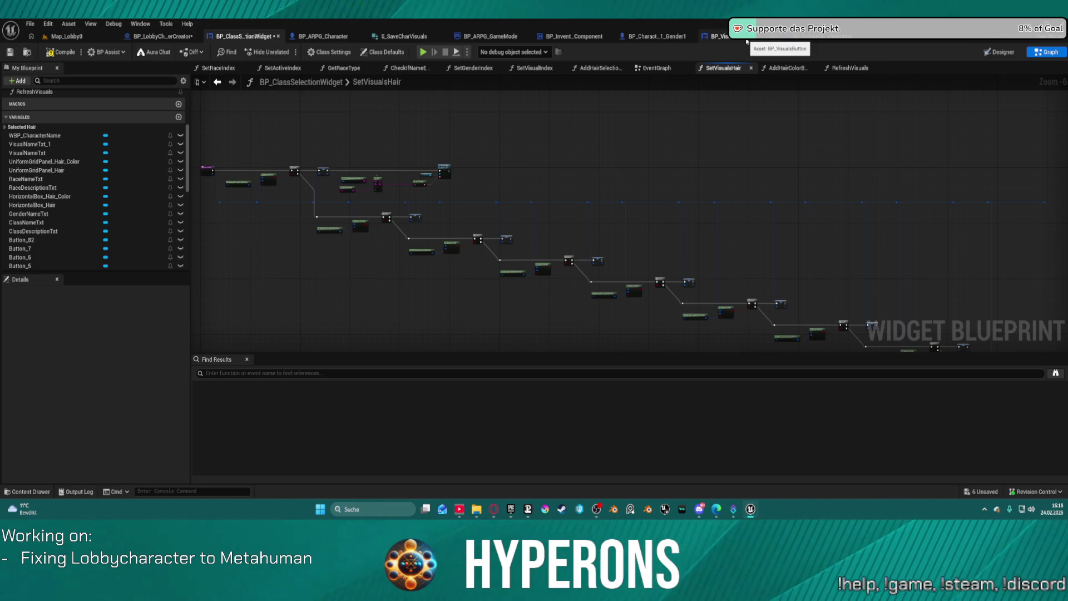
click(624, 125)
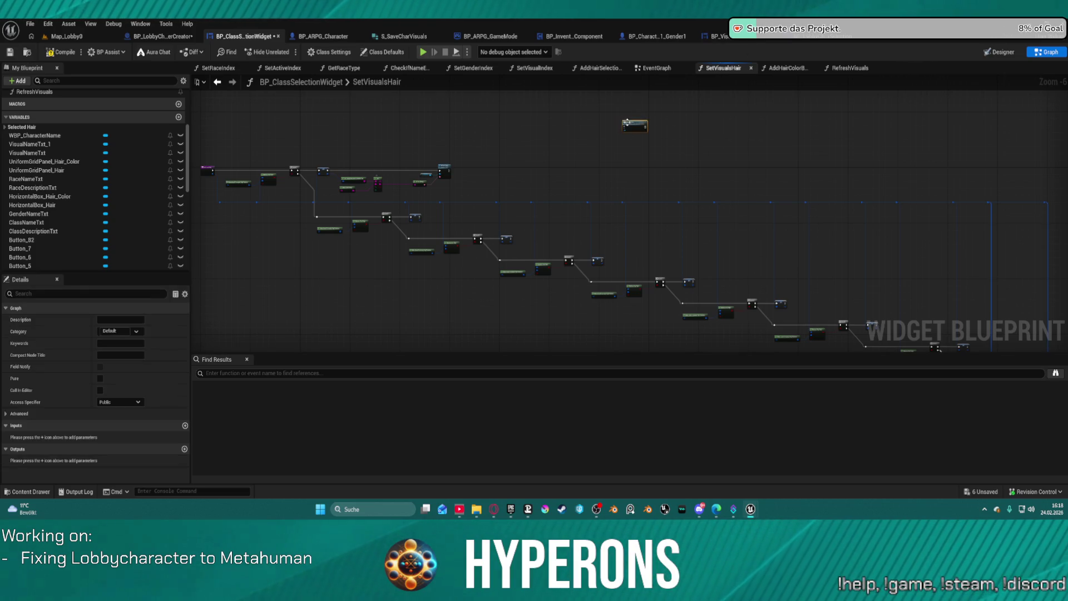
scroll(658, 130, up, 4)
key(Delete)
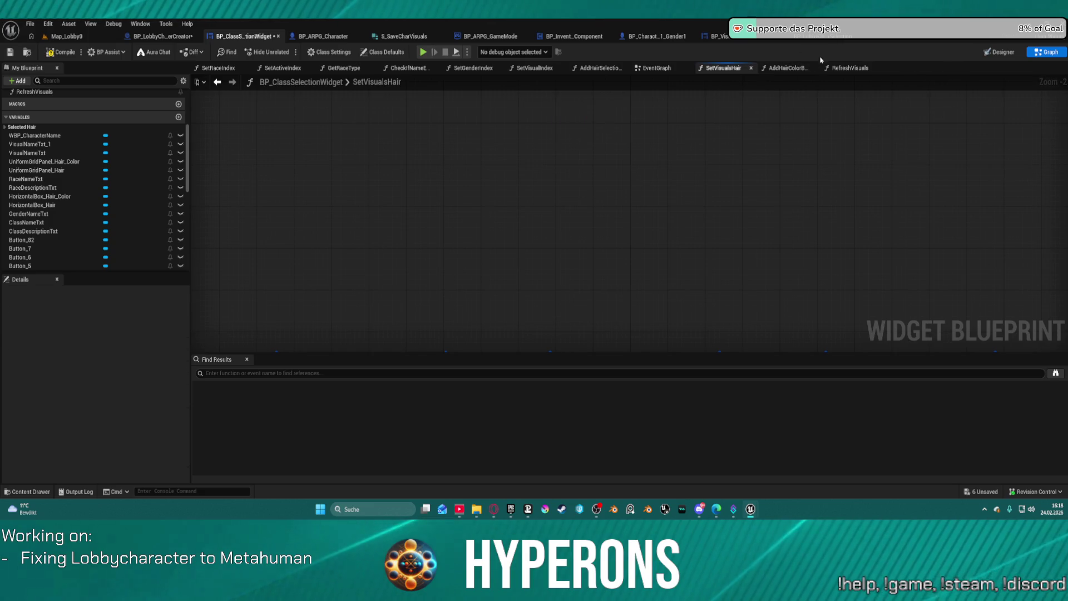
Open BP_VisualsButton's On_Image_MouseButtonDown function graph, showing Set Visuals Hair and the Return Node
click(723, 38)
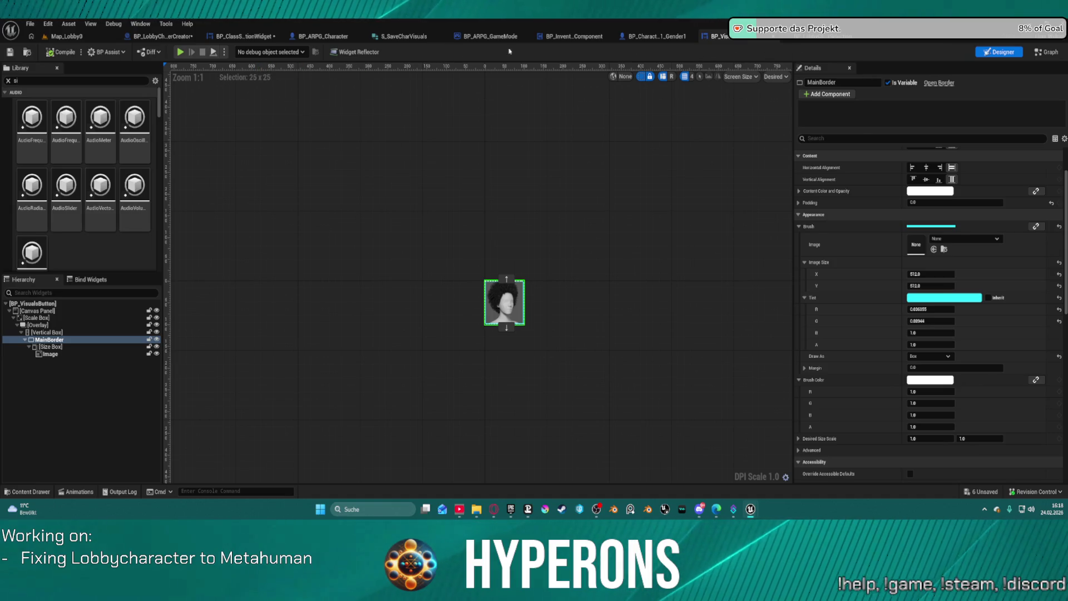
click(1048, 51)
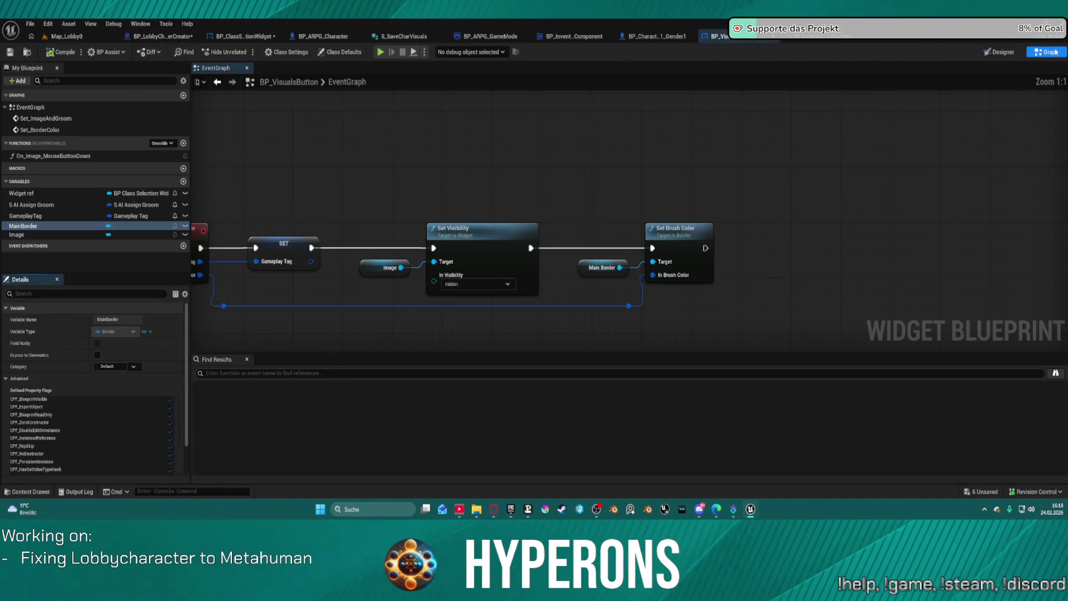
scroll(639, 191, down, 4)
scroll(689, 191, up, 3)
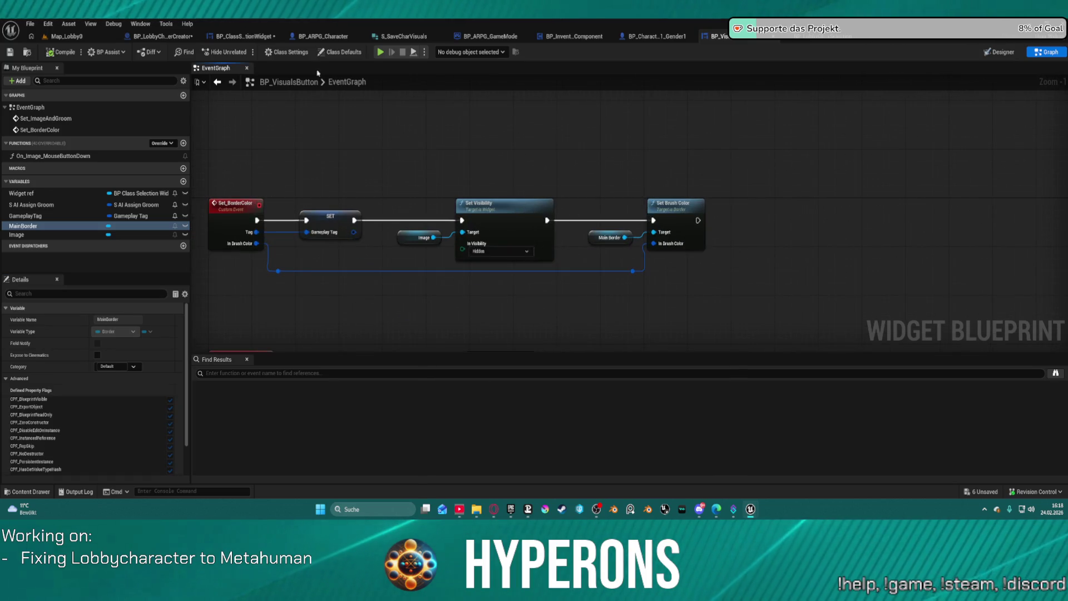
double_click(49, 156)
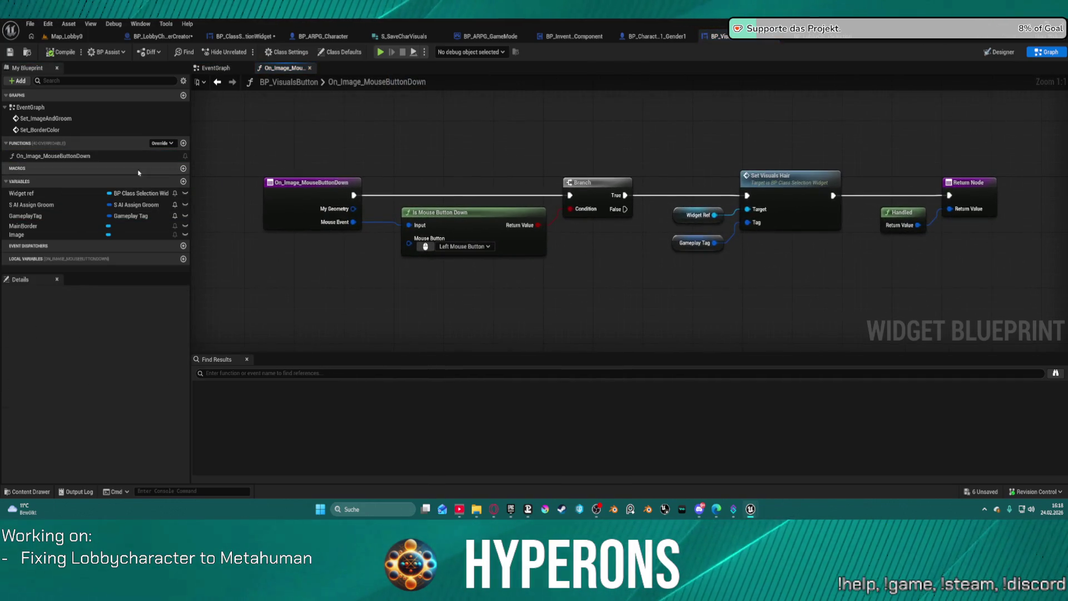
drag(751, 174, 481, 164)
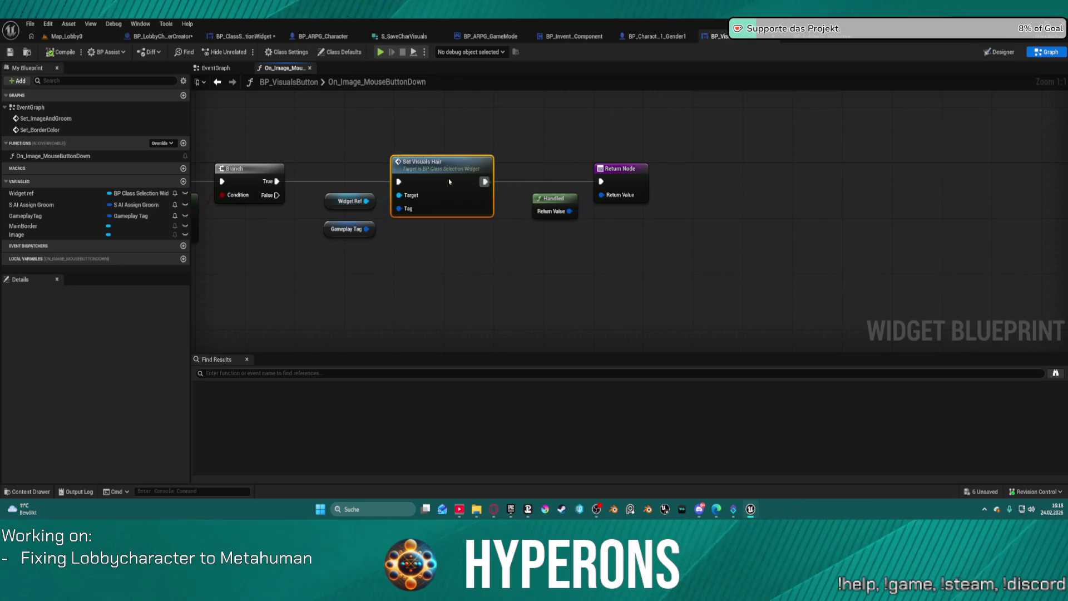
Add a Refresh Visuals call on Widget Ref, wired between Set Visuals Hair and the Return Node
right_click(489, 186)
click(349, 201)
drag(366, 201, 473, 264)
text(refre)
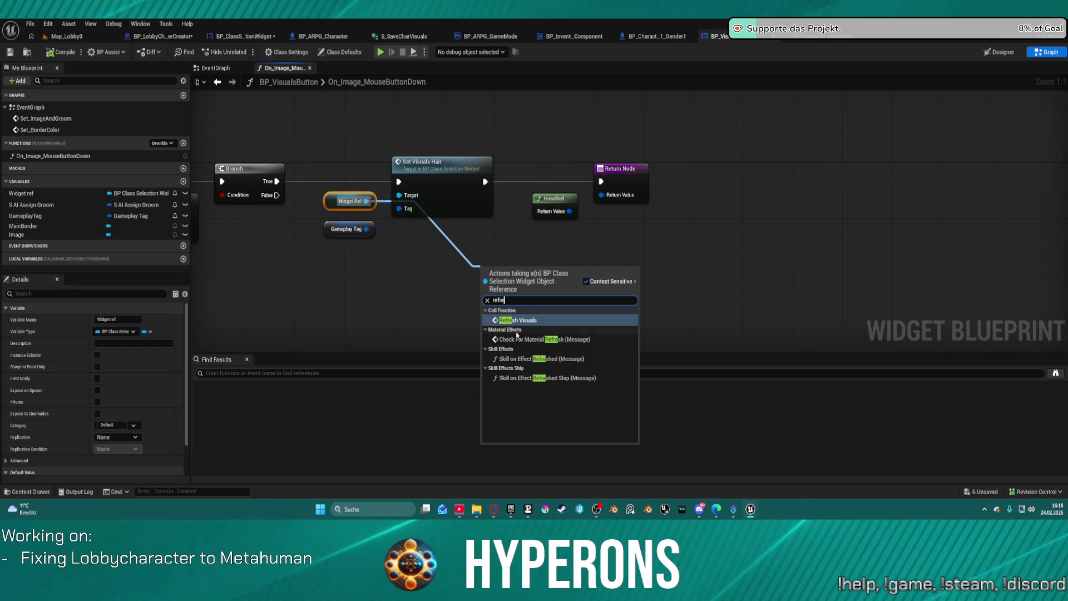
key(Return)
drag(484, 286, 485, 181)
mouse_move(635, 177)
mouse_down()
mouse_move(702, 177)
mouse_move(671, 182)
mouse_up()
click(546, 206)
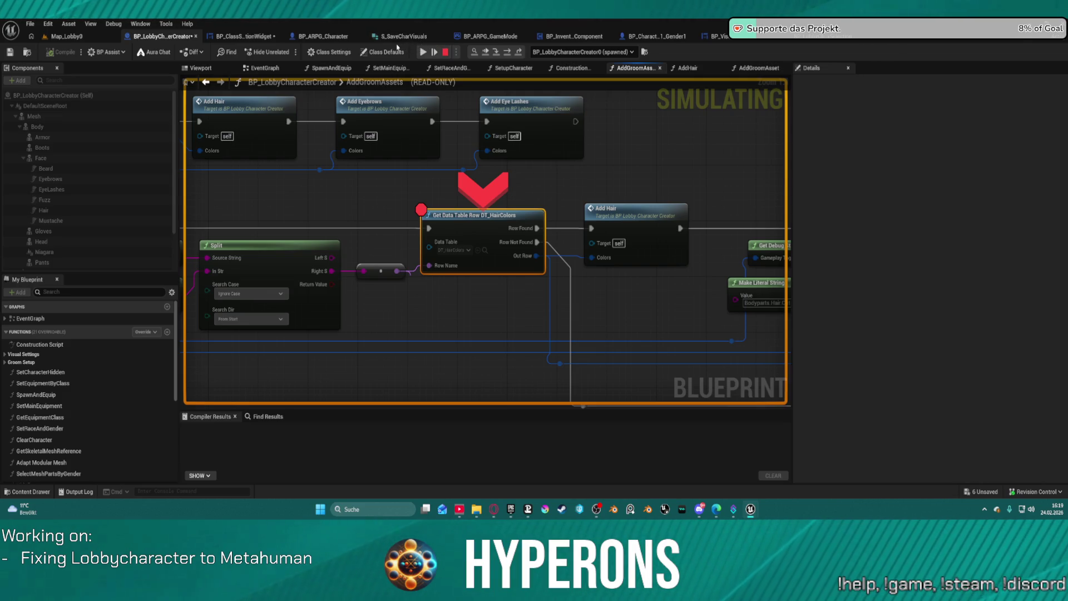
Resume past each DT_HairColors breakpoint while selecting the mohawk, UpdoBraids and Fade characters, then a third hair style
click(422, 52)
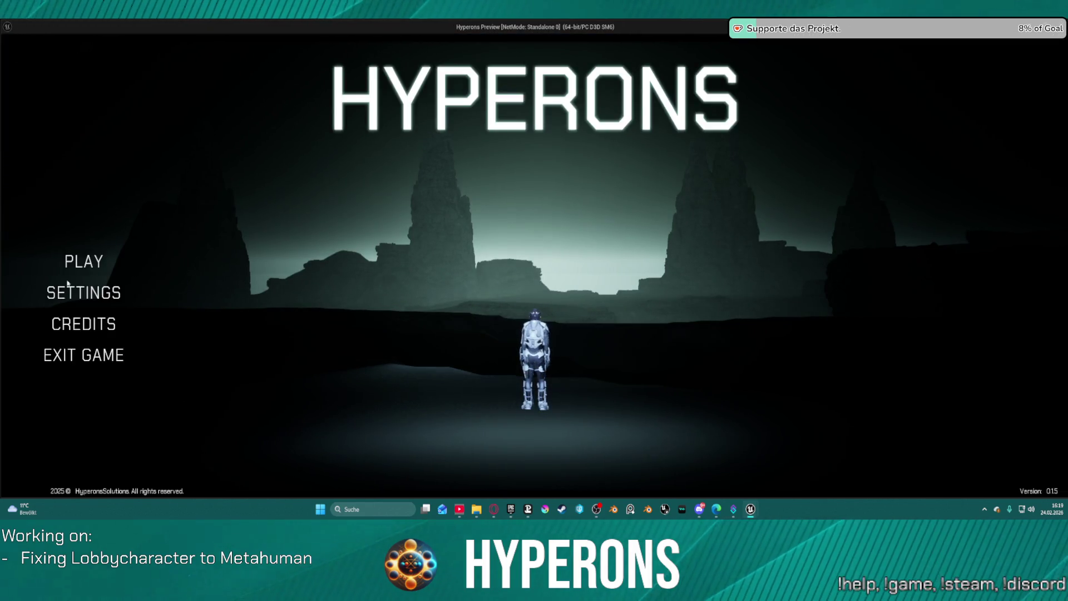
click(578, 266)
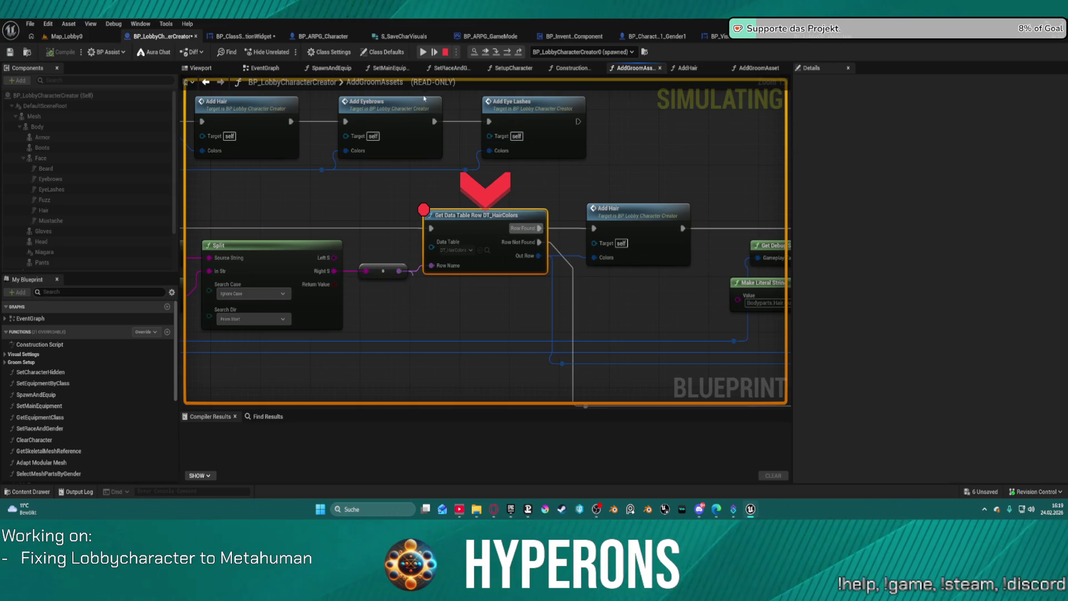
click(423, 52)
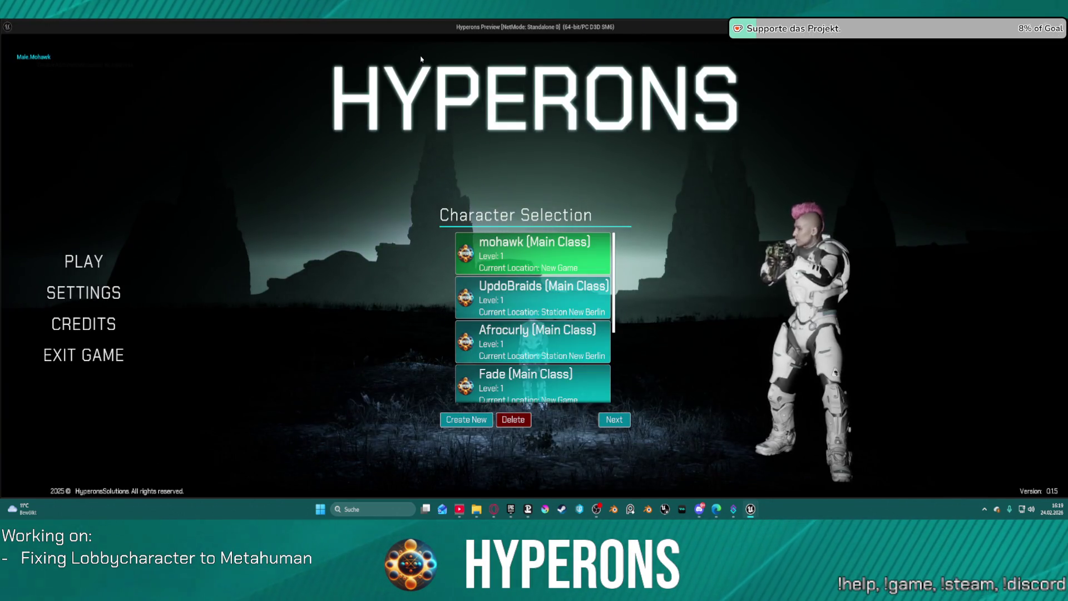
click(589, 317)
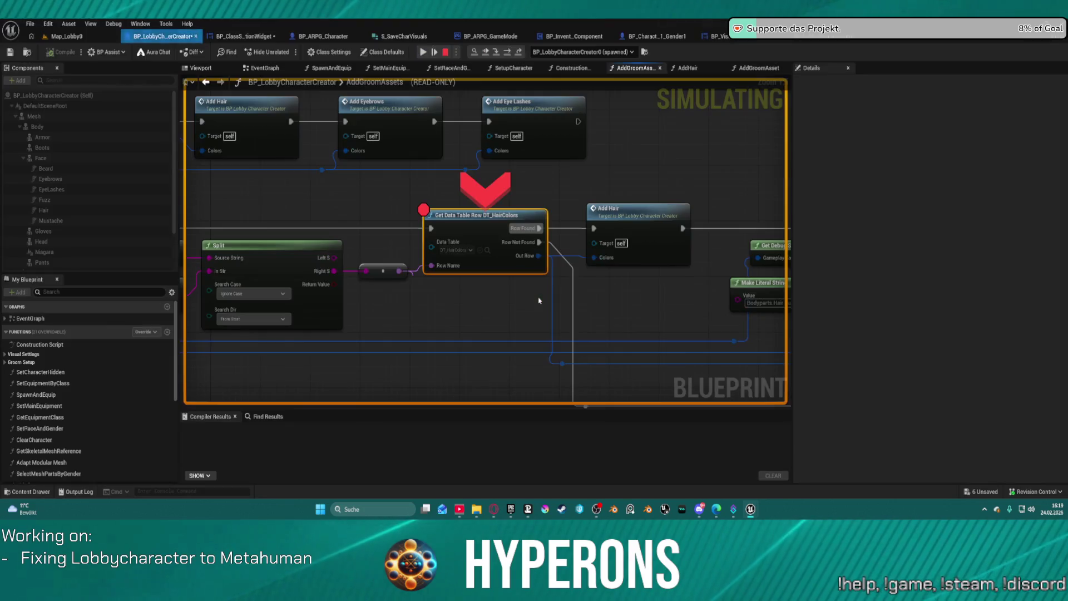
click(433, 49)
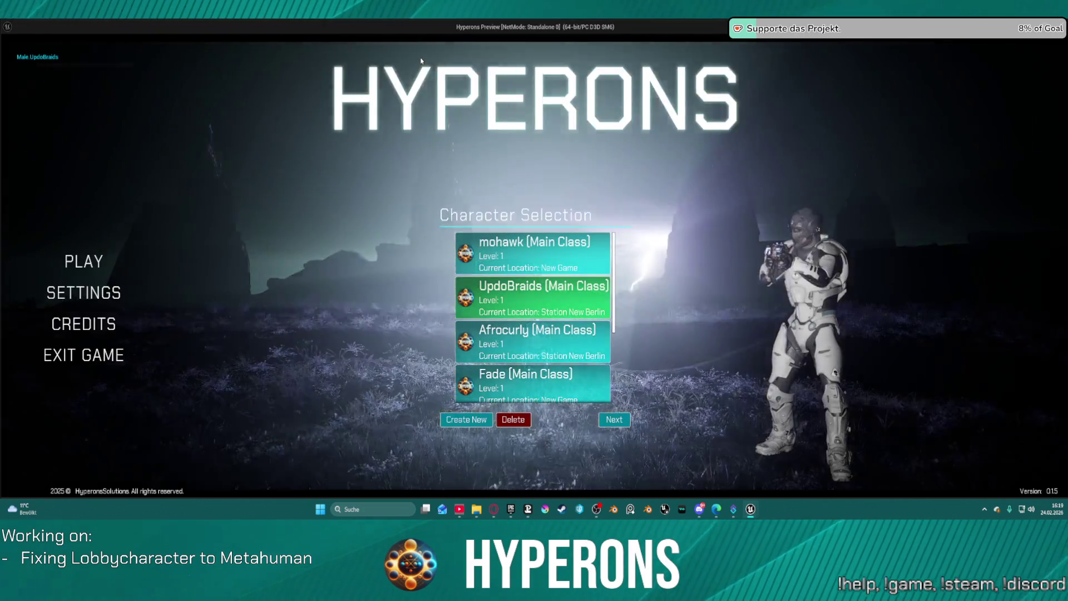
click(492, 384)
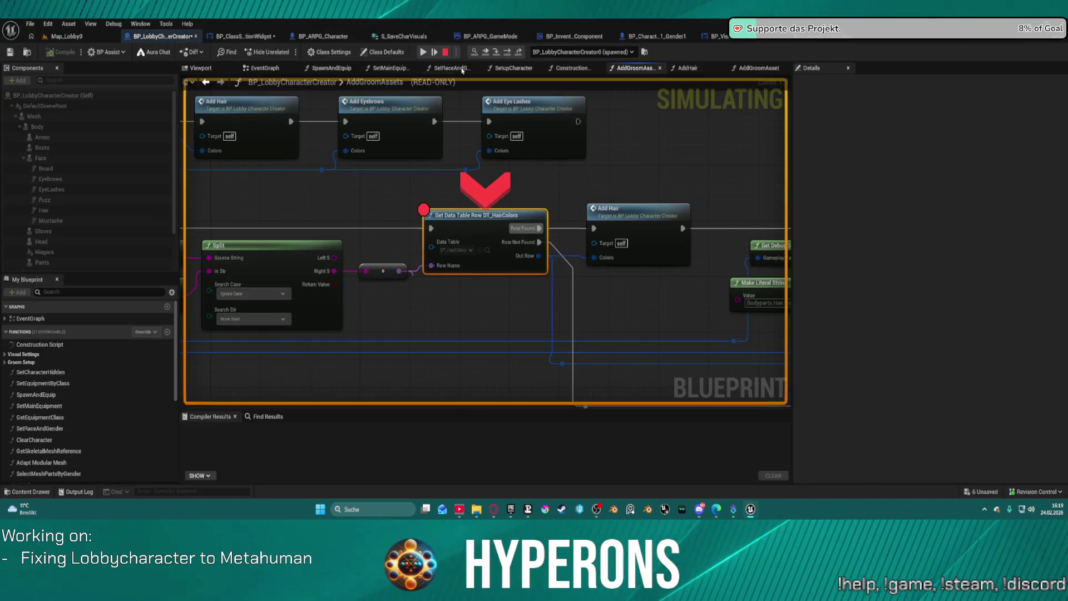
click(423, 53)
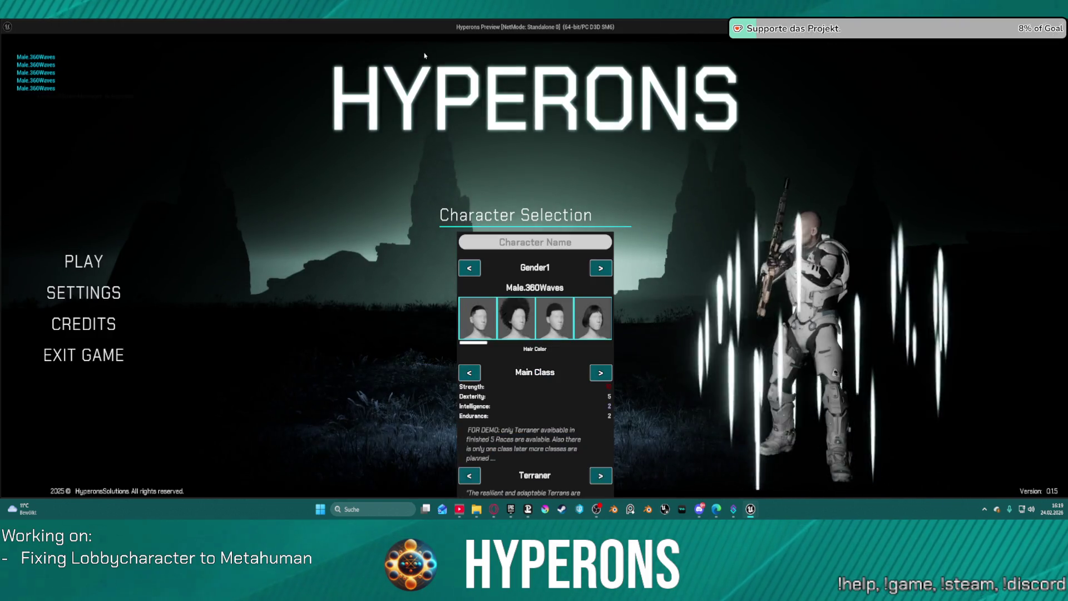
click(562, 318)
scroll(413, 191, down, 3)
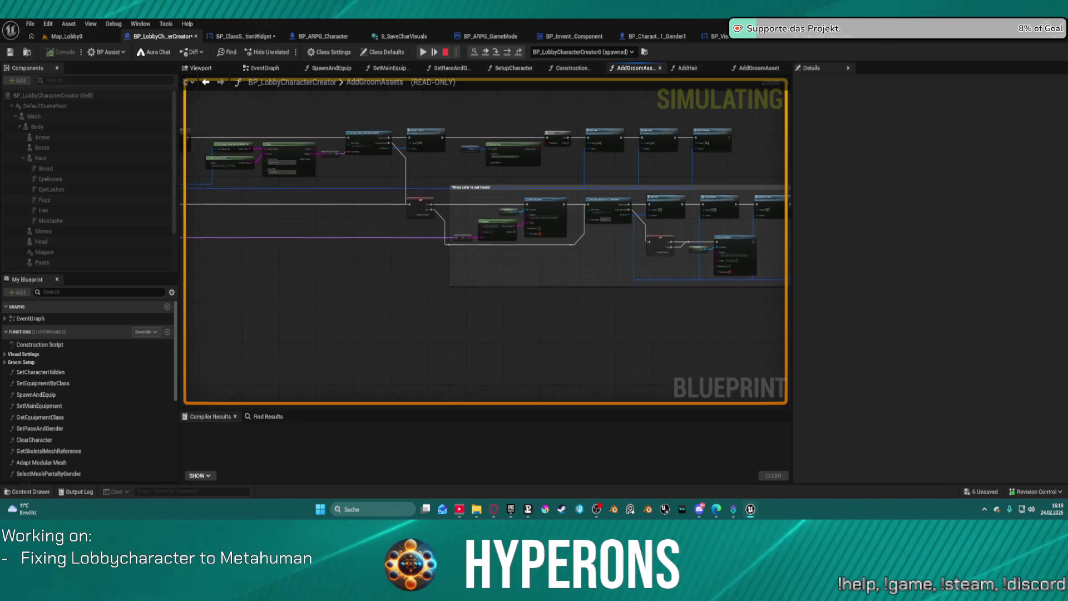
Inspect the Get Data Table Row and Split nodes, stop the simulation, and reopen BP_VisualsButton
scroll(713, 274, up, 3)
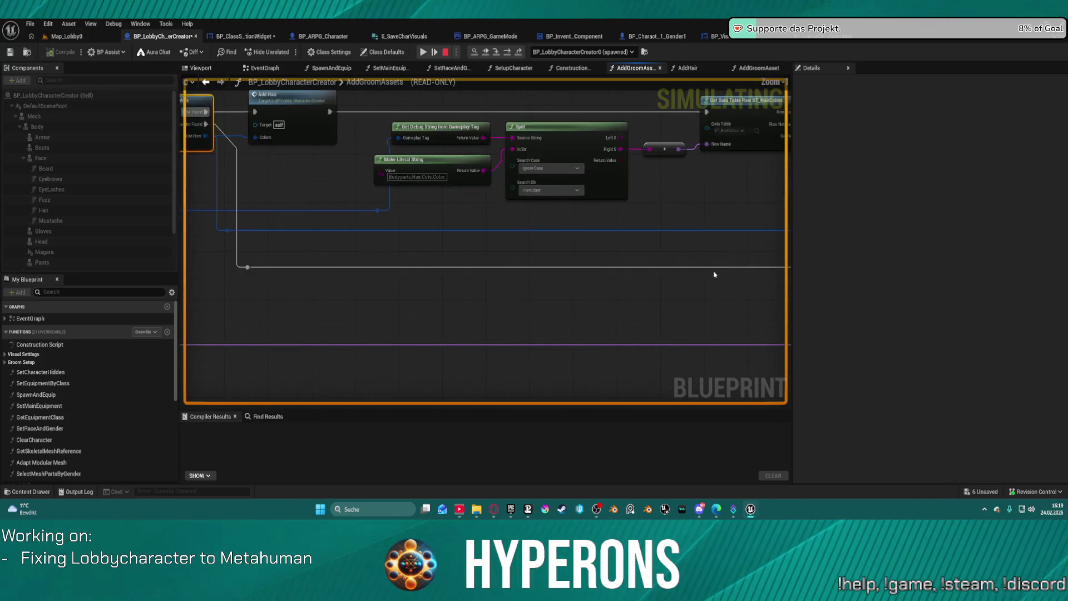
drag(206, 272, 329, 310)
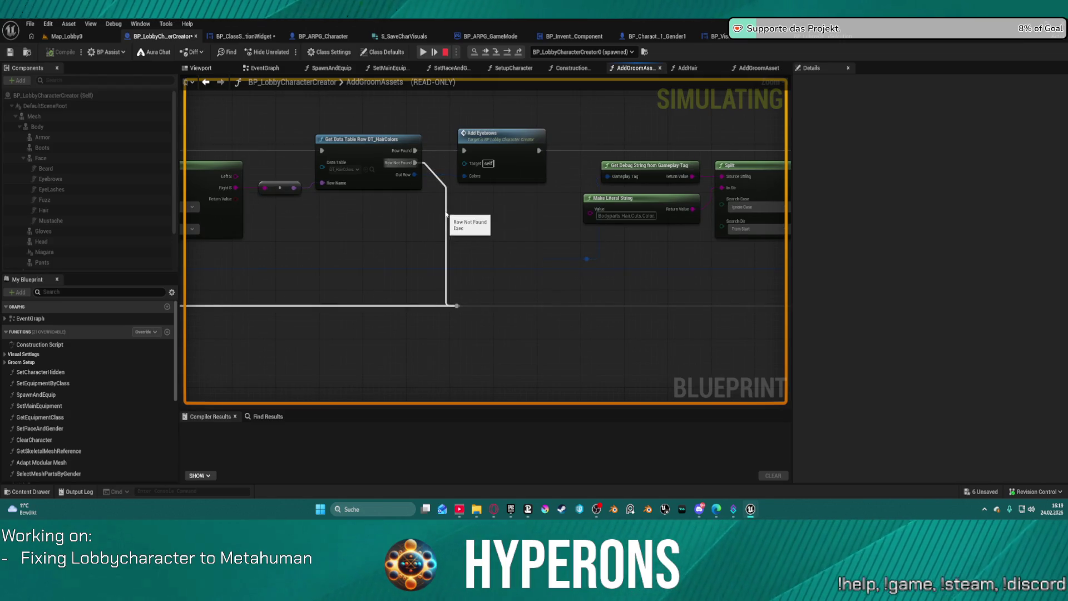
drag(289, 217, 526, 204)
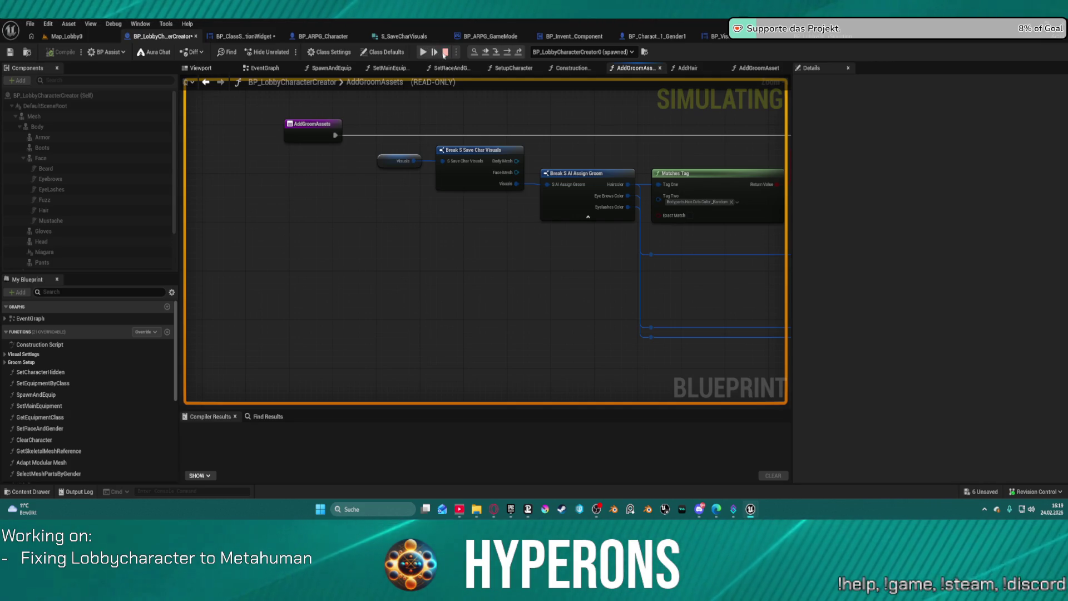
click(445, 53)
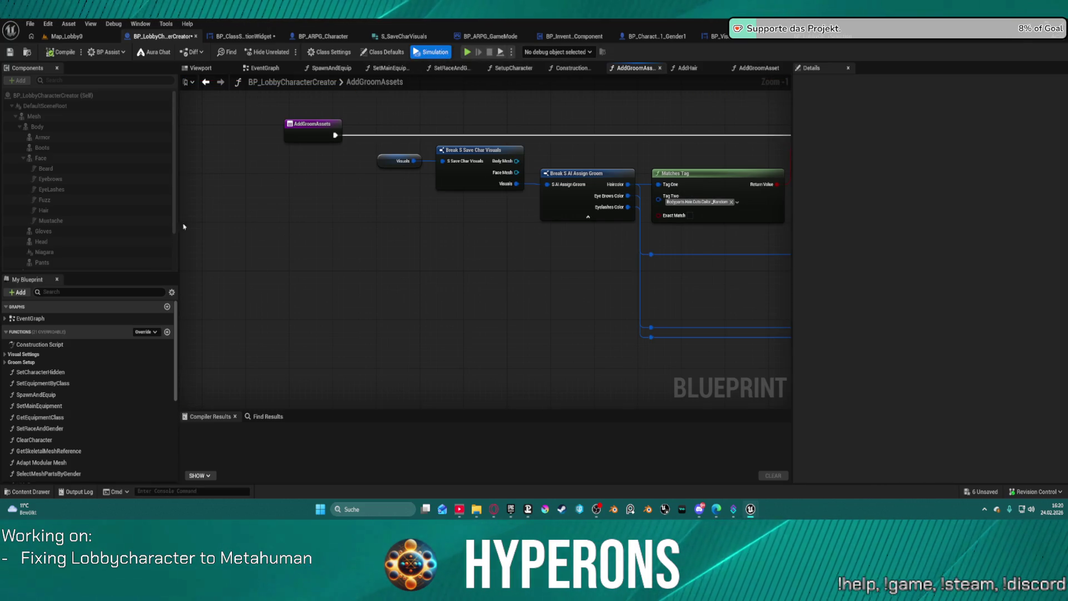
scroll(63, 425, down, 3)
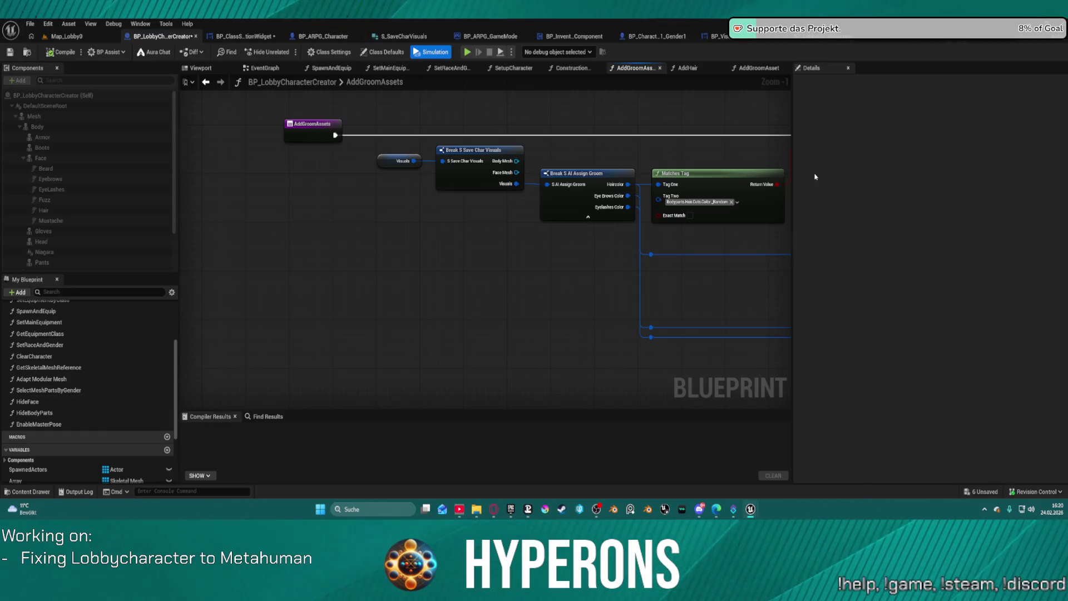
click(723, 36)
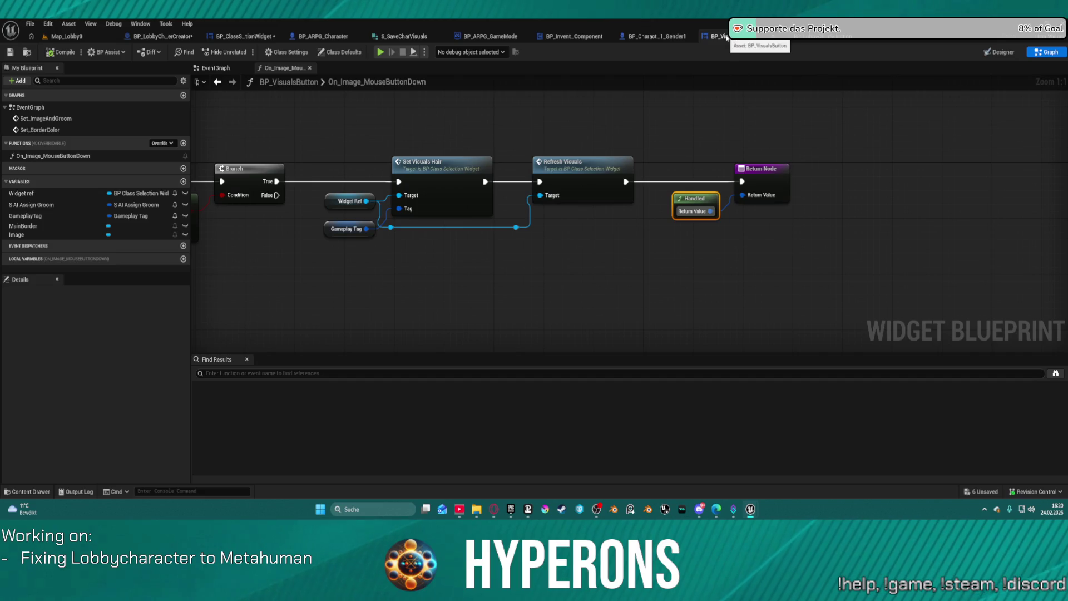
Show BP_VisualsButton's Designer layout with the MainBorder brush settings in Details
mouse_move(591, 263)
mouse_down()
mouse_move(624, 217)
mouse_move(977, 224)
mouse_move(807, 229)
mouse_up()
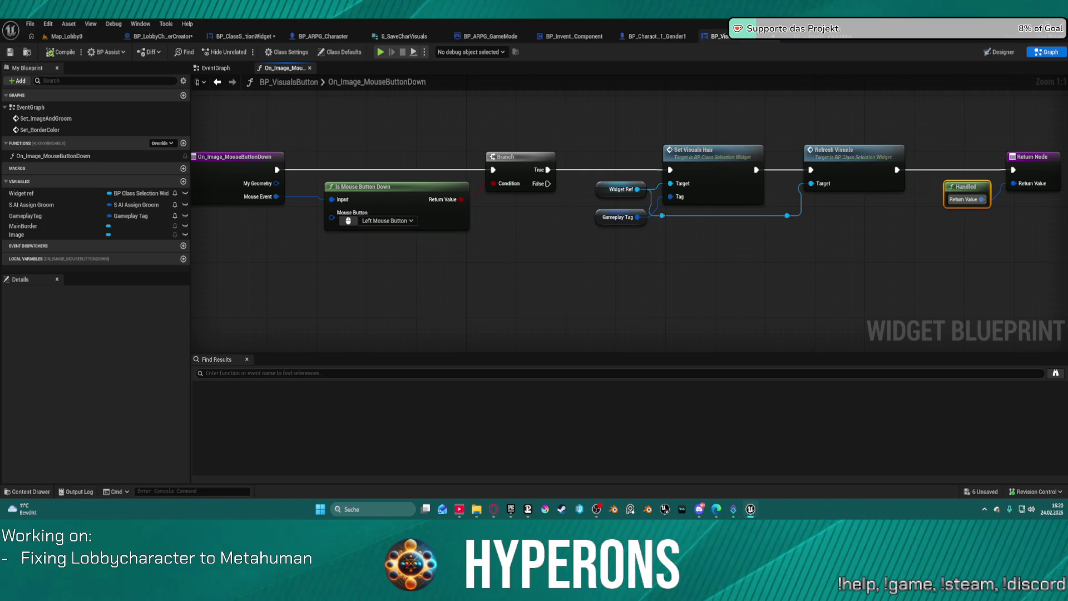
click(1002, 52)
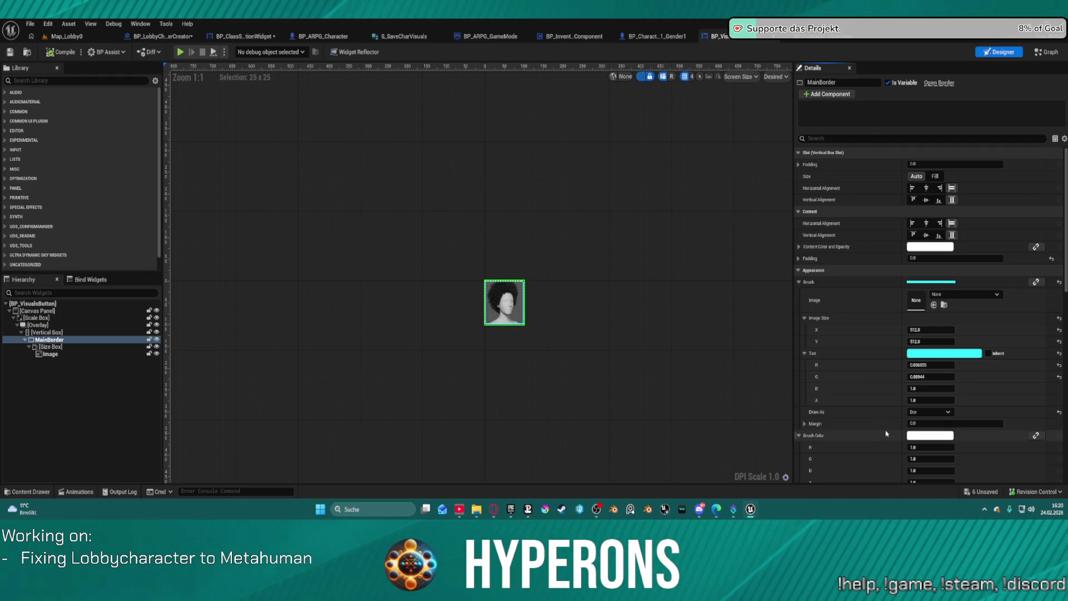
Open the MainBorder Brush Image asset picker and search for a suitable image
scroll(886, 432, down, 3)
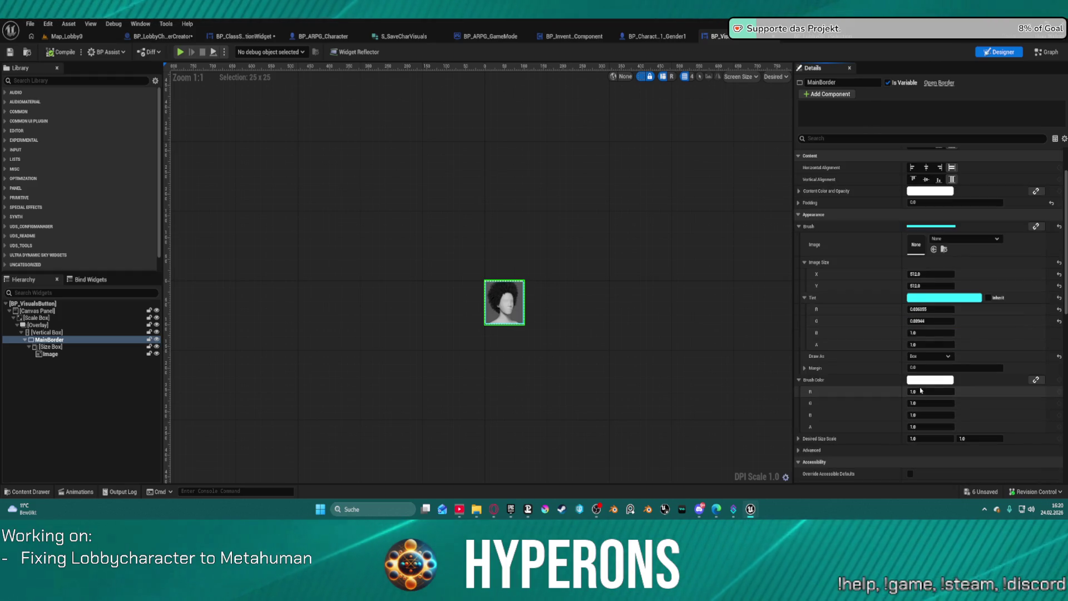
click(947, 239)
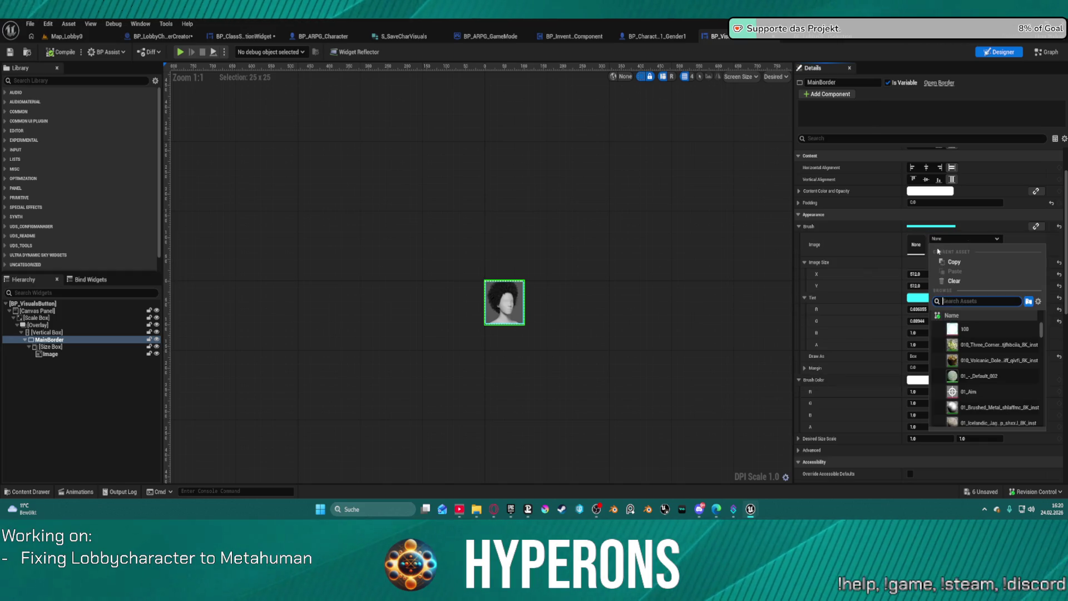
text(withe)
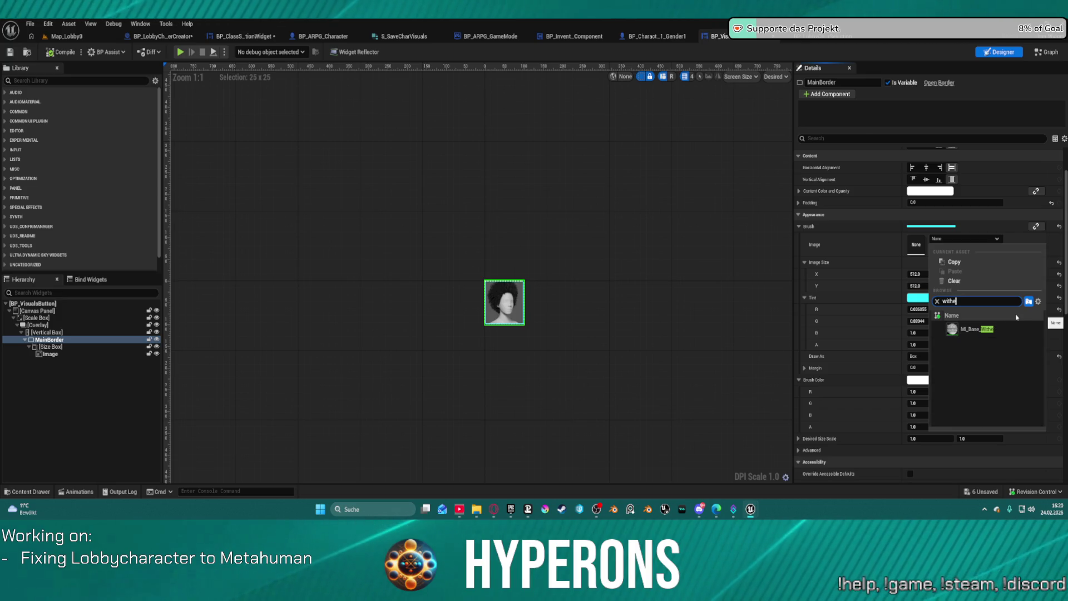
key(BackSpace)
key(BackSpace)
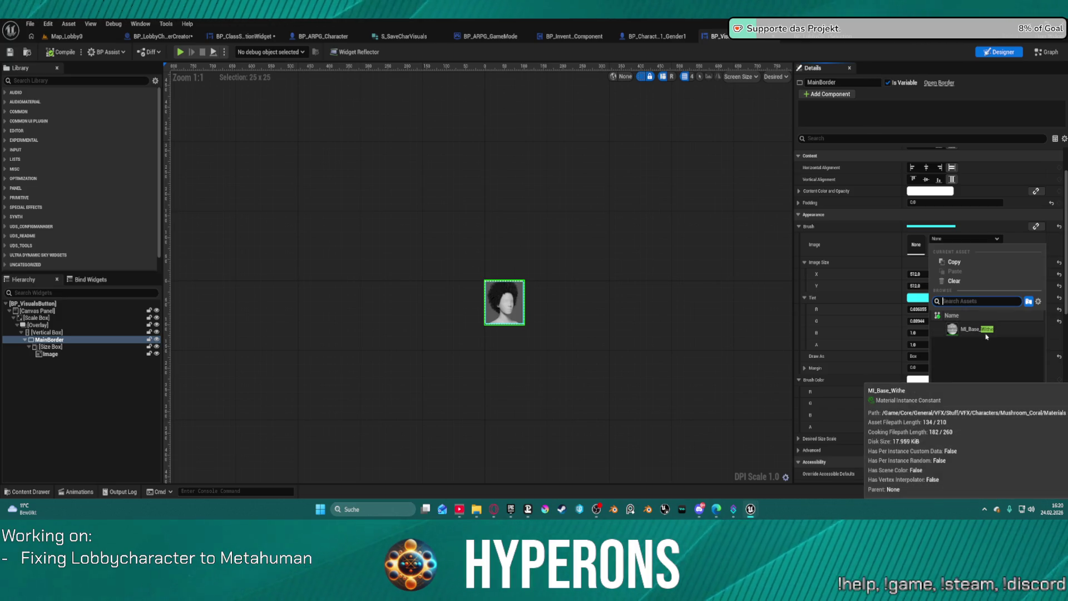
text(emoty)
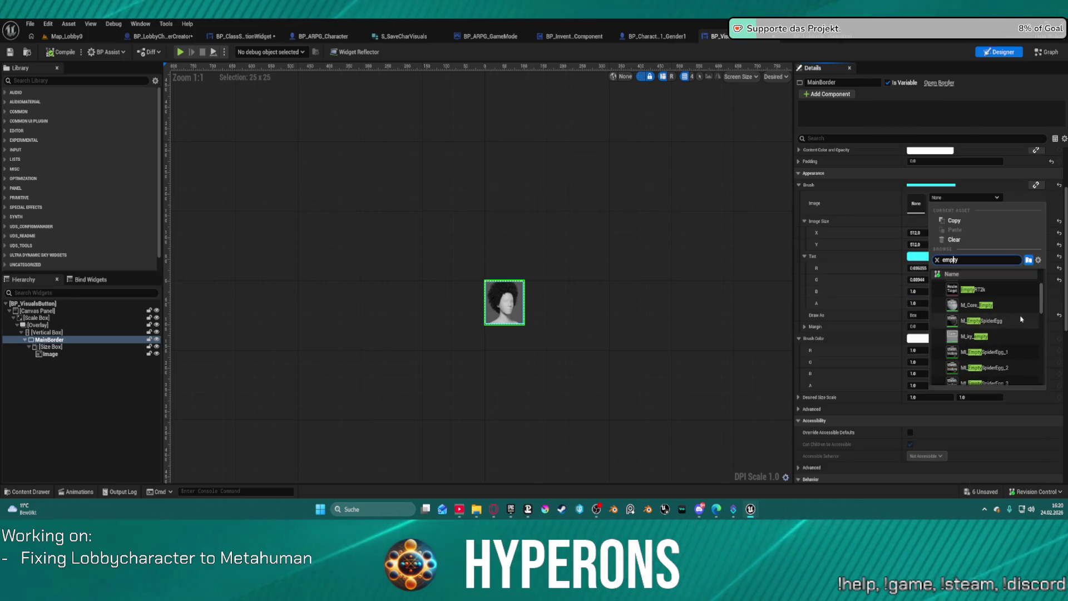
scroll(1021, 319, down, 10)
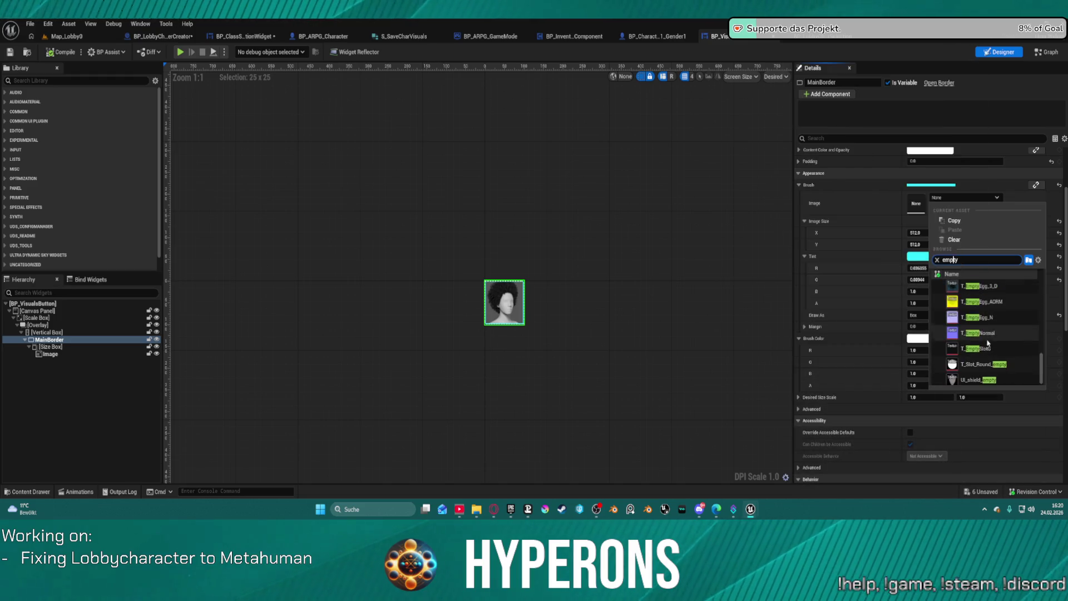
scroll(996, 320, up, 5)
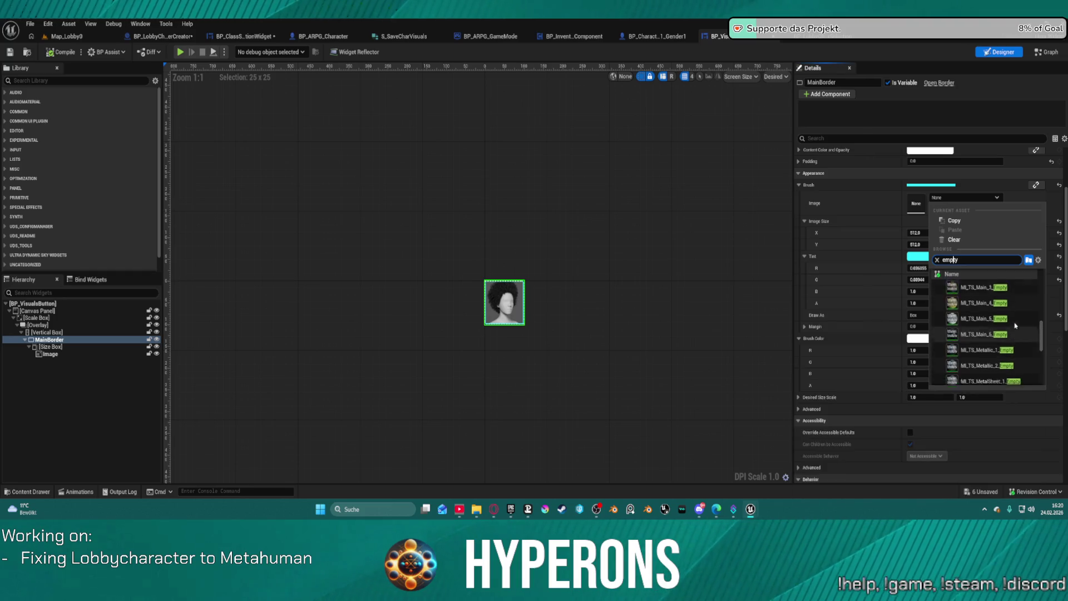
scroll(1015, 326, up, 10)
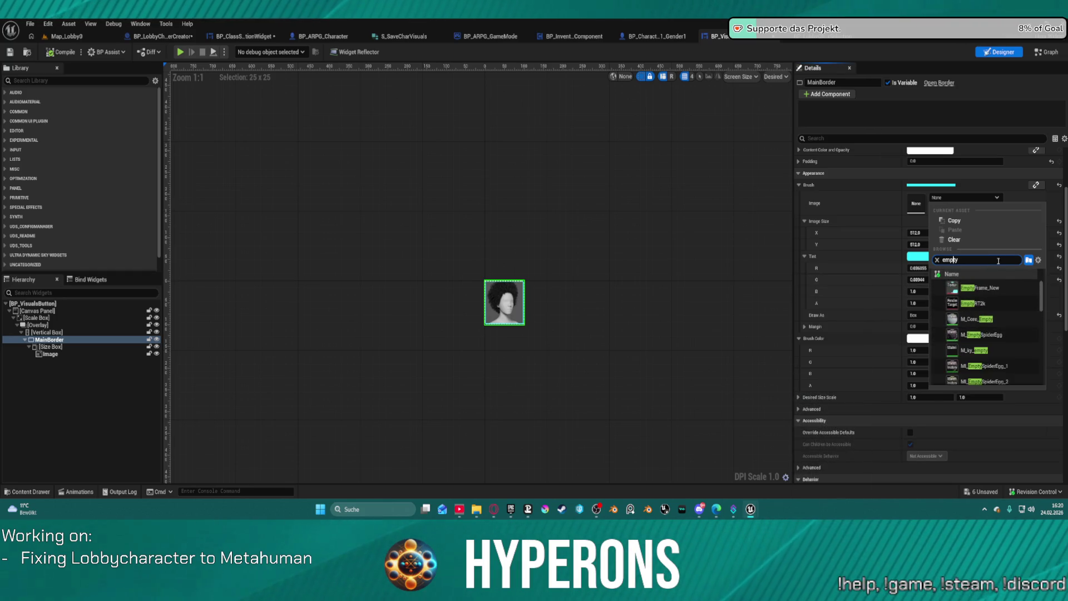
Set the MainBorder brush image to button_circle_1 at 128 by 128 and collapse Tint
double_click(976, 259)
text(b)
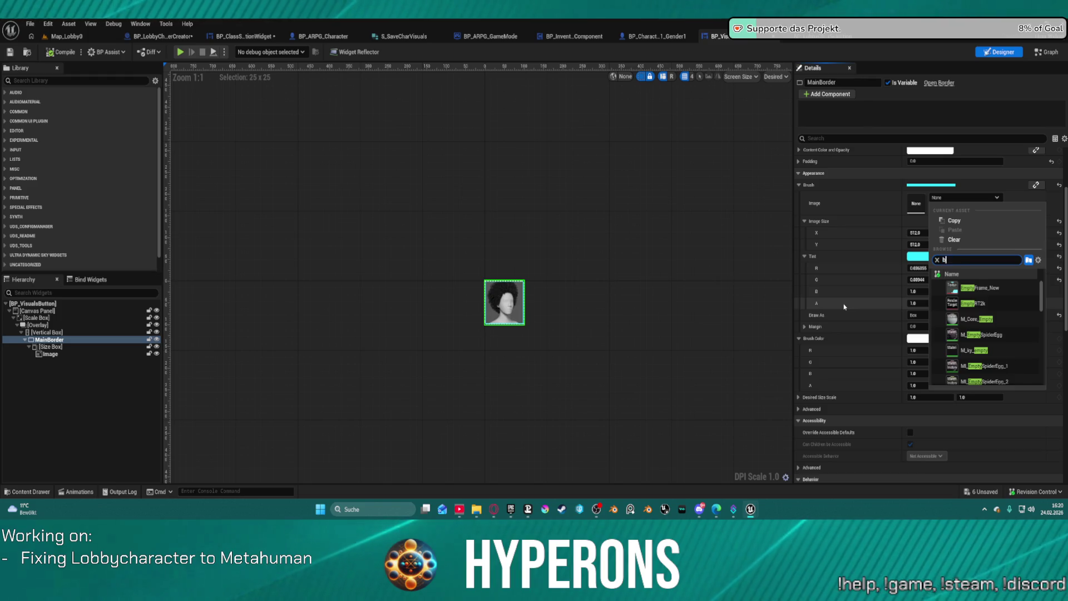
text(utton)
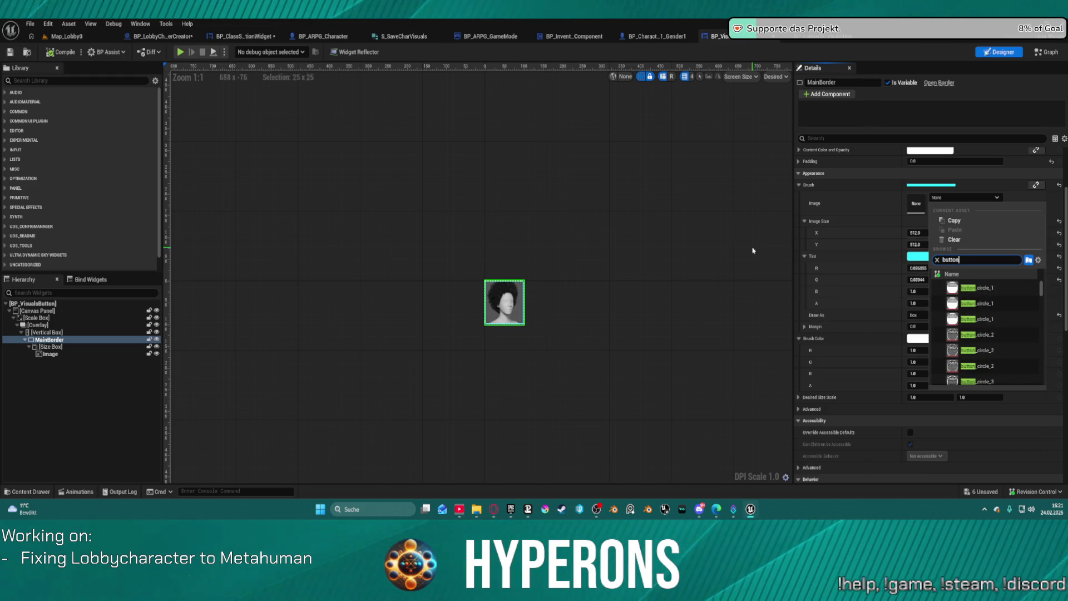
click(983, 289)
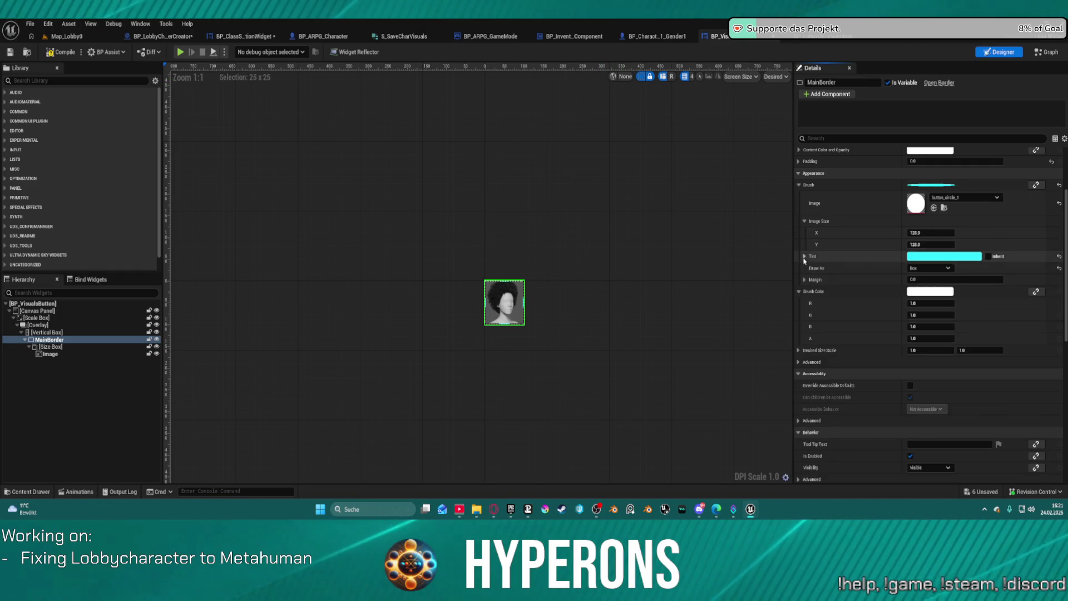
click(870, 256)
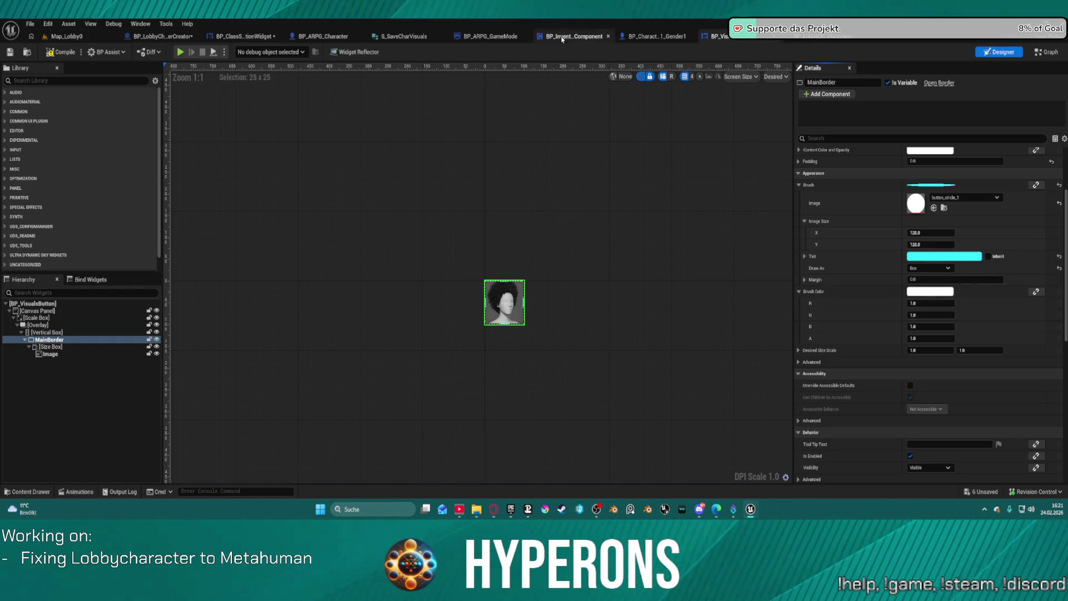
click(323, 36)
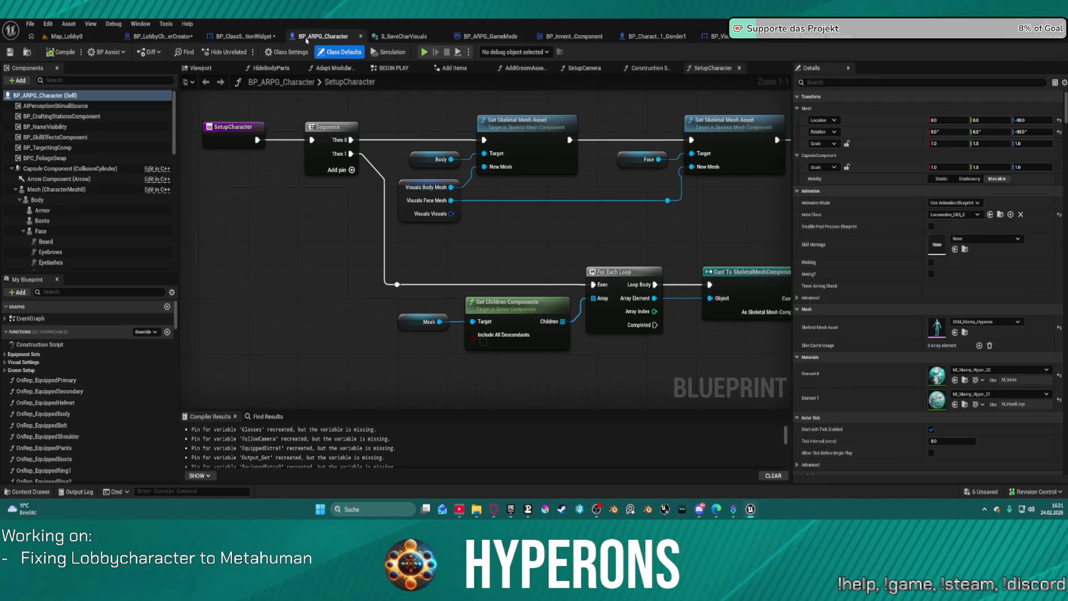
Review SetVisualsHair in BP_ClassSelectionWidget, then return to BP_VisualsButton's On_Image_MouseButtonDown graph
click(277, 37)
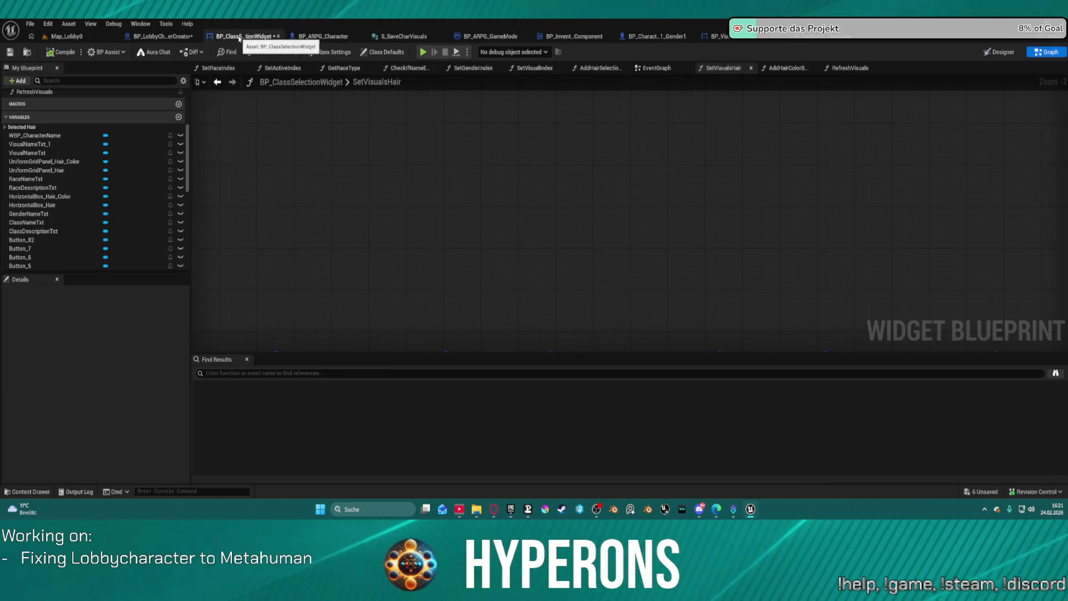
click(322, 36)
click(222, 36)
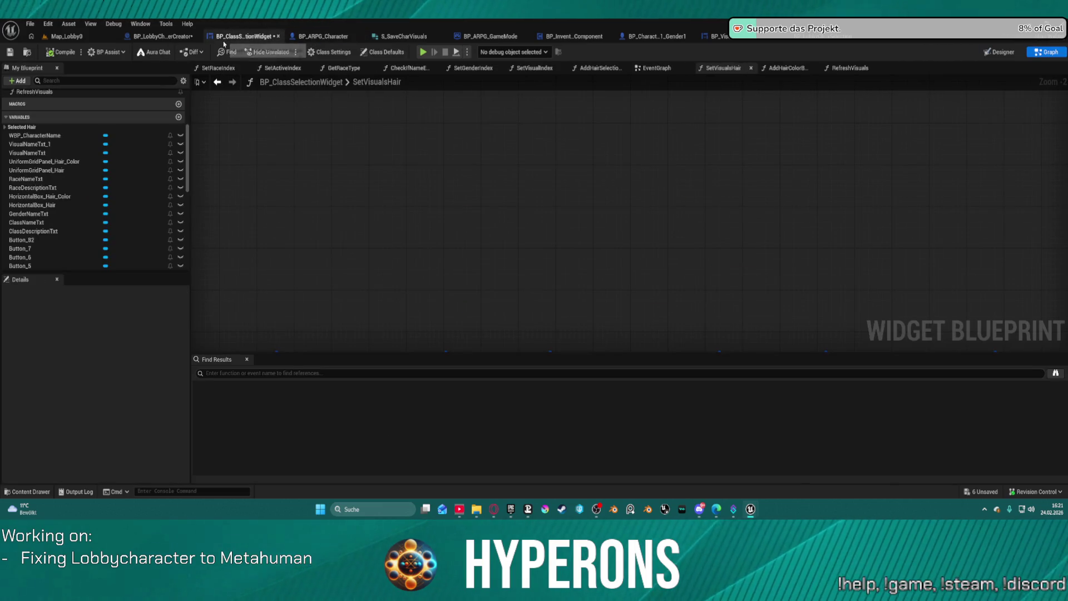
scroll(513, 179, down, 6)
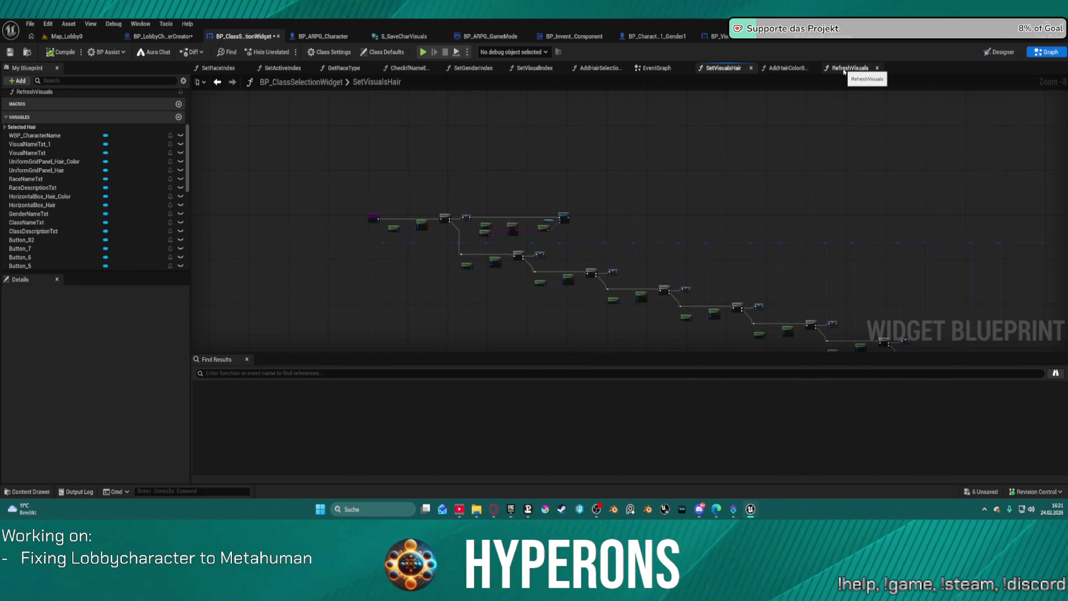
click(723, 42)
click(1045, 51)
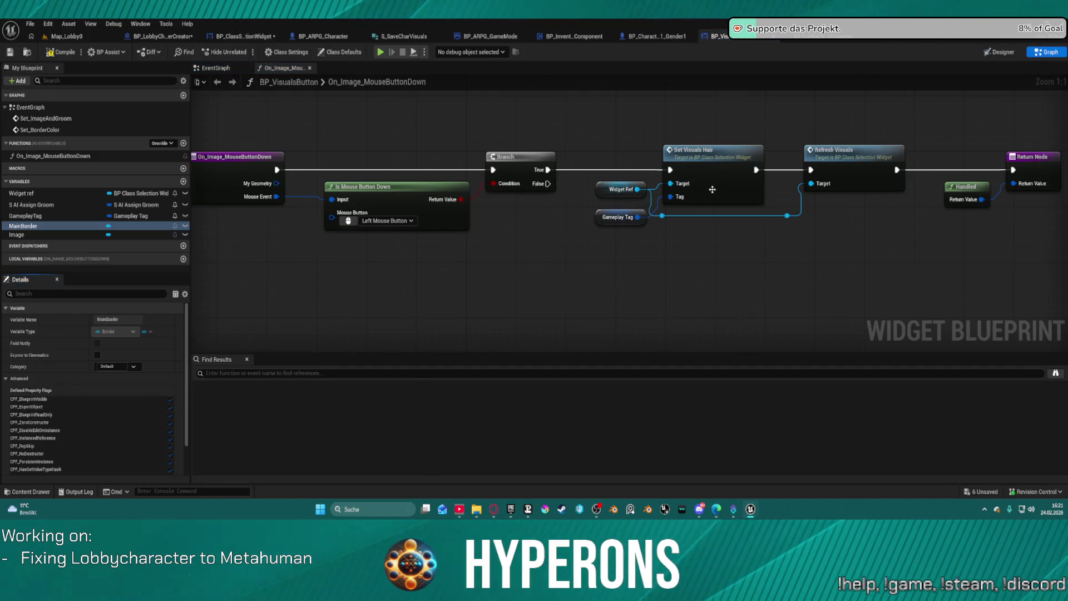
End the Set_BorderColor event with a Set Brush Color node targeting MainBorder
drag(495, 151, 674, 175)
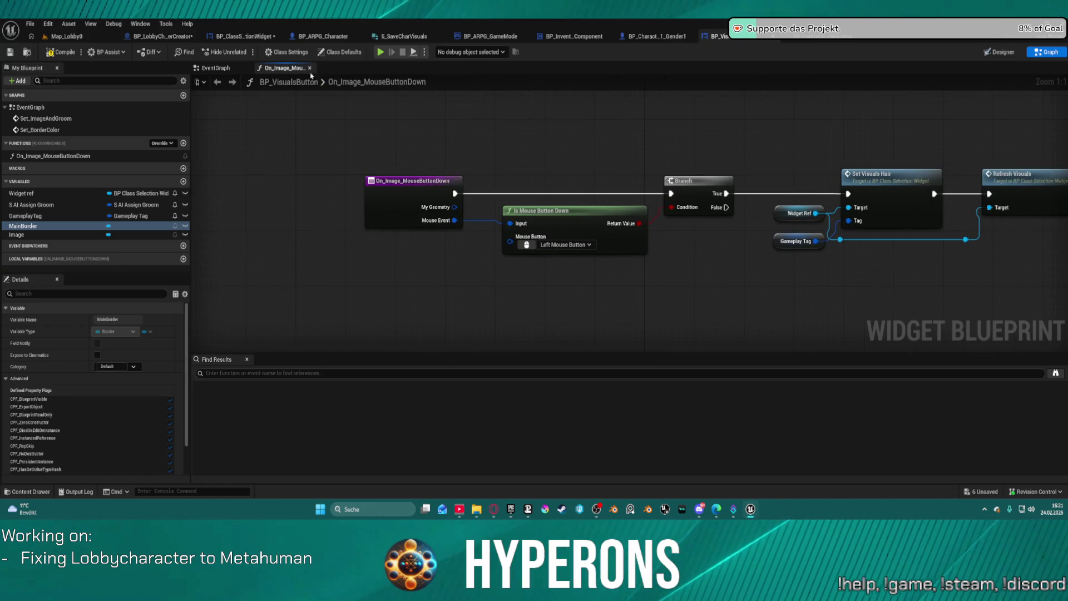
click(53, 130)
double_click(37, 131)
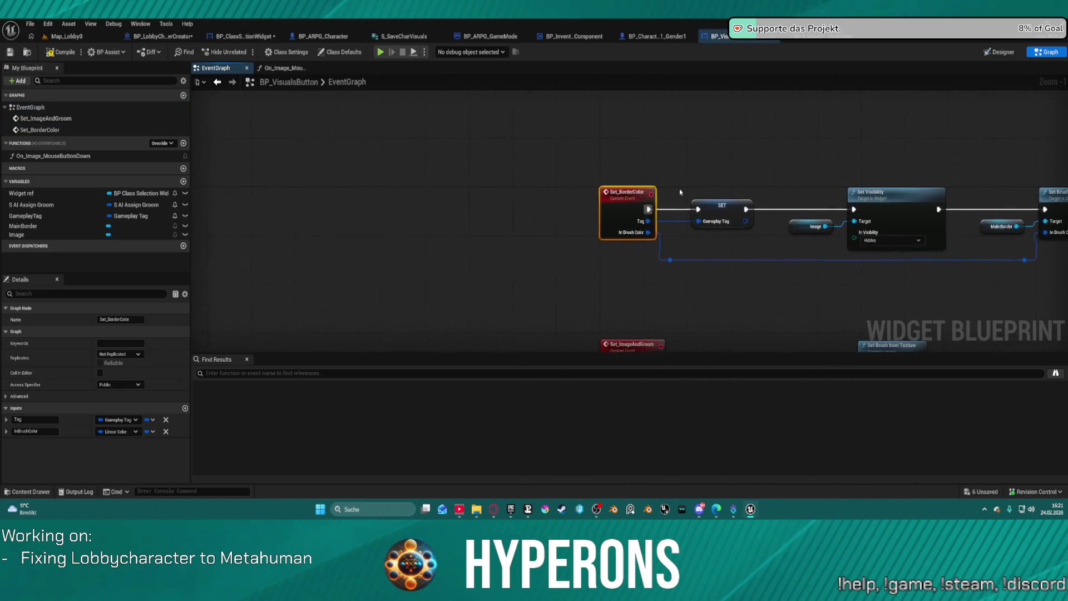
drag(604, 213, 594, 143)
text(tint)
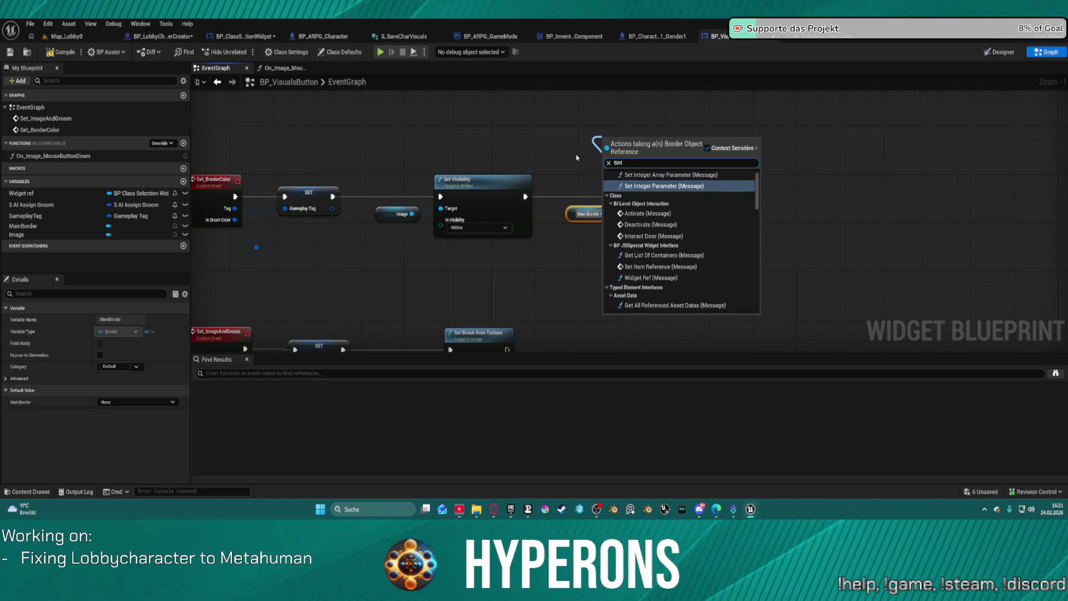
scroll(687, 281, down, 5)
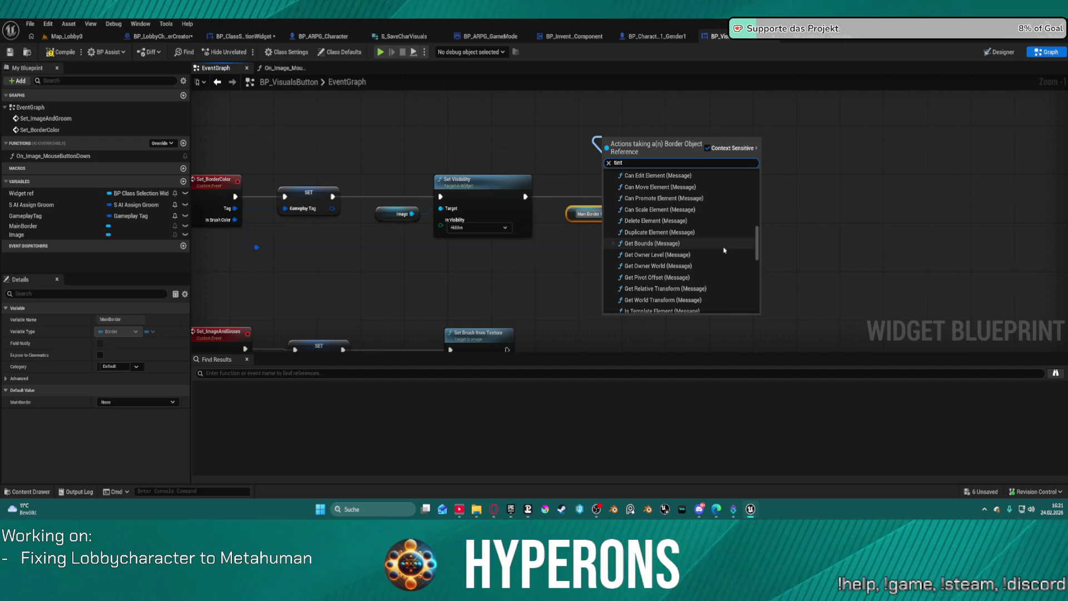
text(set)
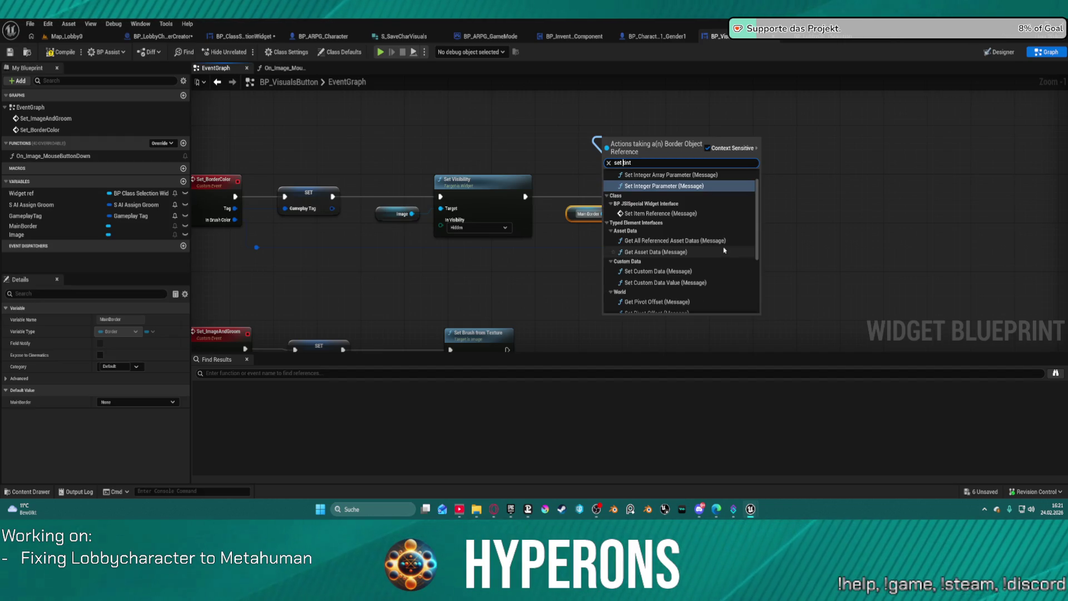
scroll(723, 245, down, 5)
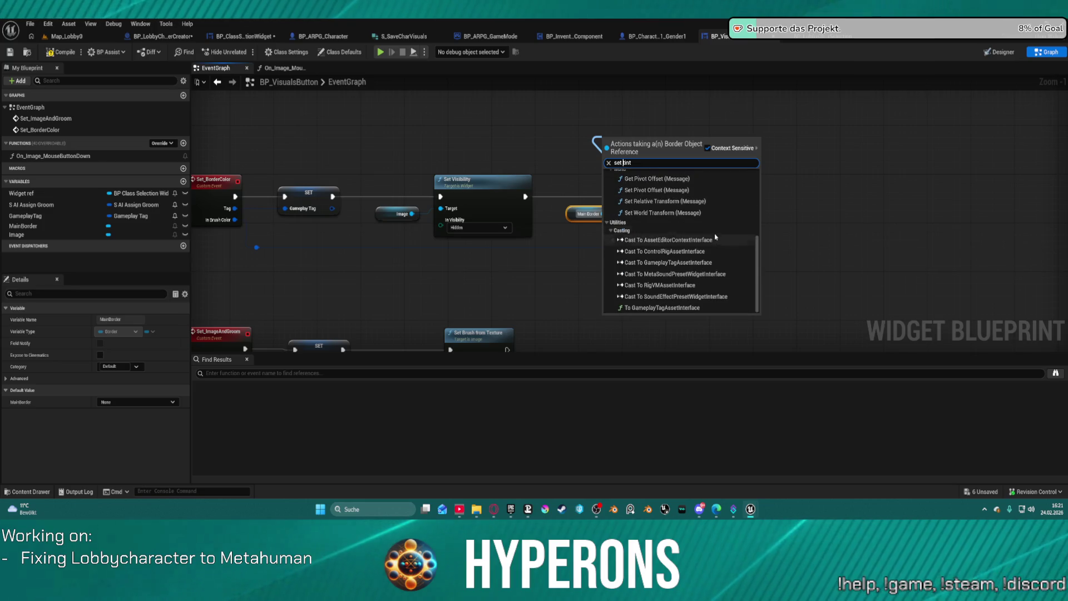
scroll(708, 269, up, 3)
scroll(708, 268, up, 2)
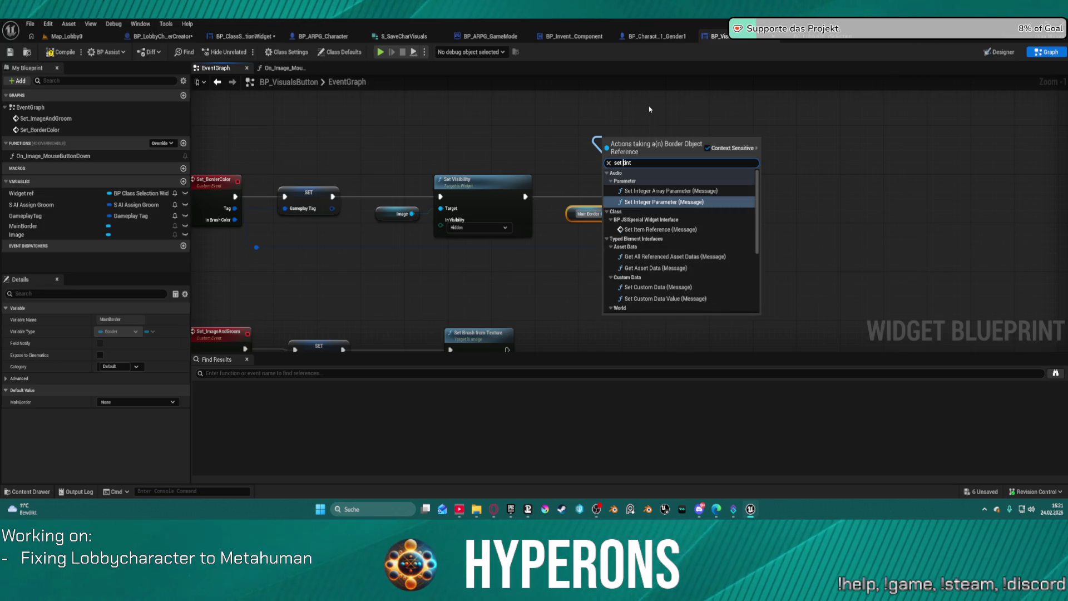
click(701, 241)
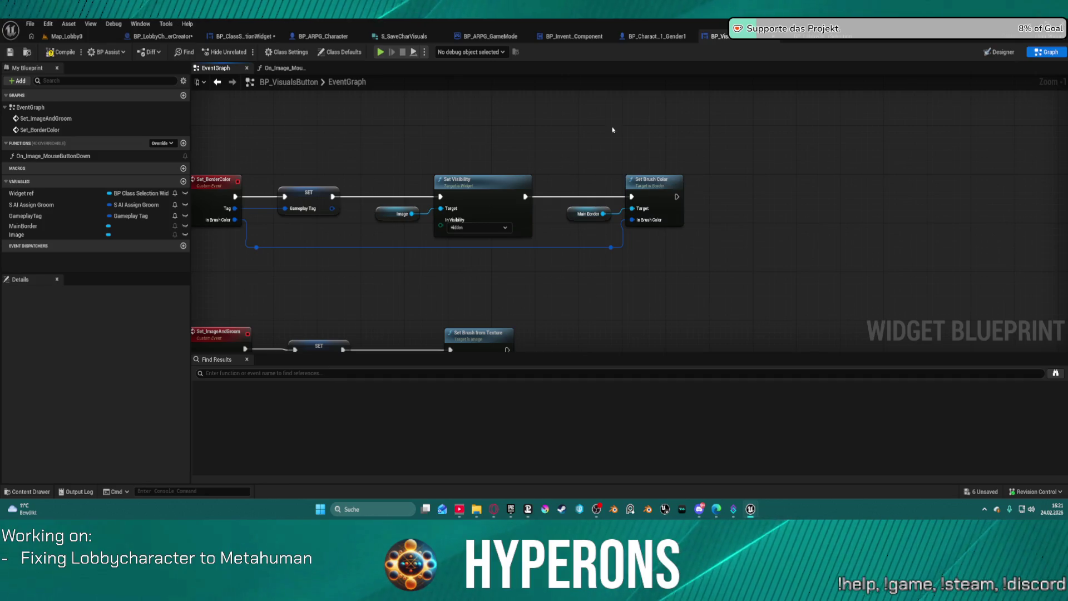
In BP_VisualsButton's Designer, collapse the MainBorder brush's image size settings
click(1016, 53)
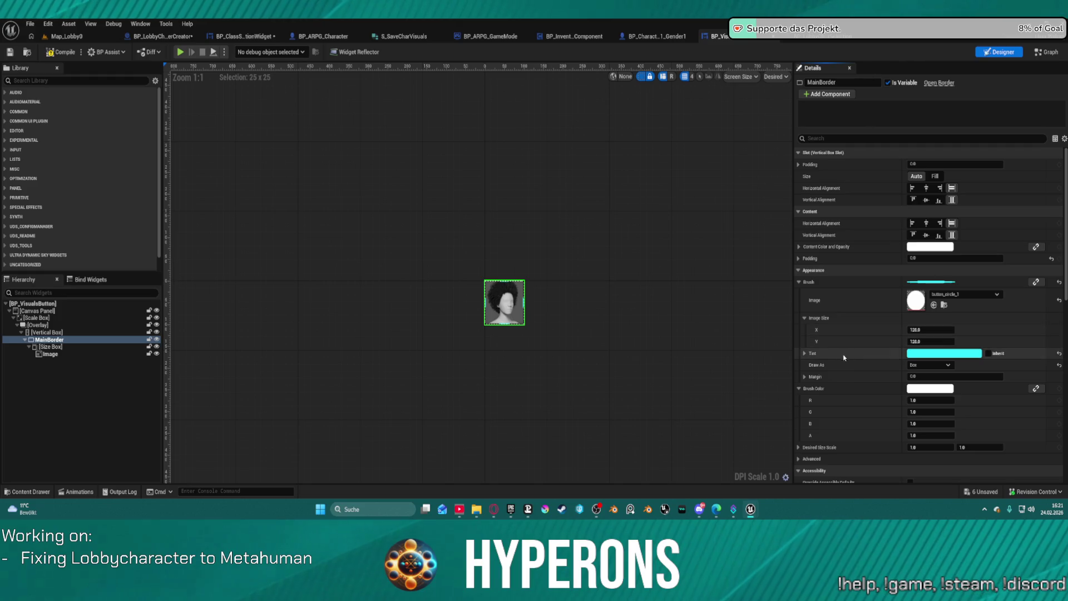
click(799, 282)
click(799, 282)
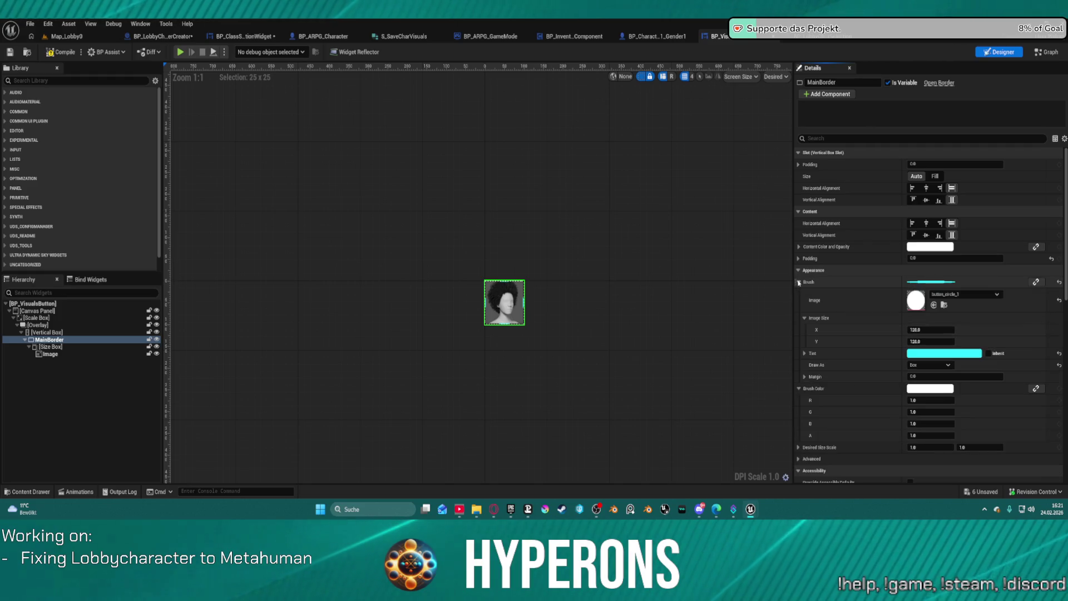
click(804, 318)
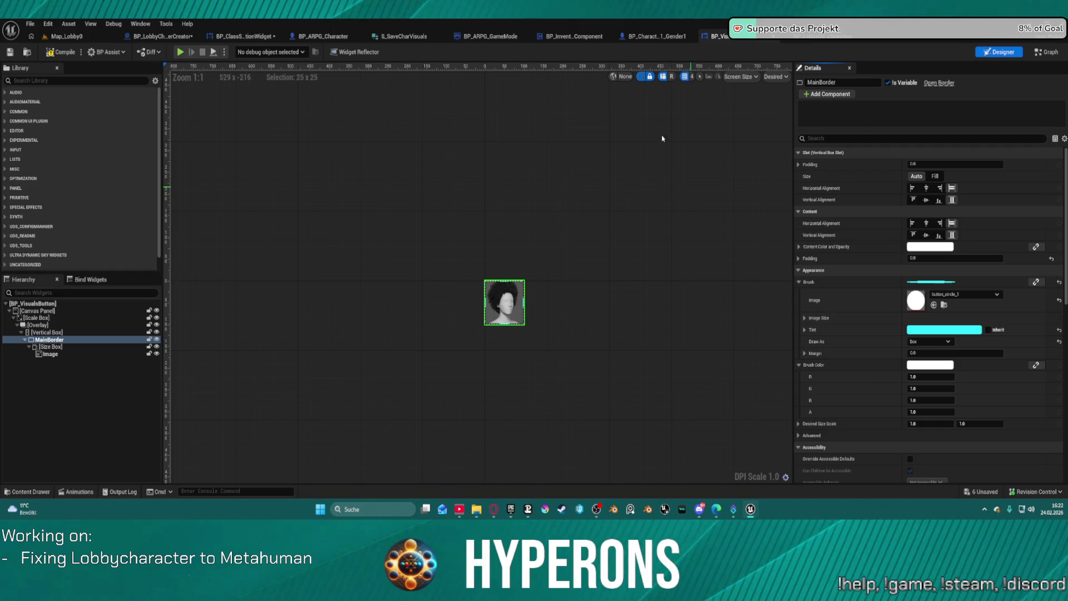
Review the AddNewCharacterFromSave and SetVisualsHair graphs, then return to BP_VisualsButton's event graph
click(812, 40)
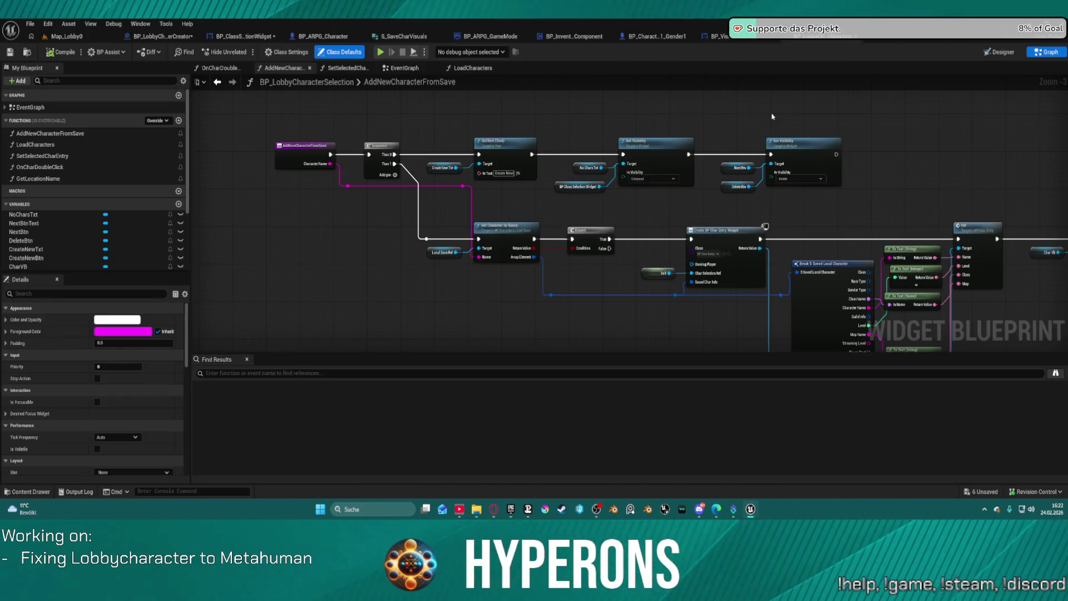
drag(773, 118, 677, 139)
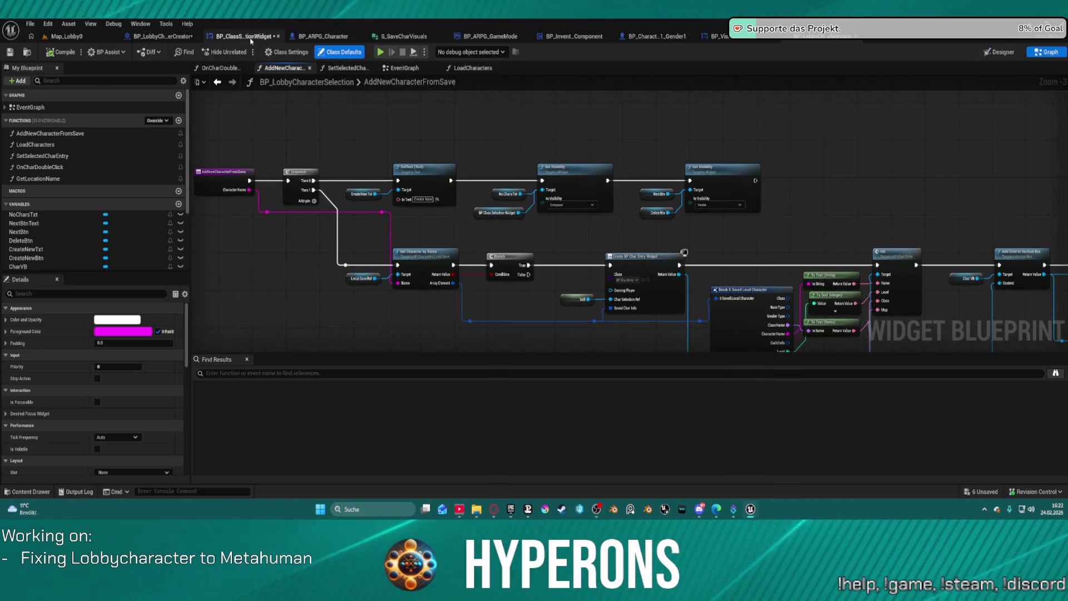
click(240, 36)
scroll(506, 172, up, 5)
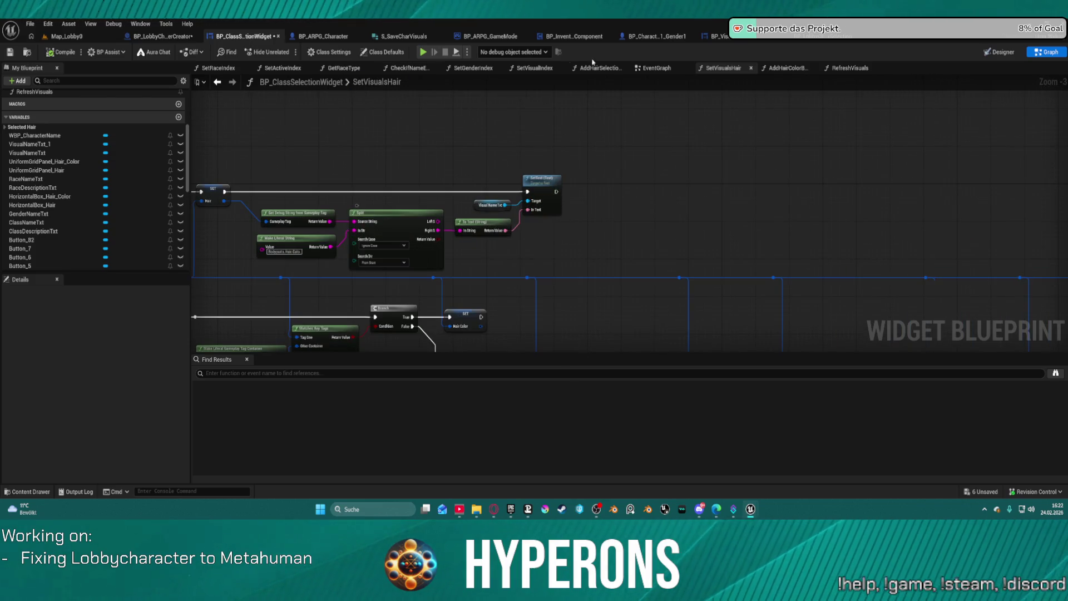
click(714, 36)
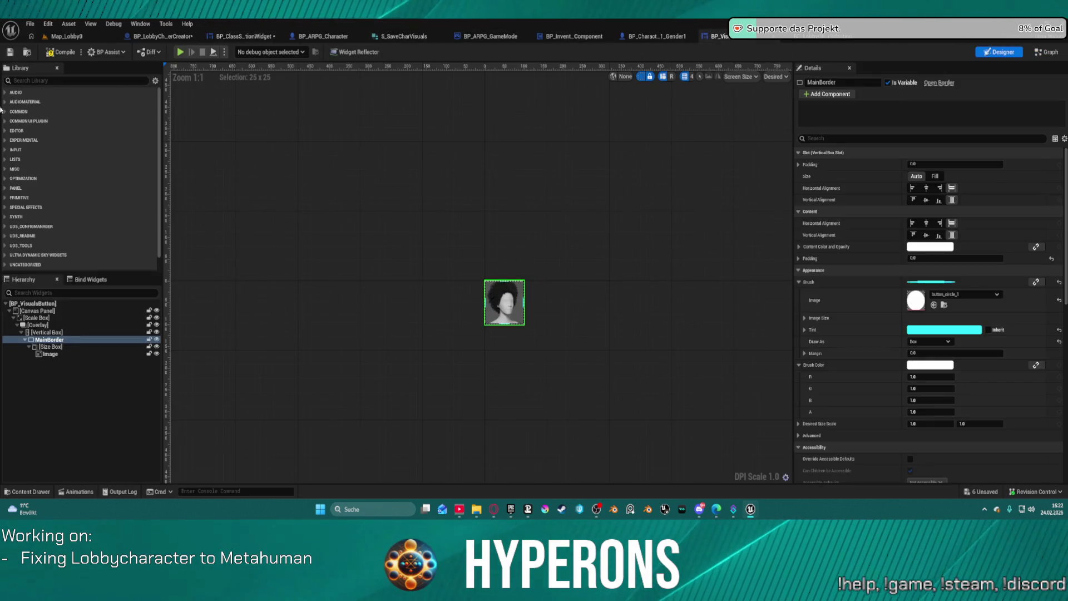
click(1046, 51)
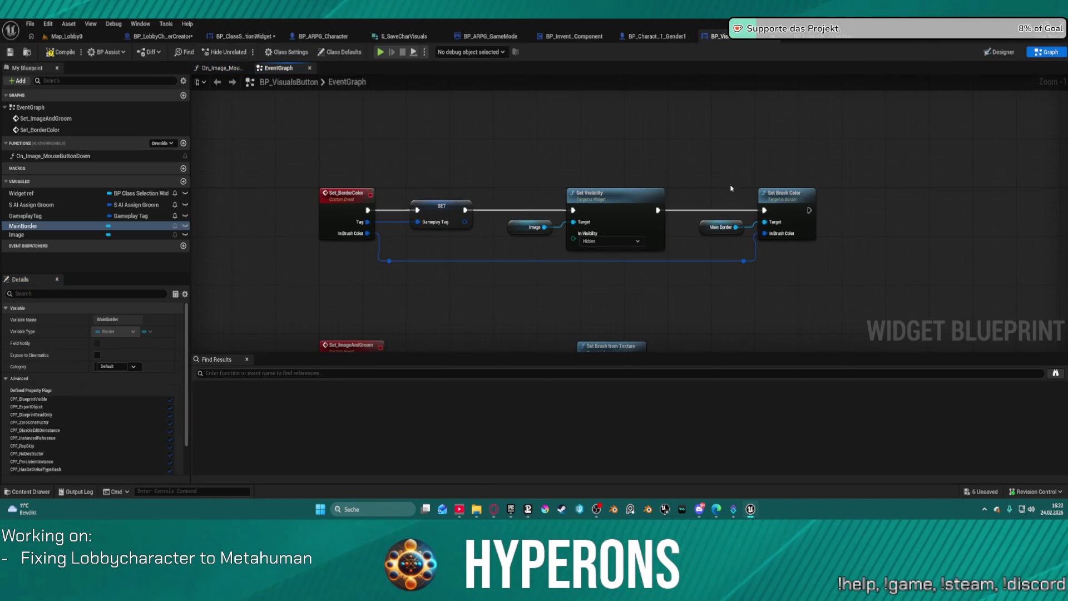
Add a Set Brush Tint Color node targeting the Image variable
drag(735, 227, 703, 176)
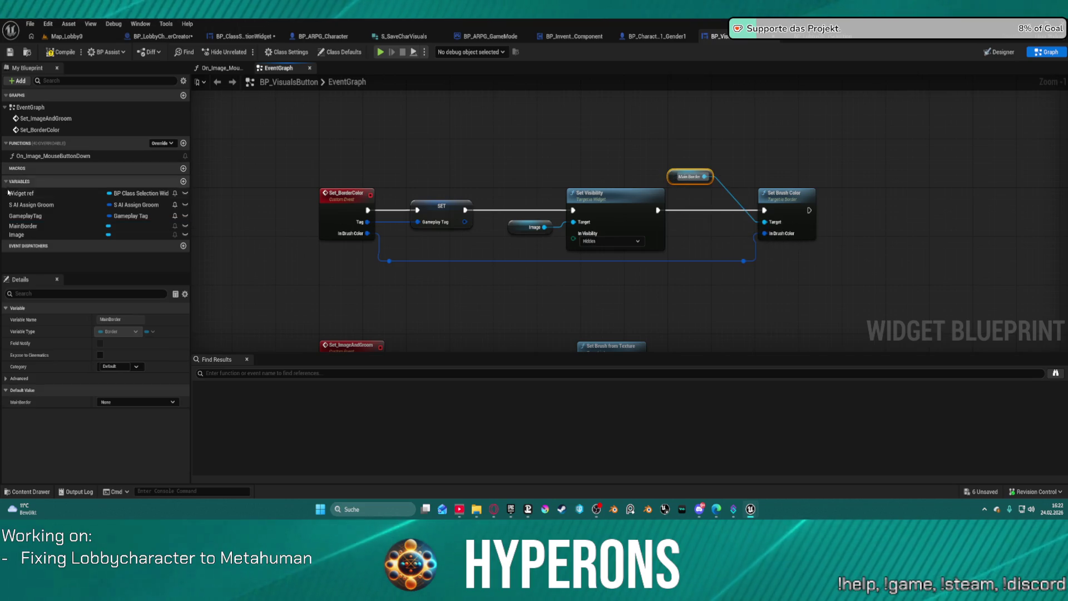
drag(19, 234, 517, 111)
mouse_move(683, 107)
mouse_down()
mouse_move(740, 161)
mouse_move(773, 132)
mouse_up()
text(tint)
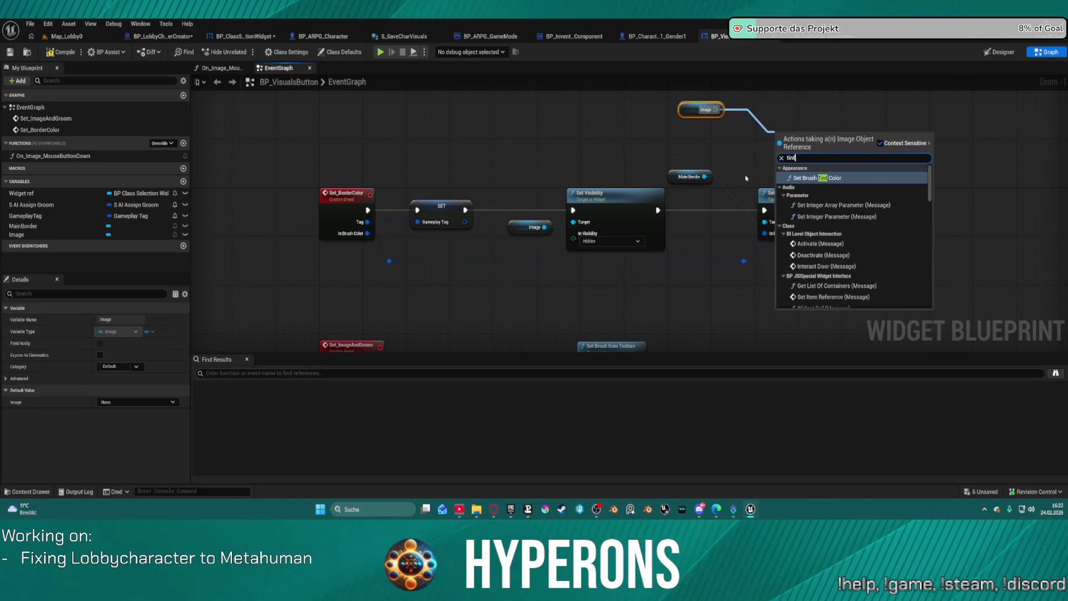
click(845, 178)
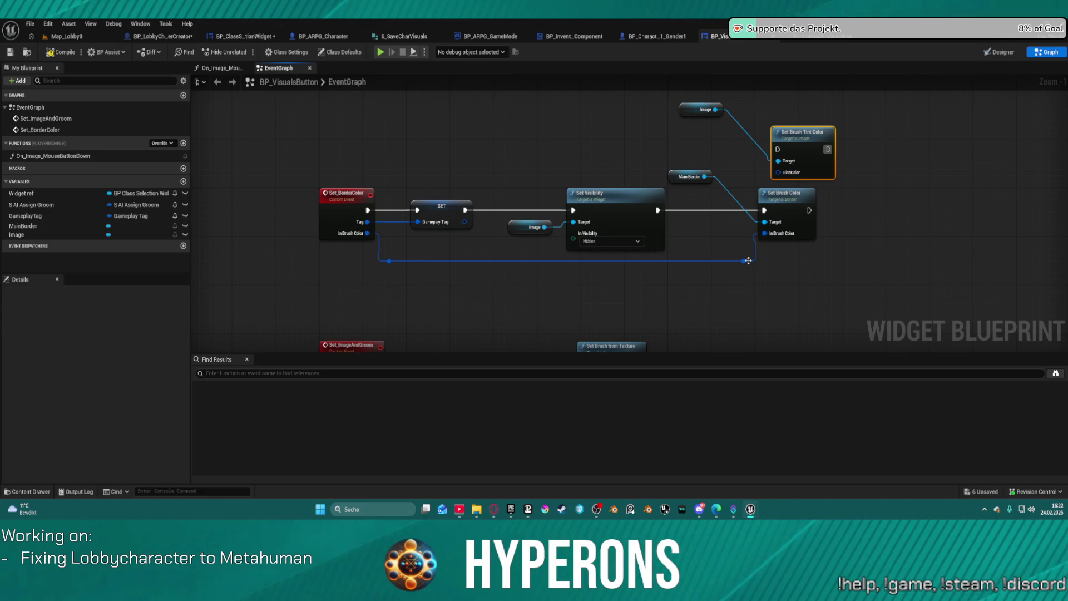
mouse_move(748, 262)
mouse_down()
mouse_move(770, 169)
mouse_move(894, 211)
mouse_up()
key(Escape)
Try converting the incoming brush colour for Tint Color, undoing the unwanted To RGBE node
click(744, 260)
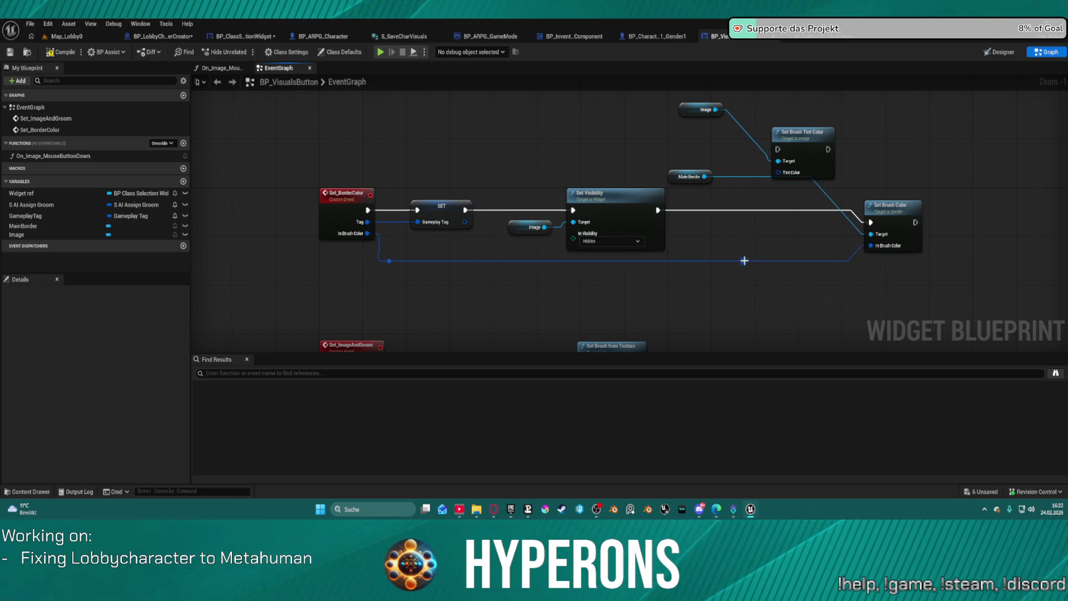
alt+click(758, 264)
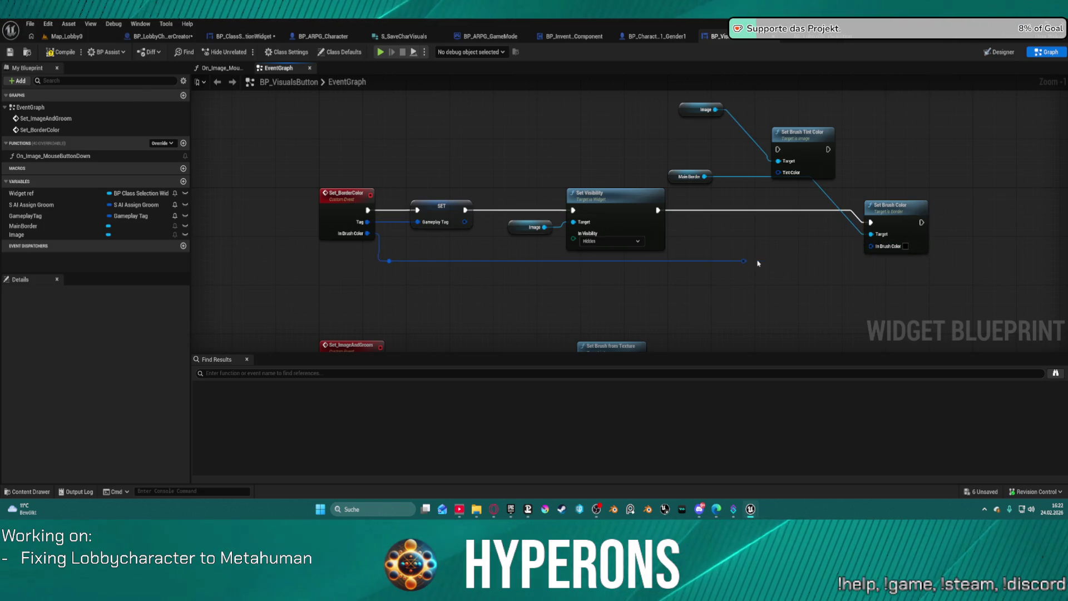
drag(744, 262, 780, 173)
click(771, 181)
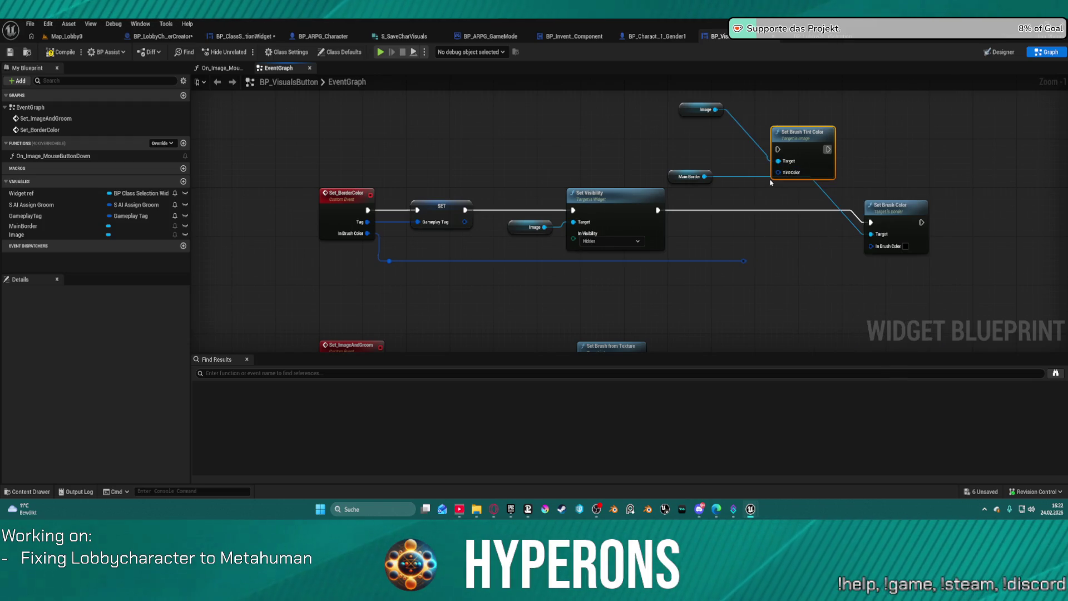
drag(743, 261, 741, 261)
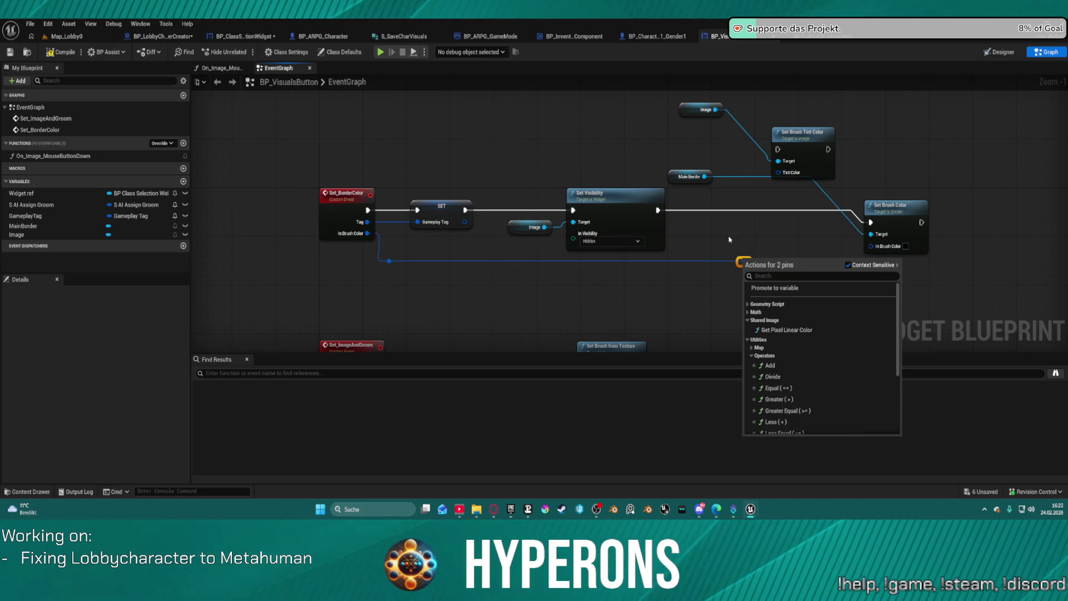
click(721, 247)
drag(744, 262, 752, 249)
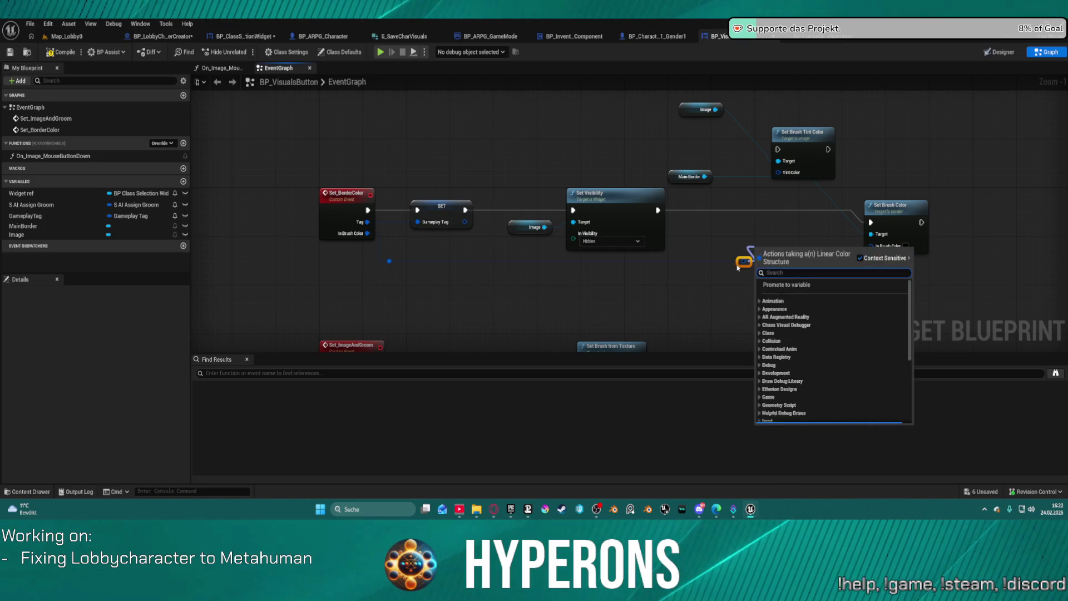
text(conve)
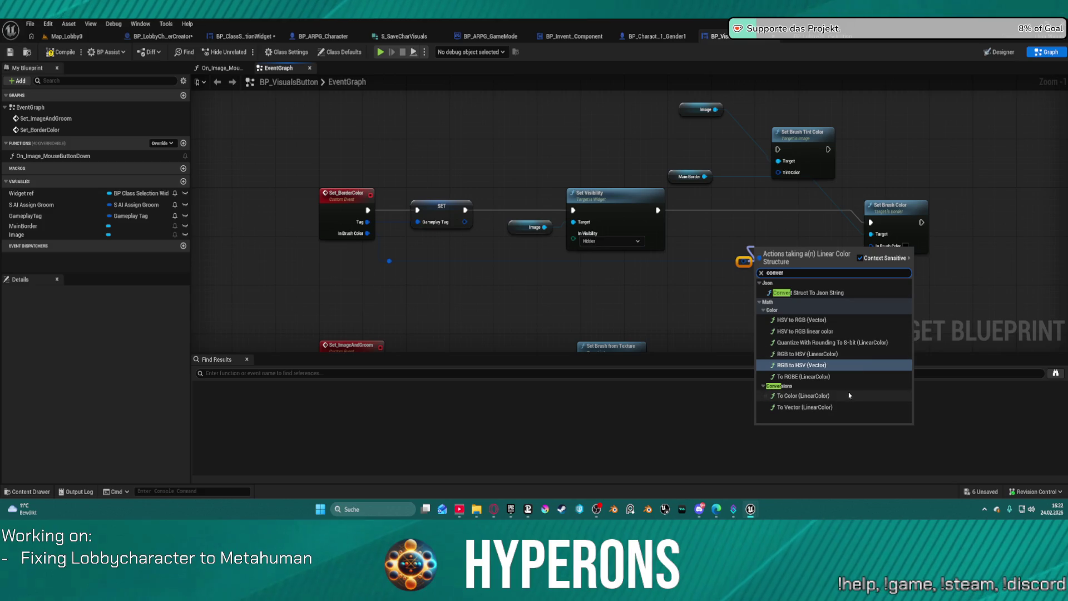
text(r)
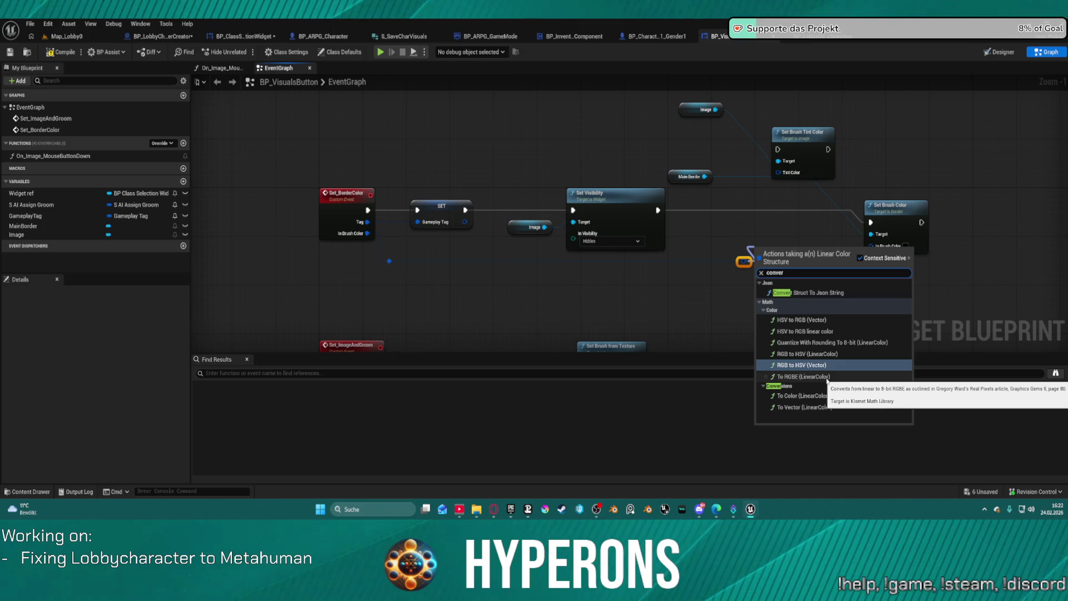
click(803, 377)
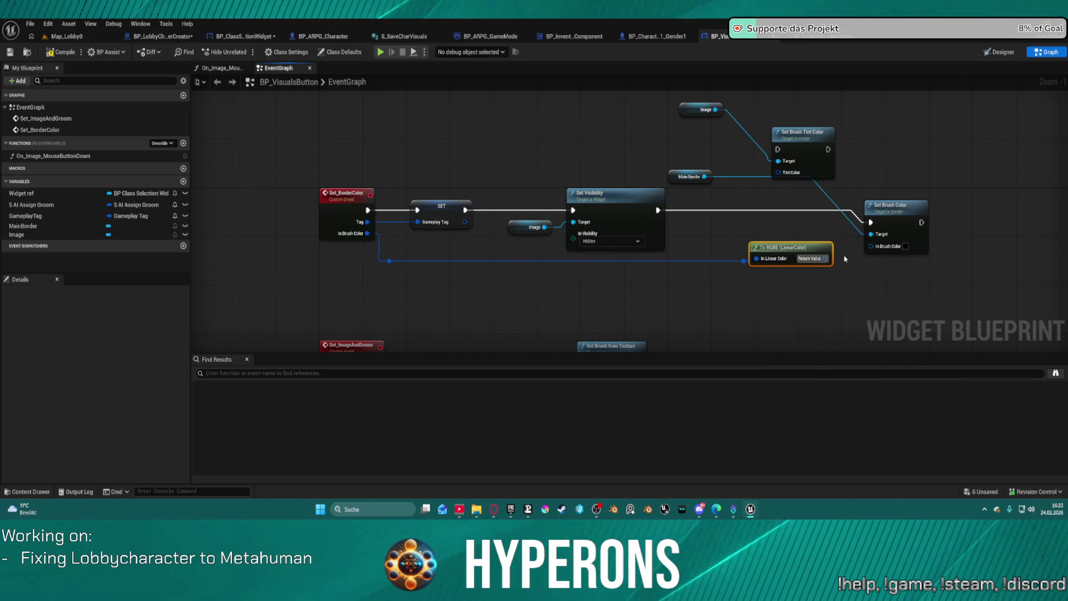
mouse_move(823, 258)
mouse_down()
mouse_move(807, 233)
mouse_move(795, 173)
mouse_move(773, 167)
mouse_move(746, 266)
mouse_up()
click(769, 230)
key(ctrl+z)
key(ctrl+z)
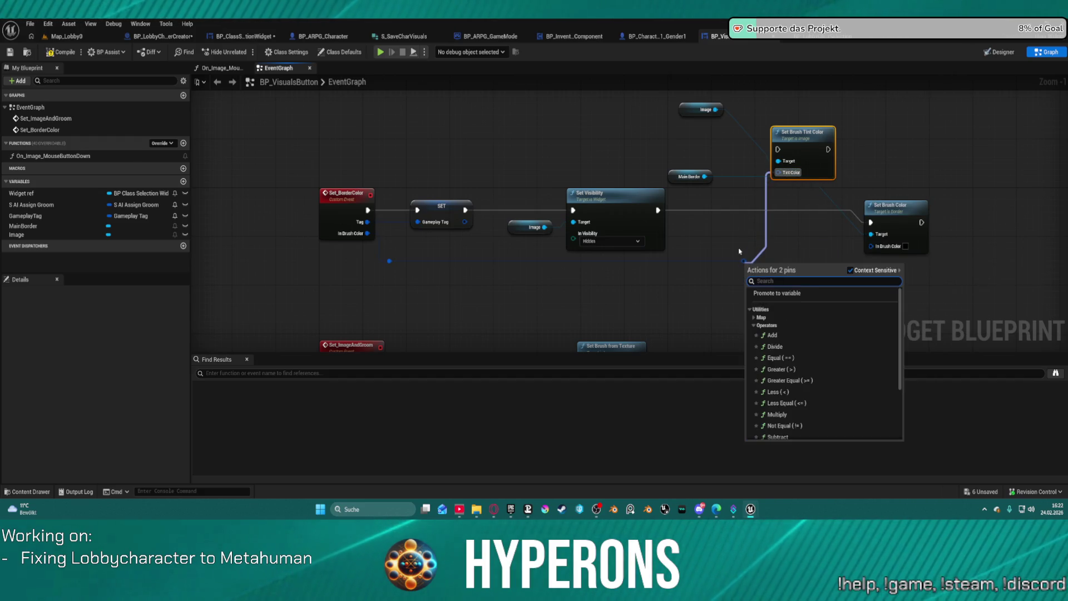
Add a Make Slate Color node feeding Tint Color, deleting a stray Break Color node
text(con)
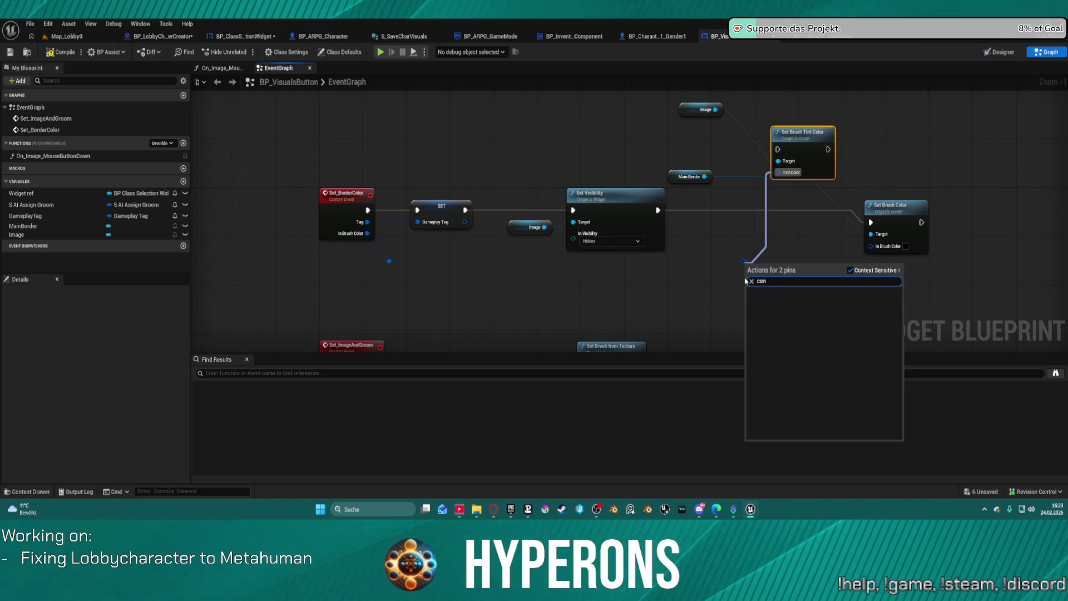
click(711, 269)
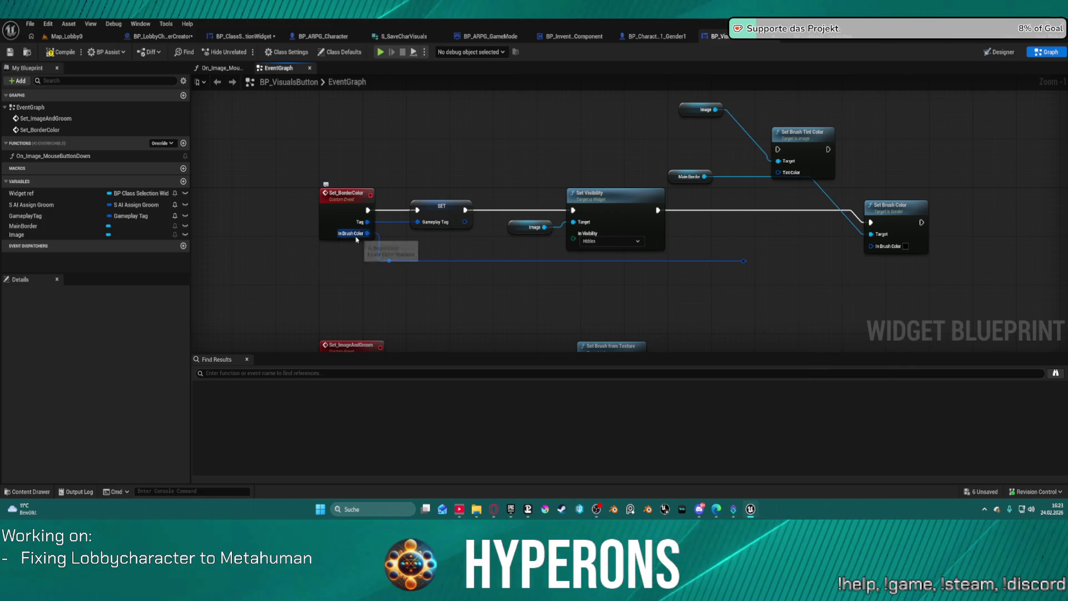
drag(740, 261, 756, 303)
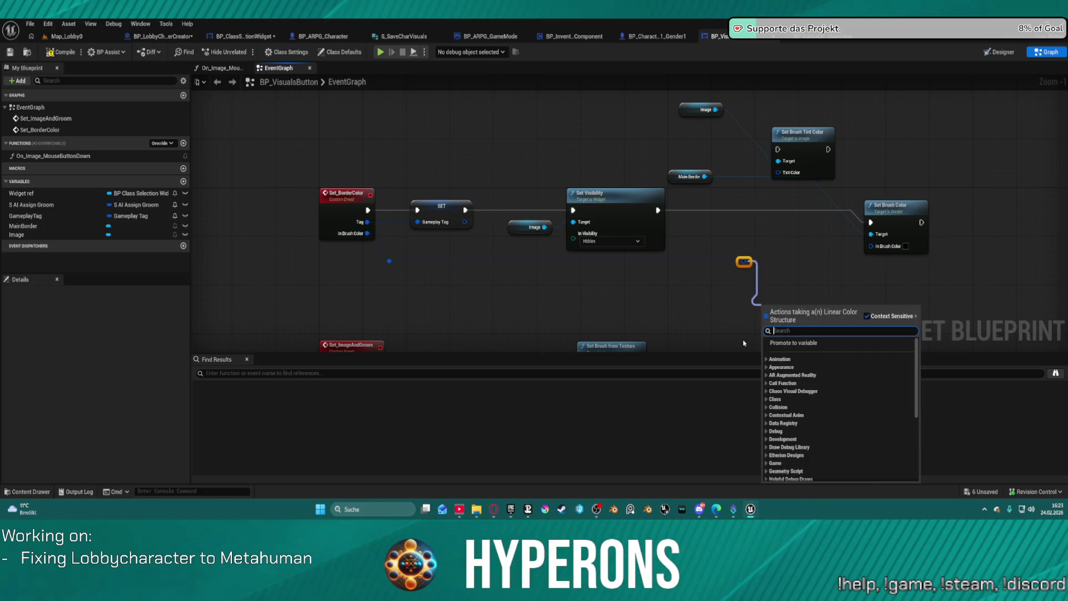
text(vre)
key(BackSpace)
key(BackSpace)
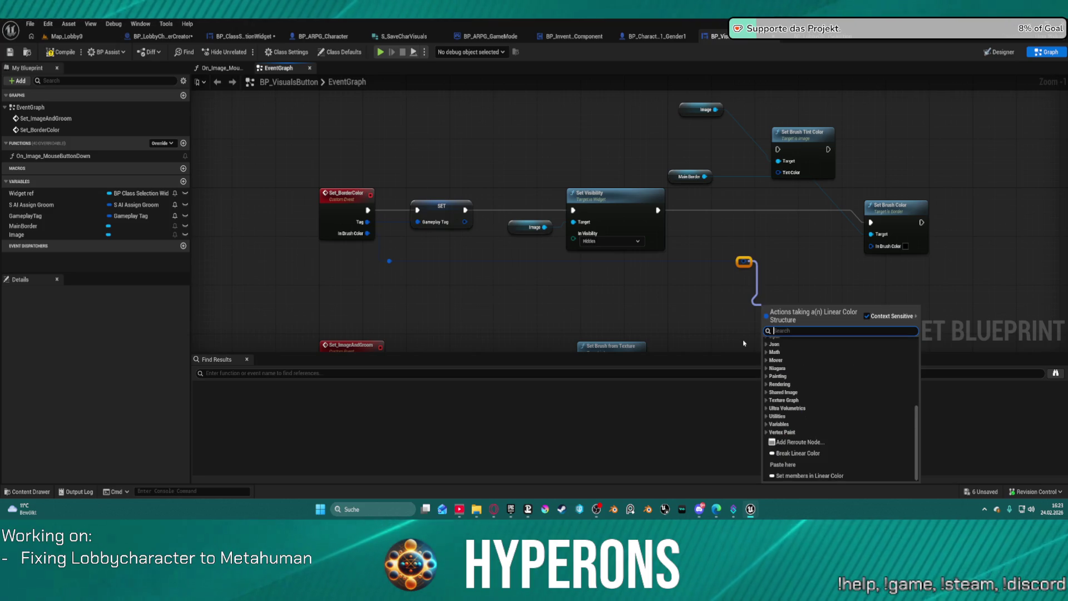
text(break)
key(Return)
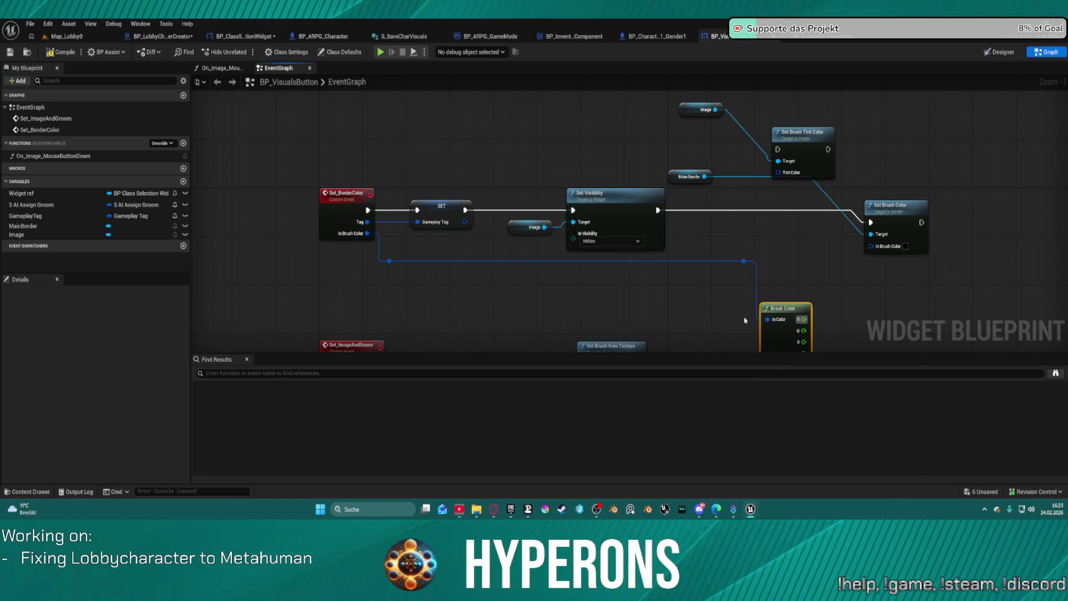
drag(777, 172, 778, 229)
text(make)
key(Return)
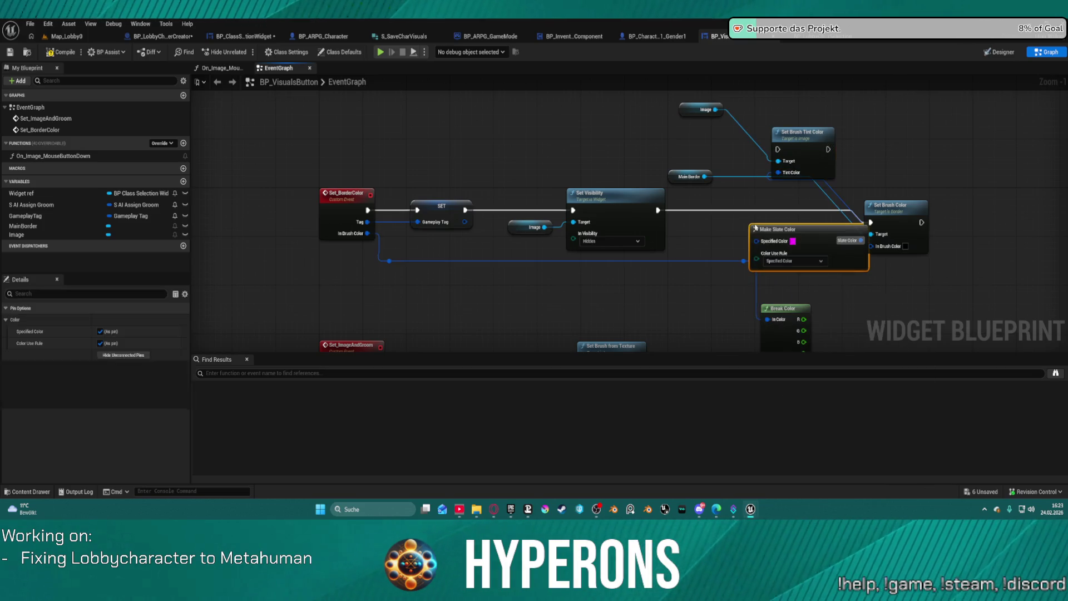
click(801, 309)
key(Delete)
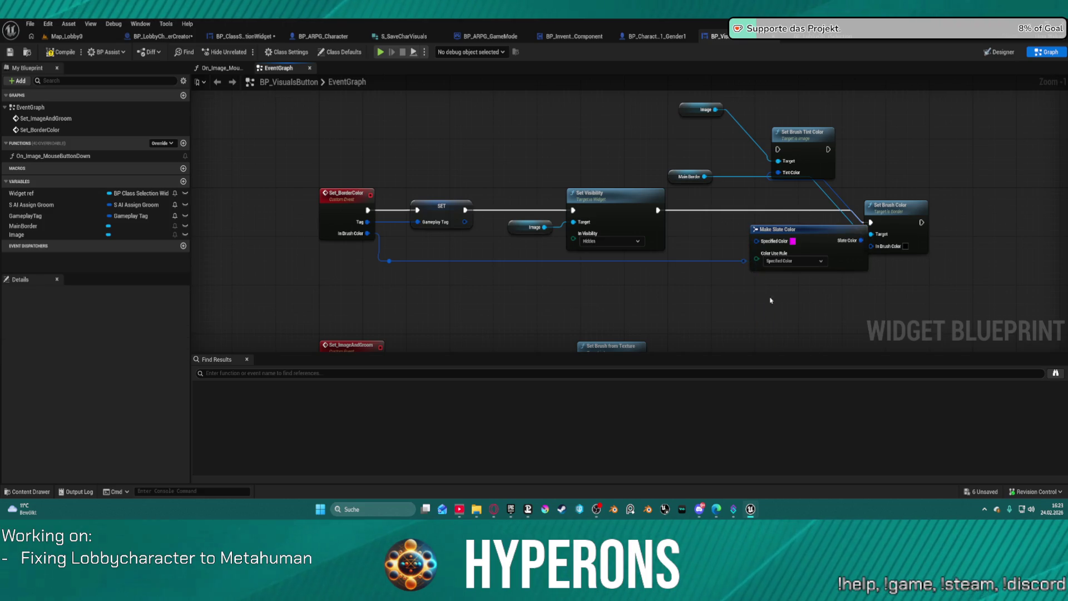
Wire In Brush Color into Specified Color and run the tint node after Set Visibility
drag(744, 260, 756, 241)
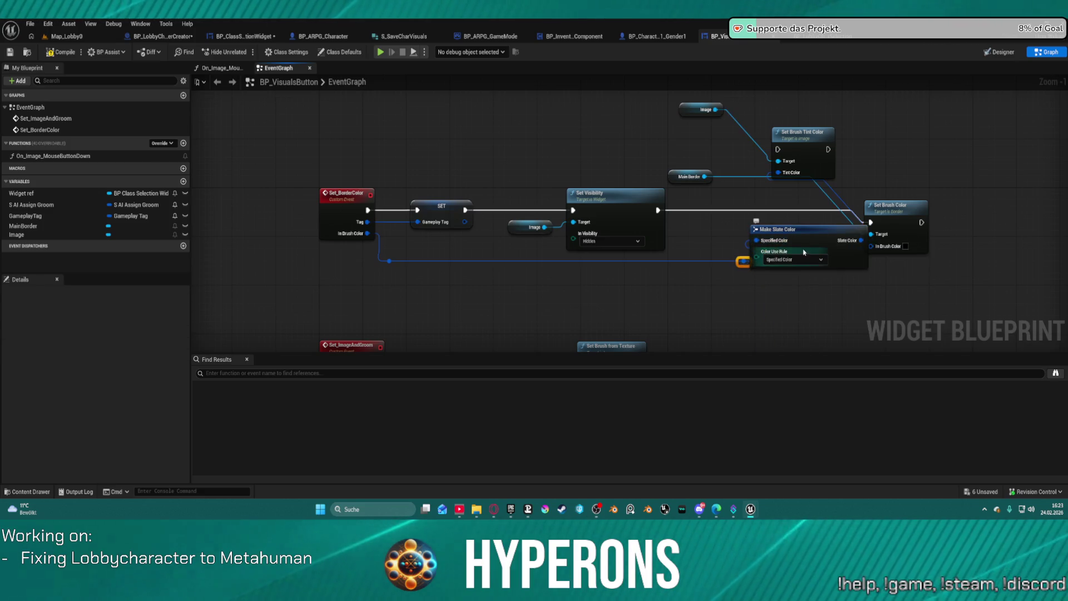
right_click(757, 243)
click(803, 230)
key(f)
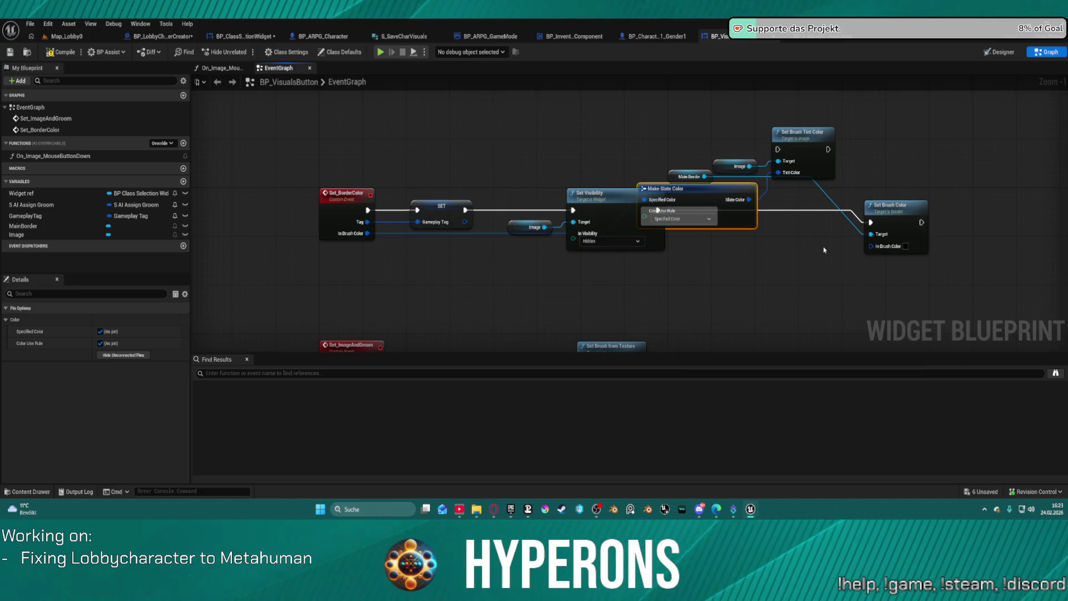
mouse_move(717, 189)
mouse_down()
mouse_move(780, 258)
mouse_move(752, 266)
mouse_up()
mouse_move(657, 210)
mouse_down()
mouse_move(827, 135)
mouse_move(779, 149)
mouse_up()
Delete the old Set Brush Color node and MainBorder getter, then compile
click(892, 206)
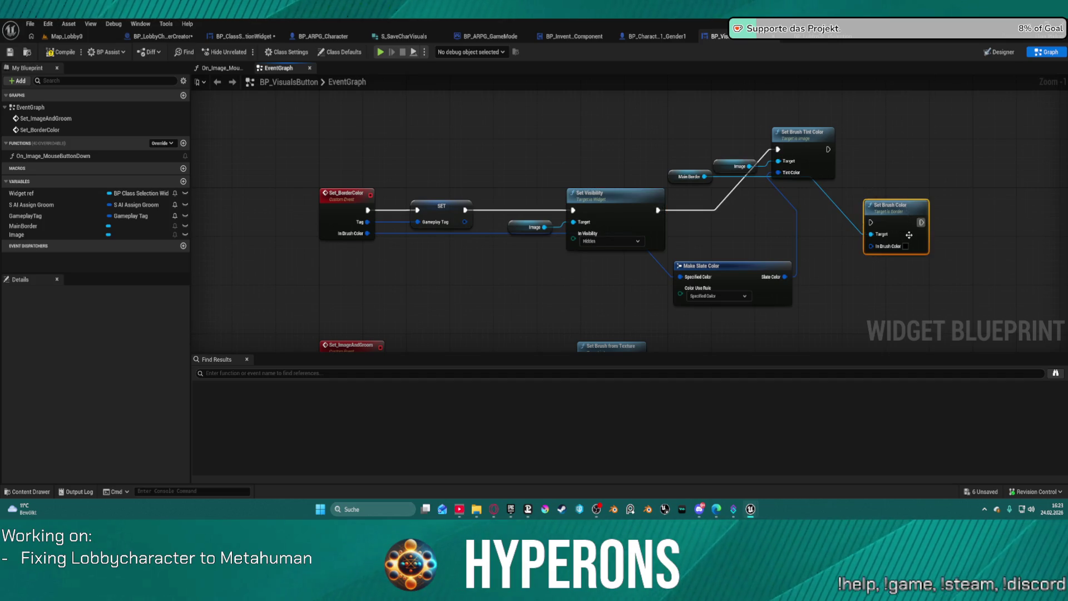
key(Delete)
click(802, 145)
key(f)
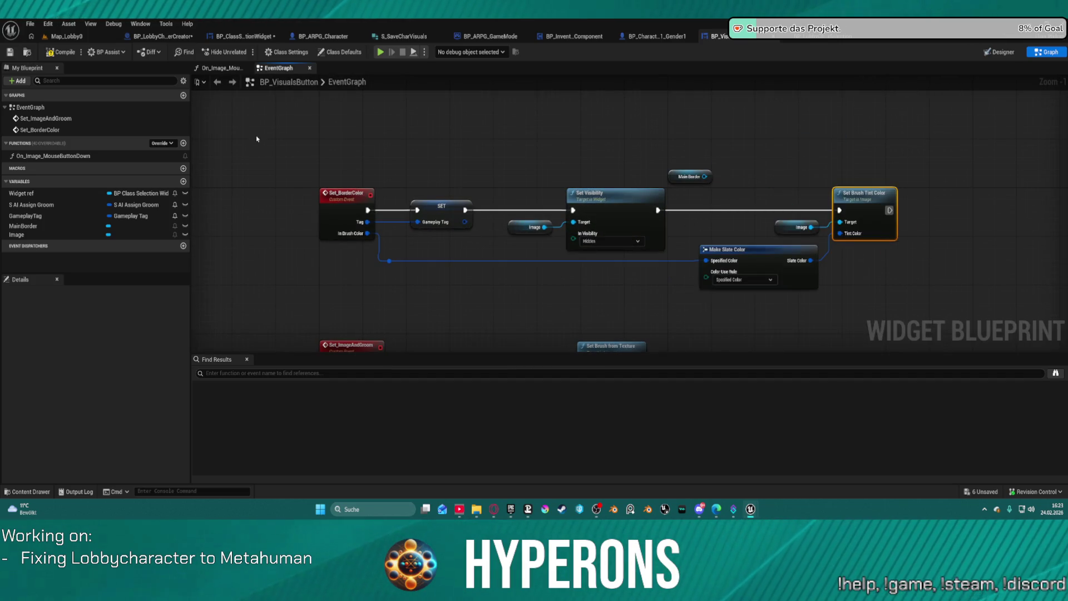
click(690, 176)
key(Delete)
click(61, 51)
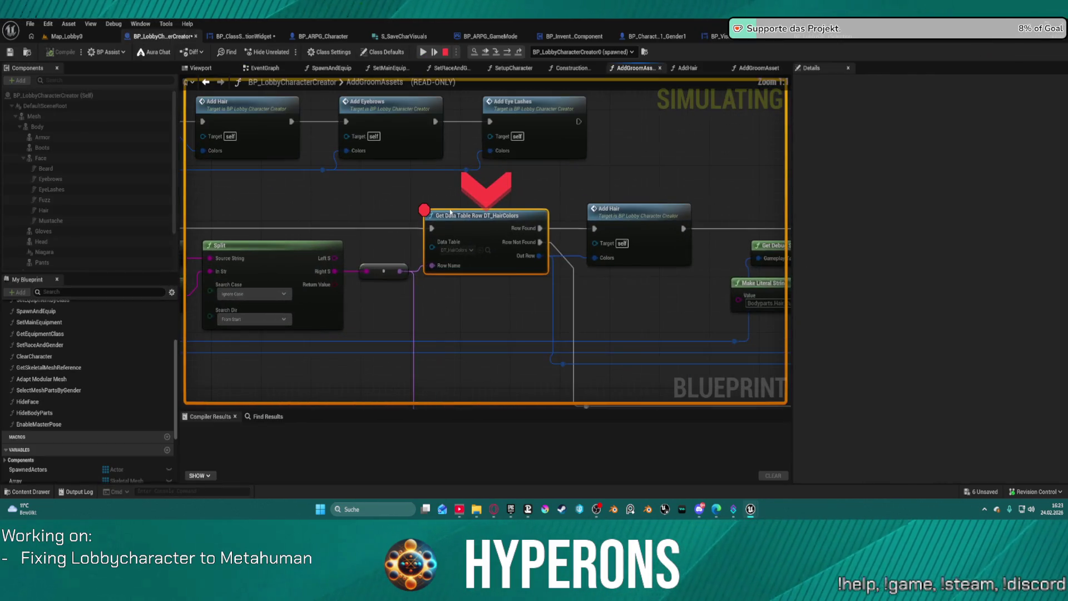
Resume the game, open character selection, start Create New, and continue past the breakpoint
click(427, 55)
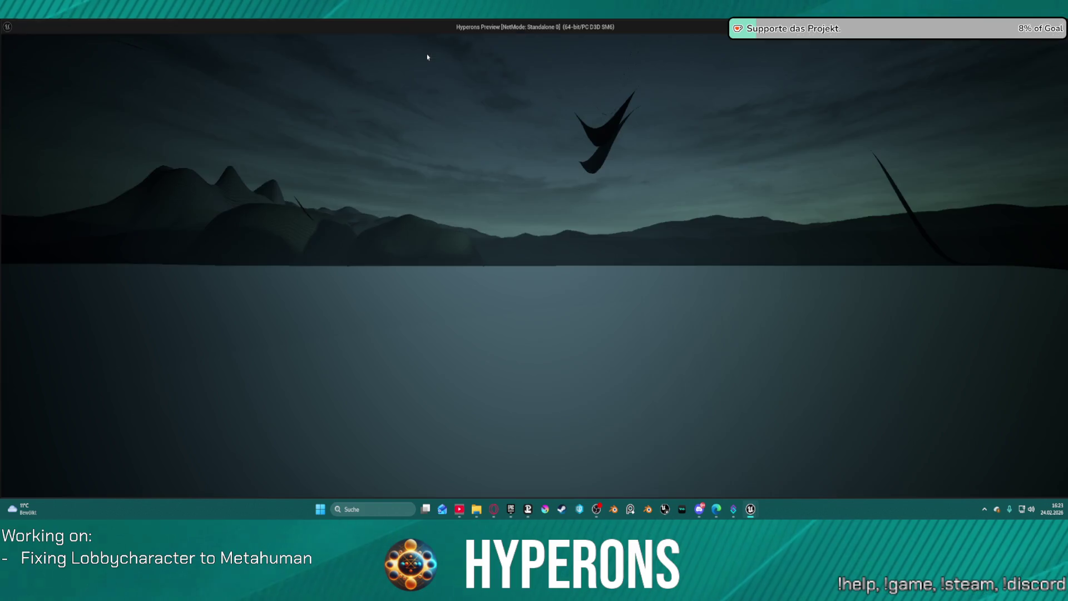
click(79, 267)
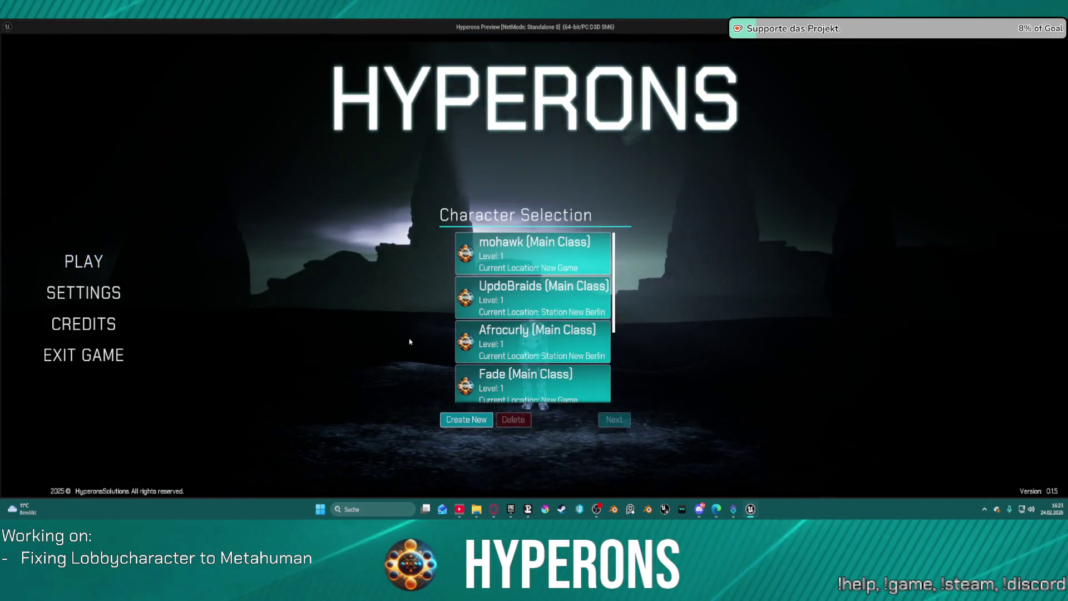
click(445, 421)
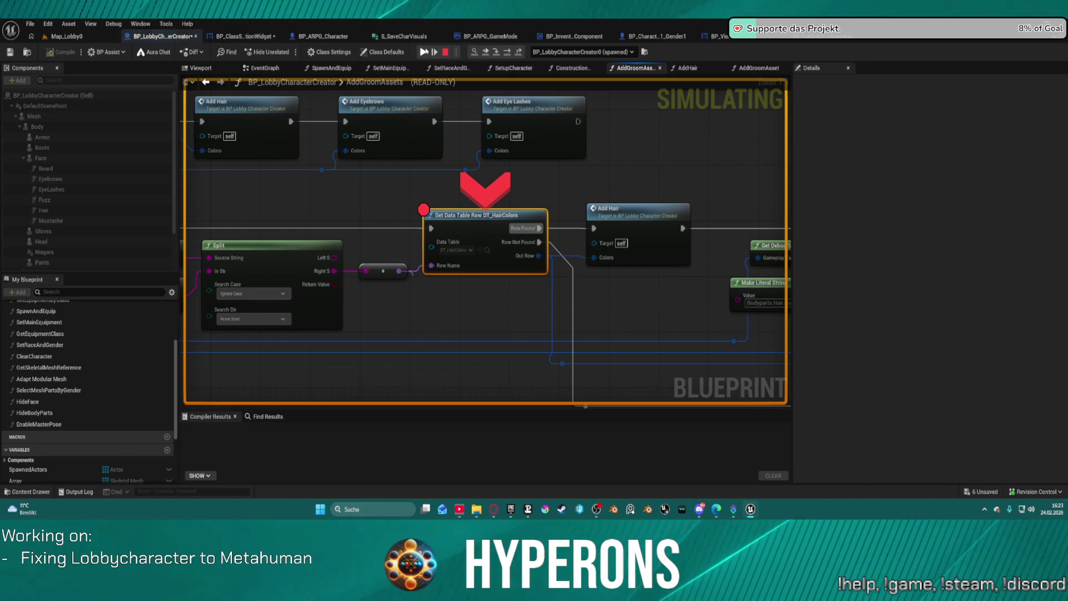
click(426, 52)
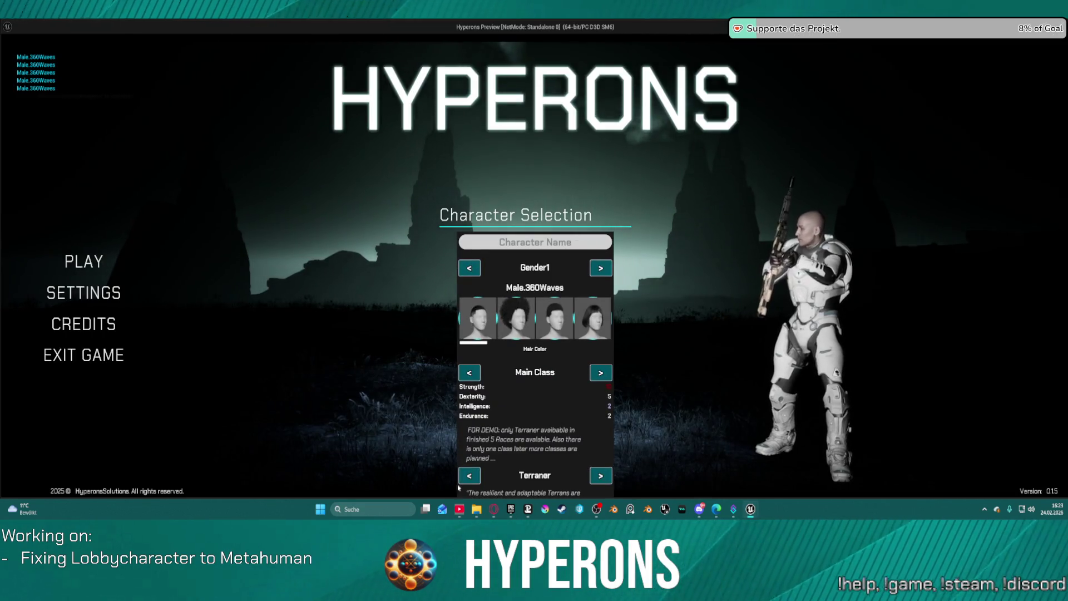
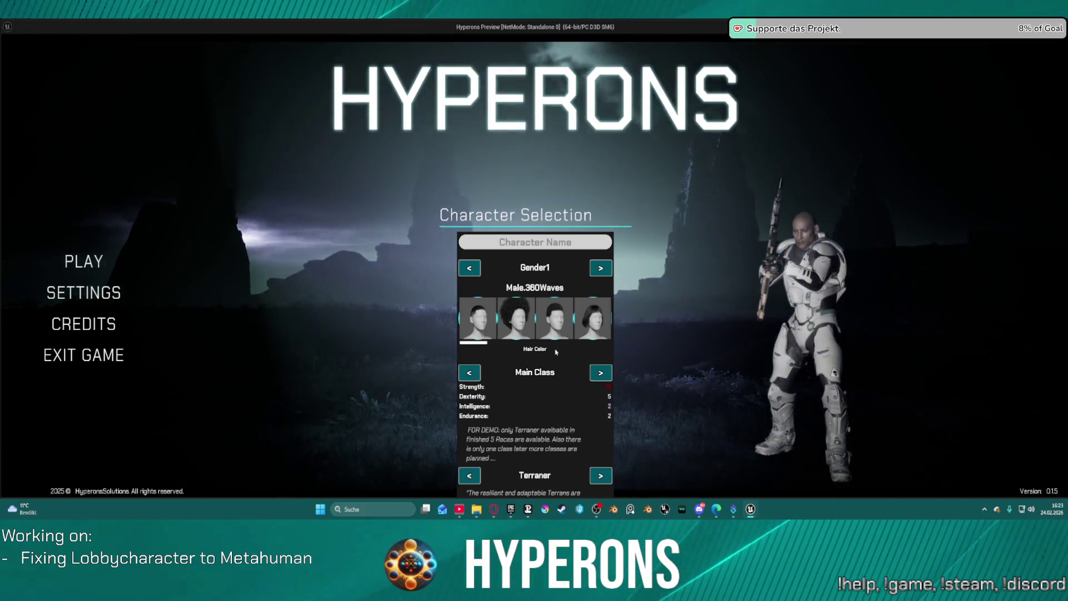
Return to the paused breakpoint, check that the Row Name pin reads Black, and resume
click(556, 352)
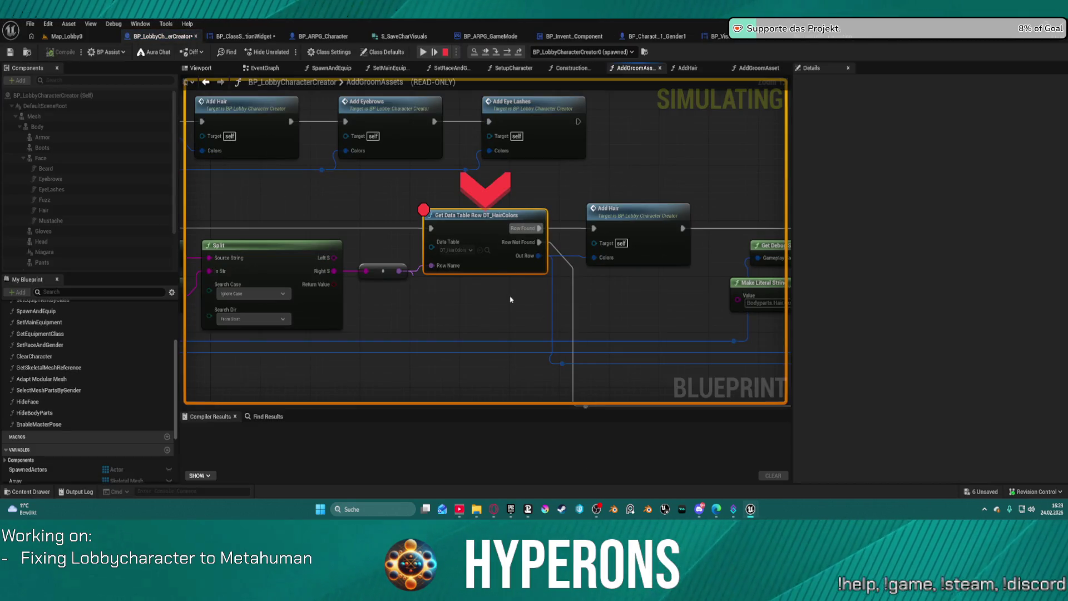
mouse_move(449, 266)
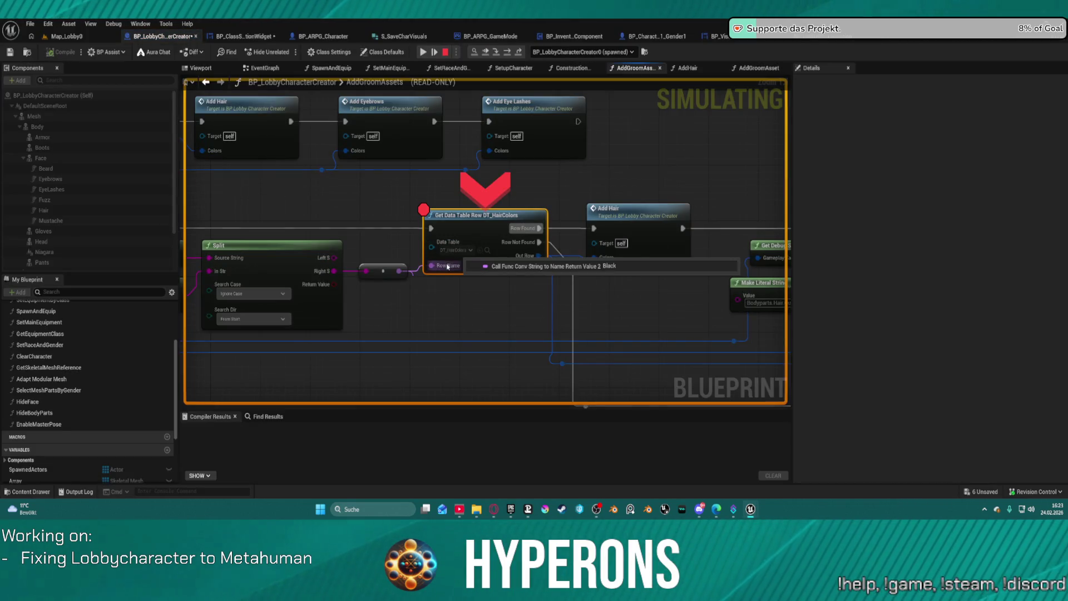
key(F5)
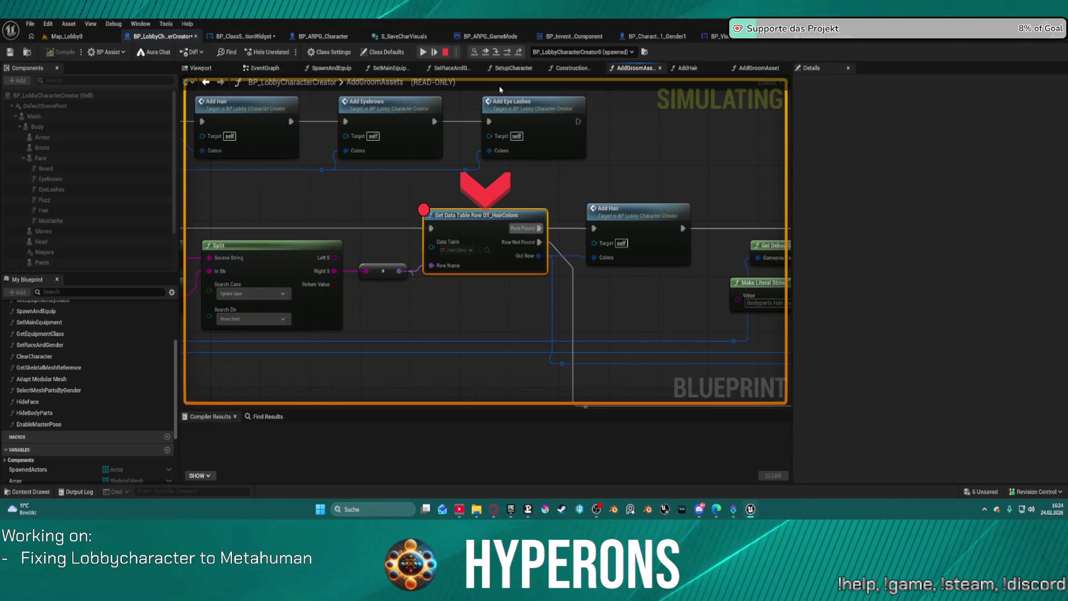
Resume into the game, pick another hair option to retrigger the breakpoint, then stop the session
click(422, 51)
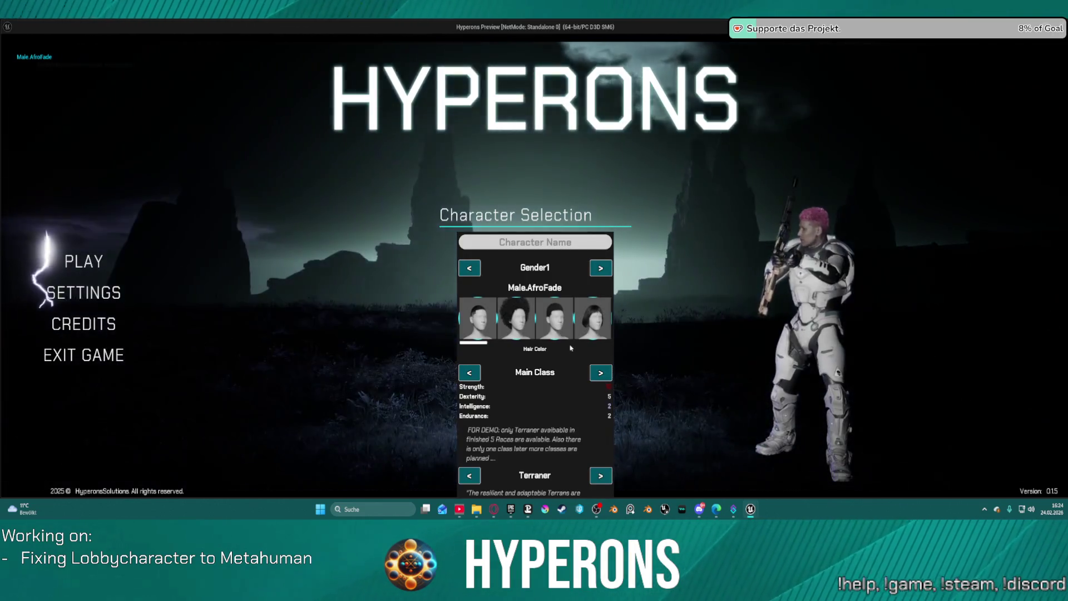
click(518, 319)
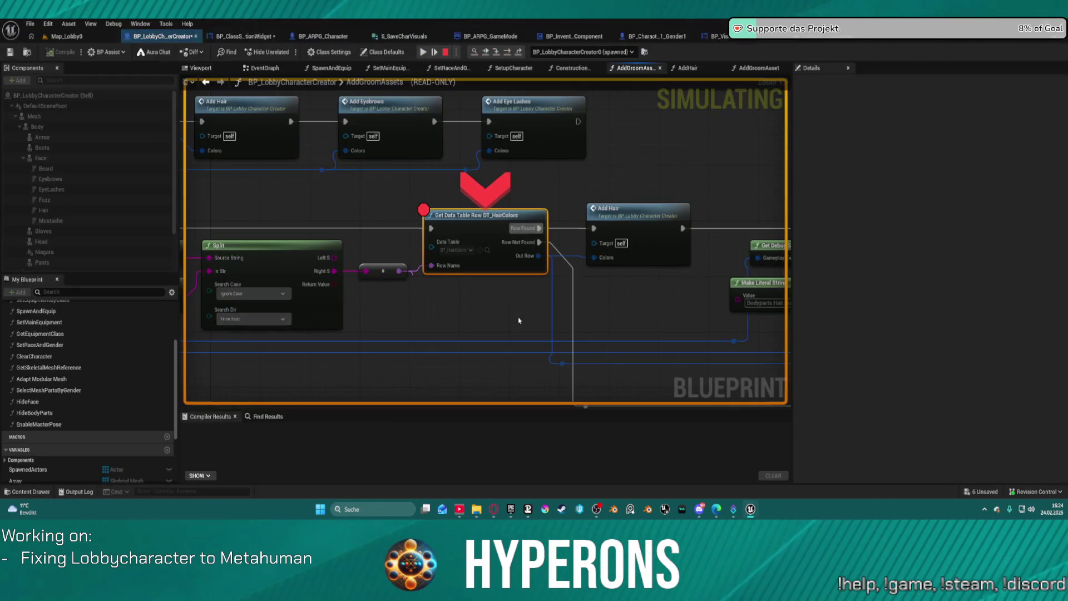
key(Escape)
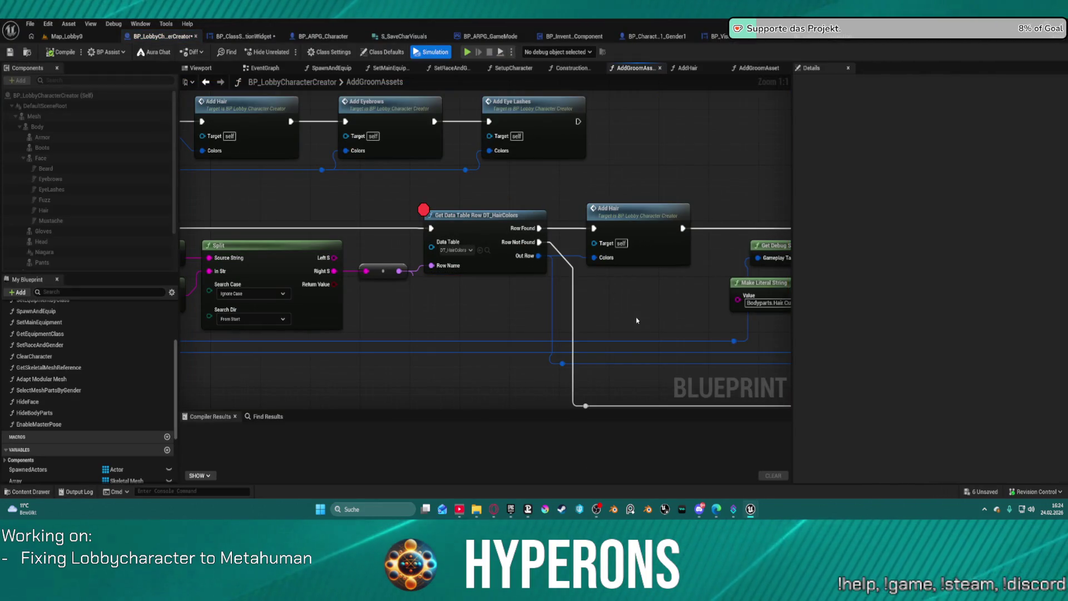
scroll(496, 267, down, 3)
scroll(270, 198, down, 2)
scroll(500, 222, up, 3)
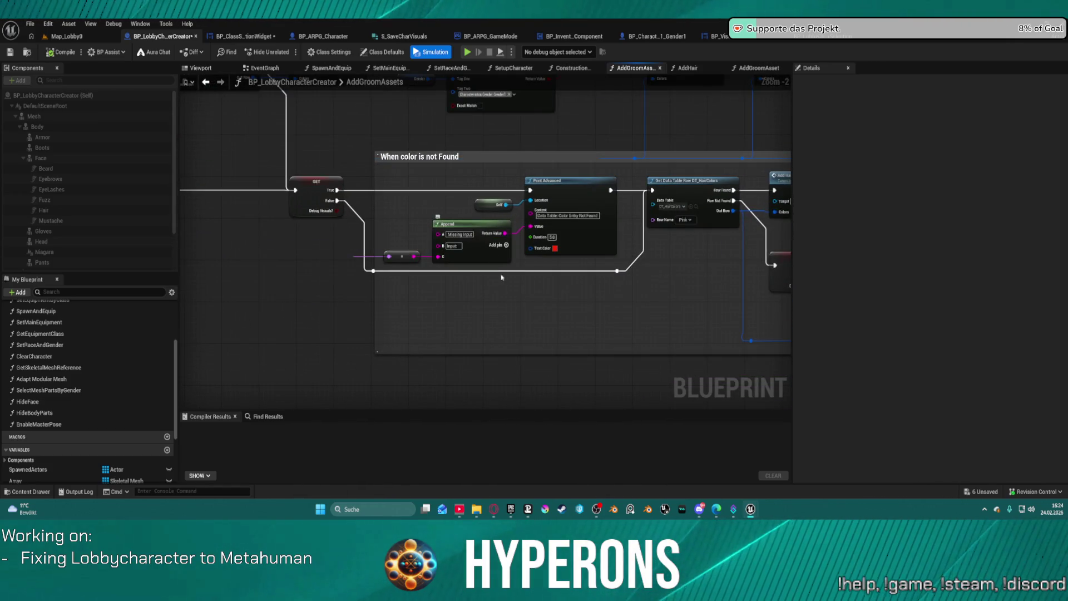
drag(394, 287, 589, 294)
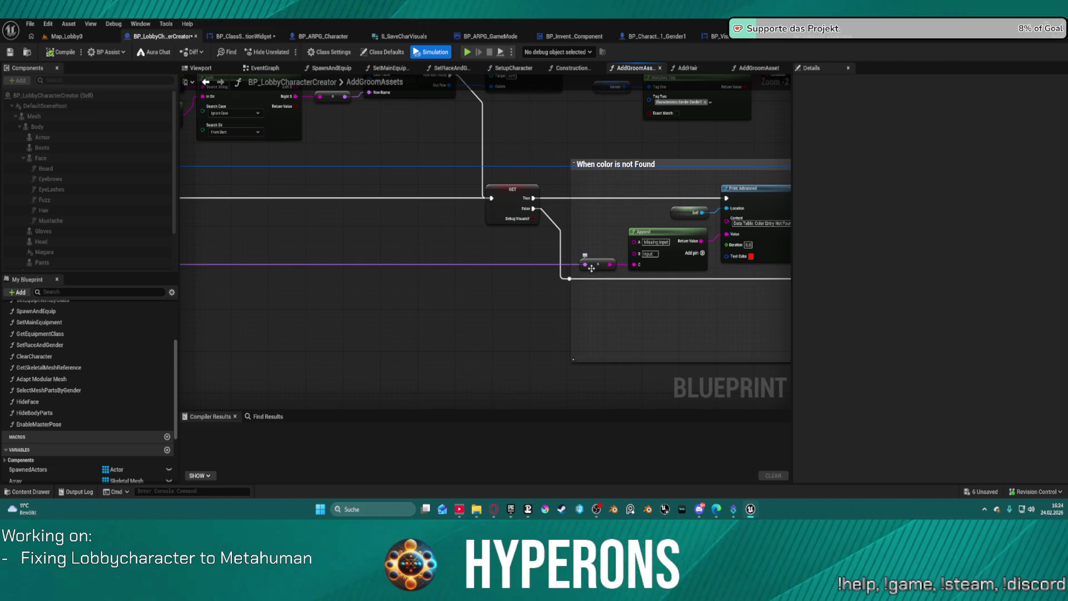
mouse_move(586, 270)
mouse_down()
mouse_move(723, 272)
mouse_move(608, 198)
mouse_move(402, 131)
mouse_move(299, 184)
mouse_move(500, 237)
mouse_move(584, 183)
mouse_move(520, 136)
mouse_up()
drag(723, 192, 675, 197)
scroll(247, 185, down, 3)
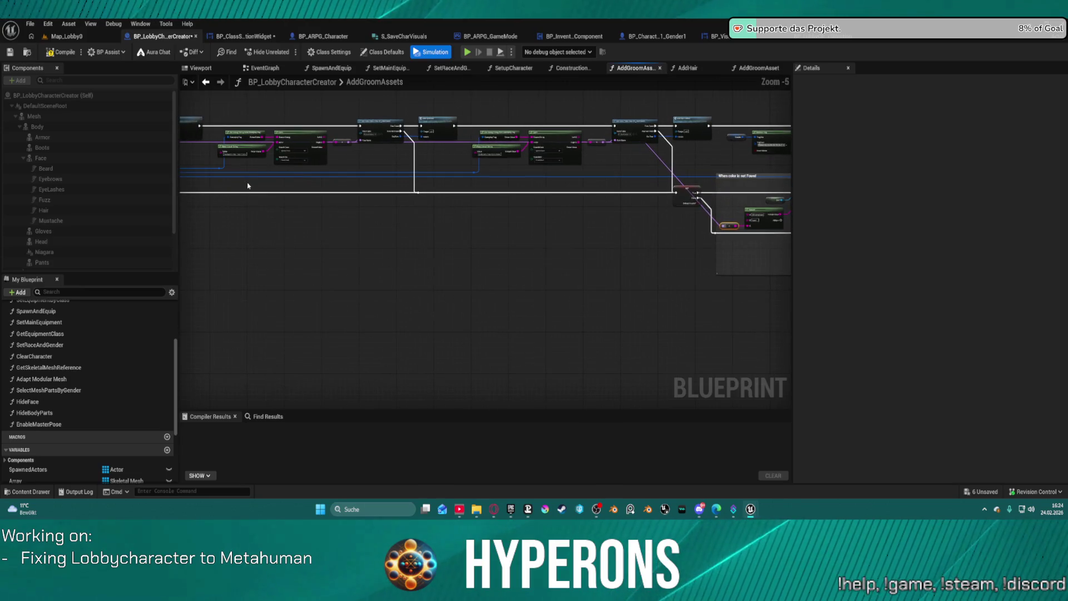
key(ctrl+z)
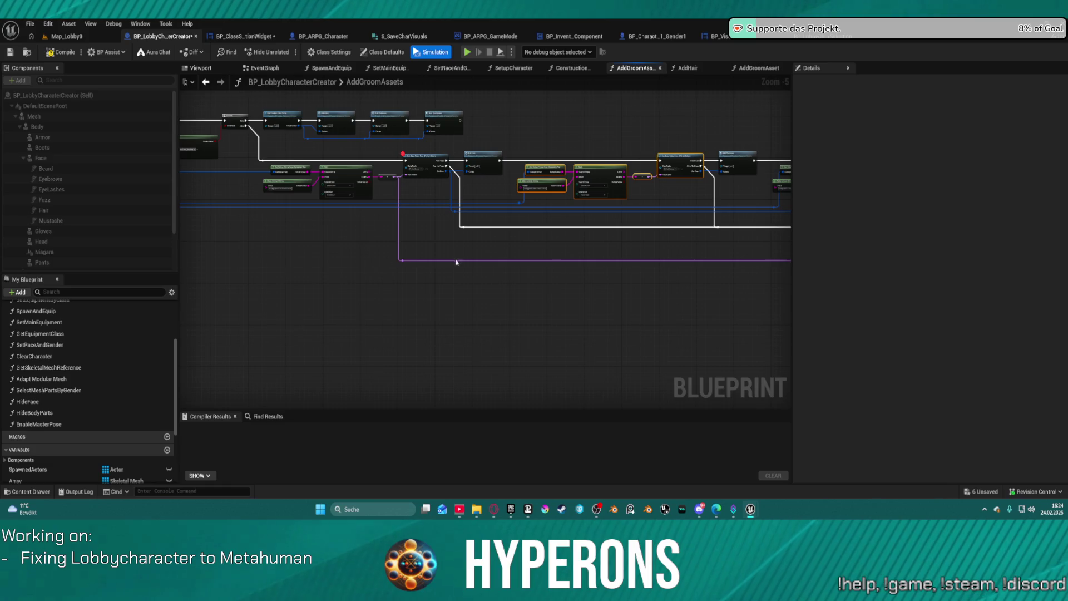
scroll(575, 303, up, 5)
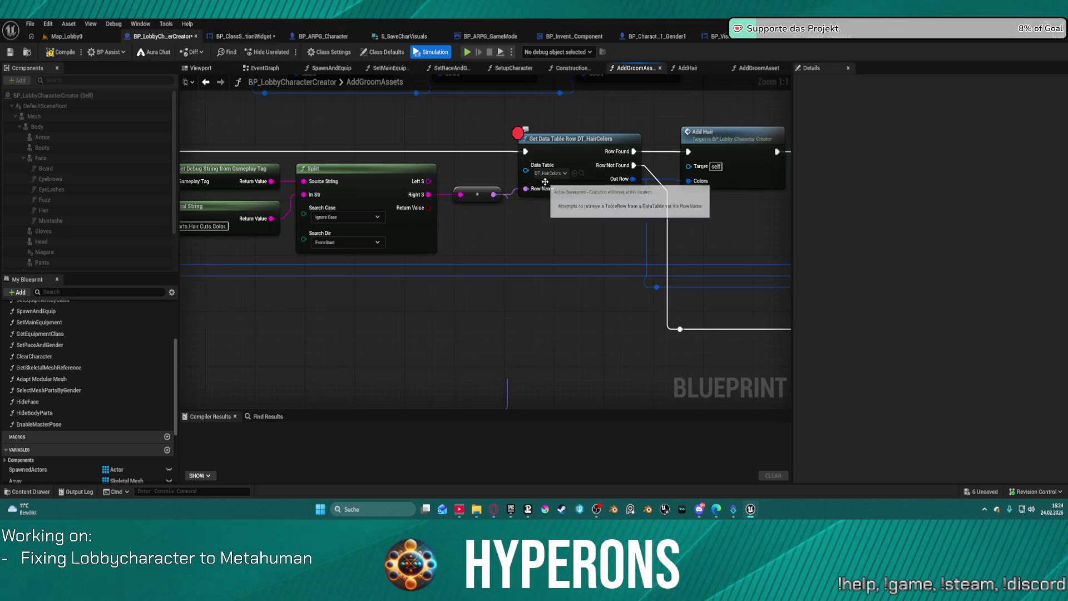
click(549, 173)
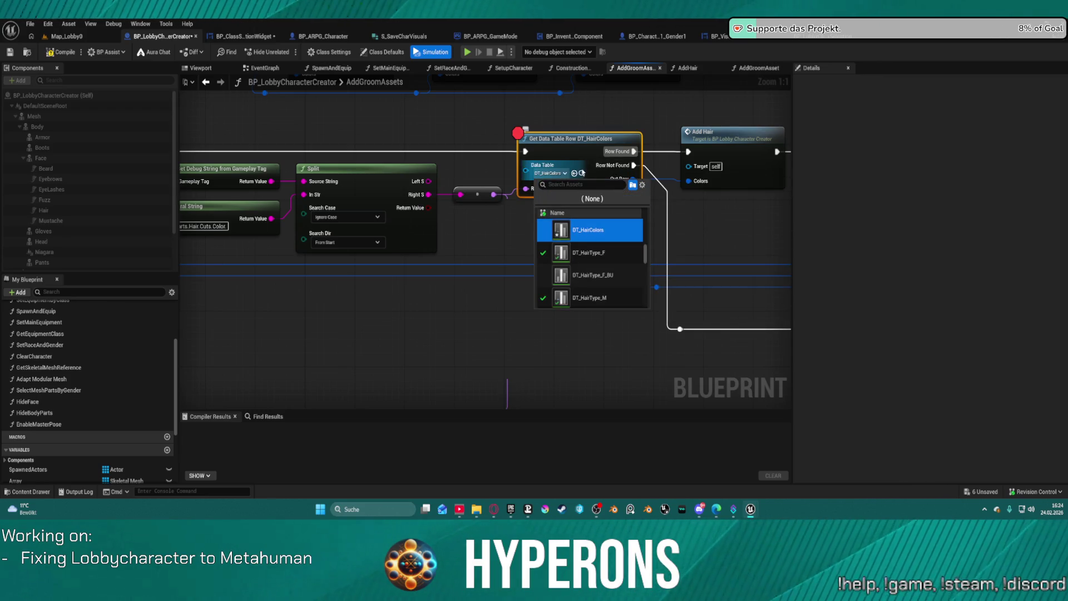
click(582, 173)
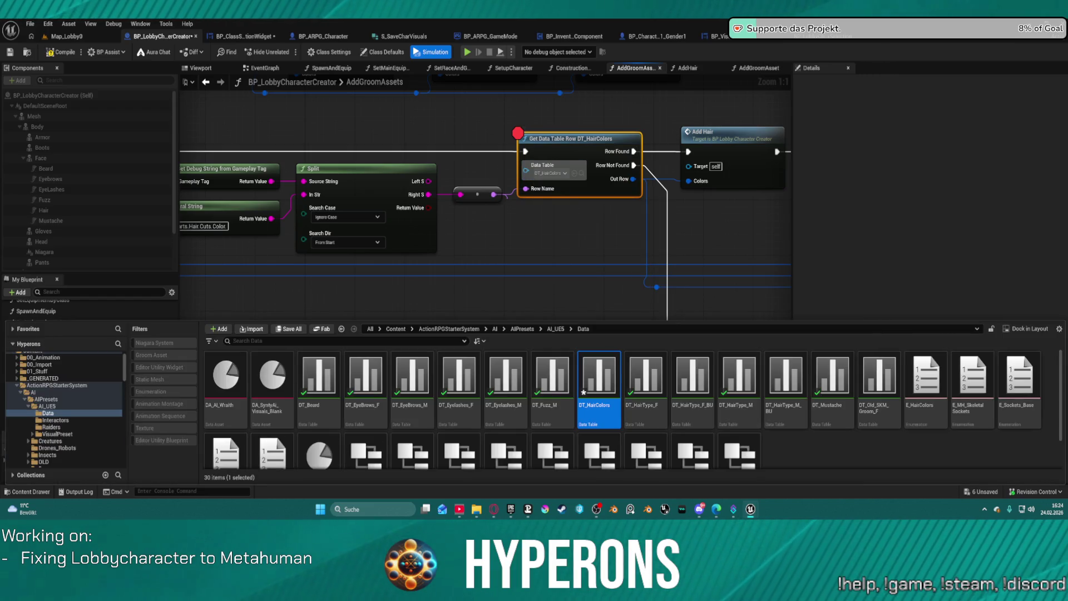
click(694, 322)
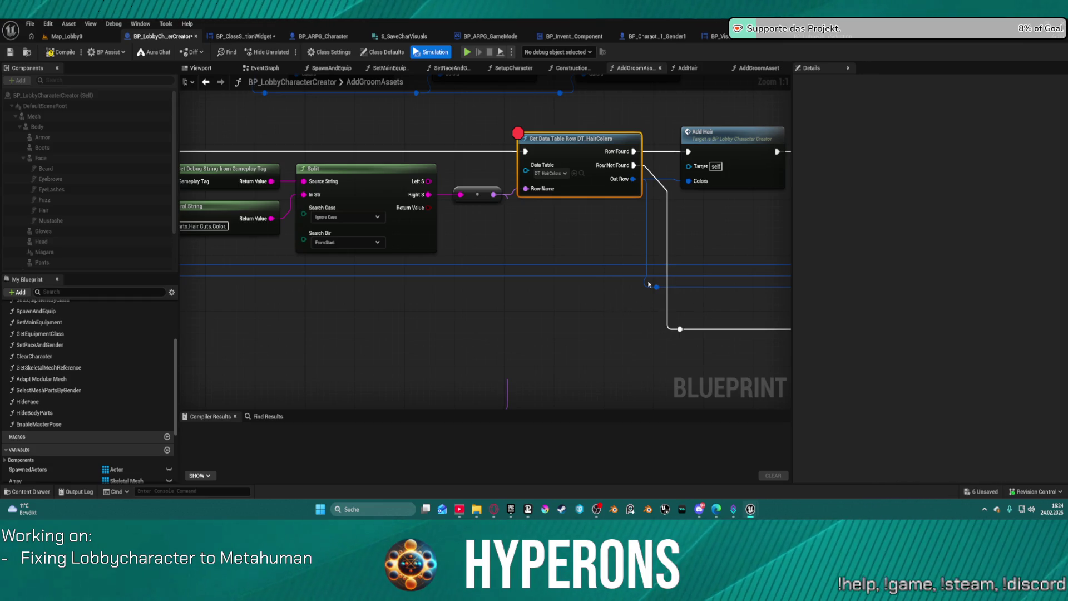
scroll(645, 287, down, 3)
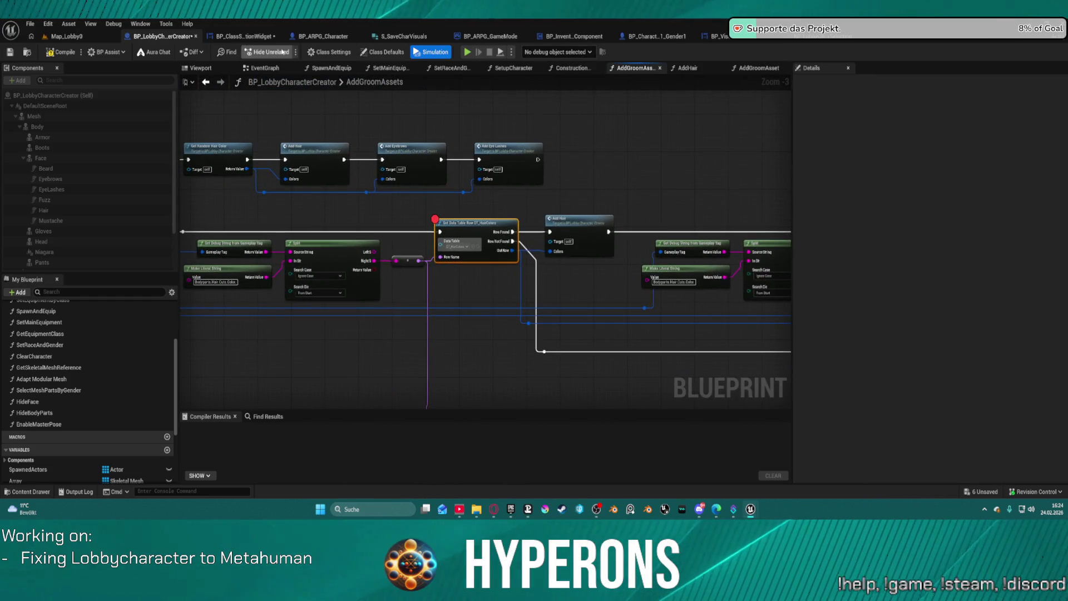
click(258, 38)
Open the AddHairColorButtons graph and bring the loop and DT_HairType_M lookup into view
click(732, 69)
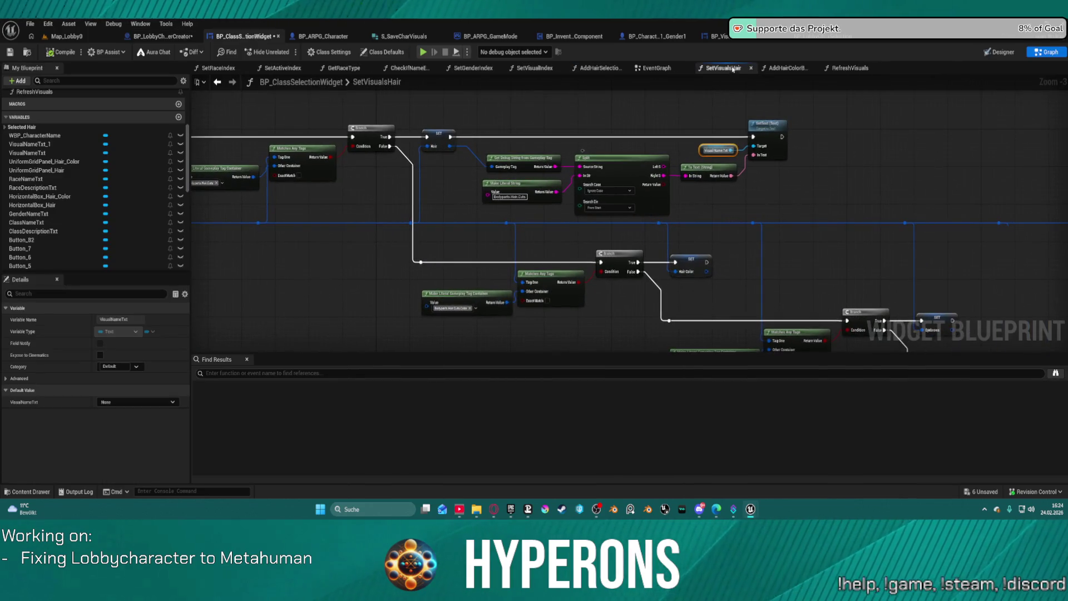
click(785, 68)
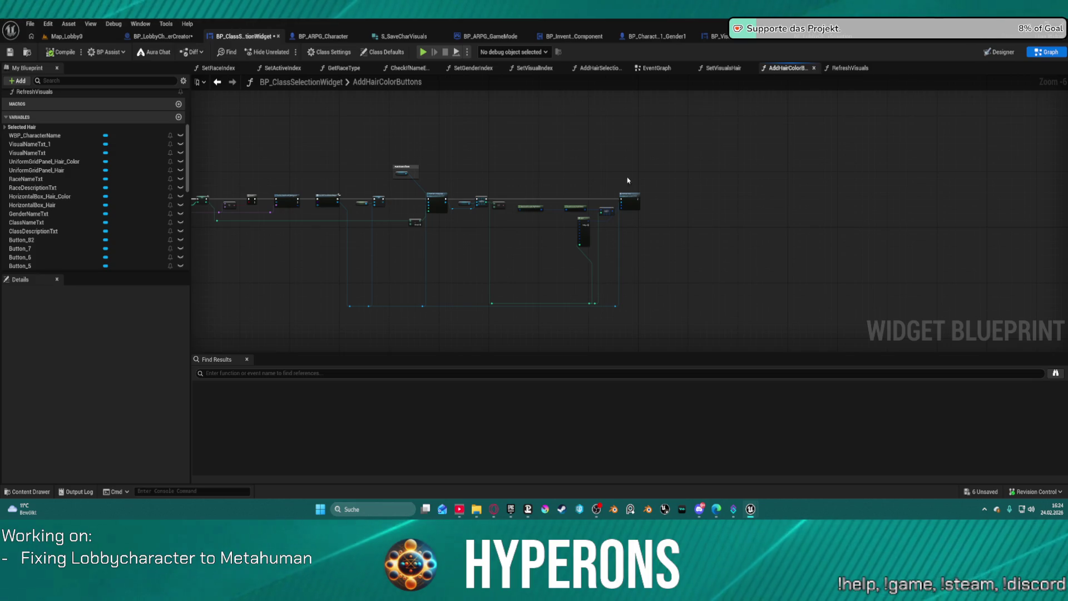
scroll(578, 236, up, 5)
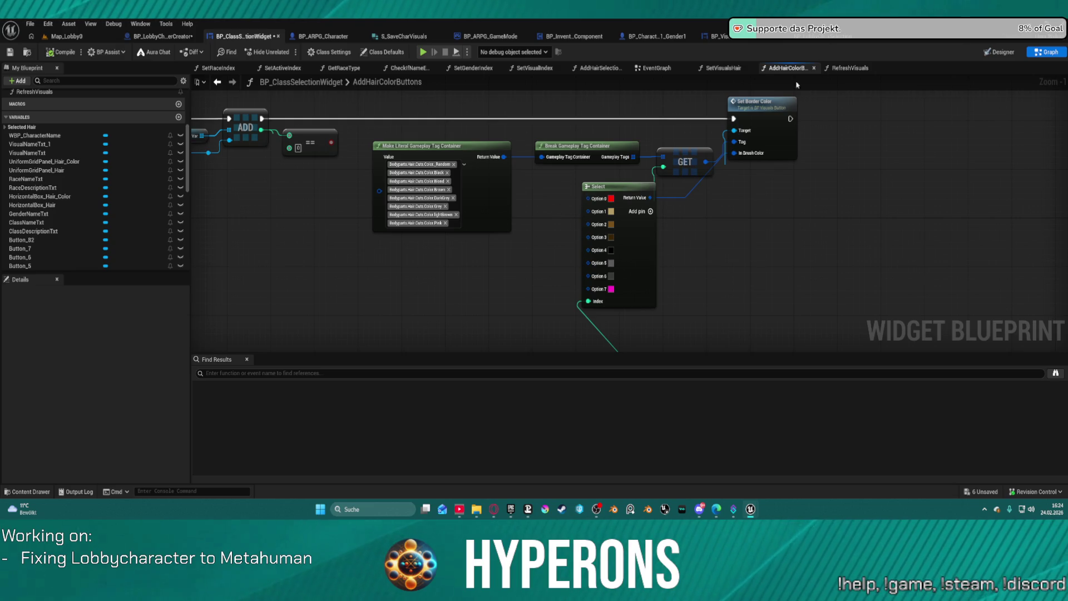
click(771, 121)
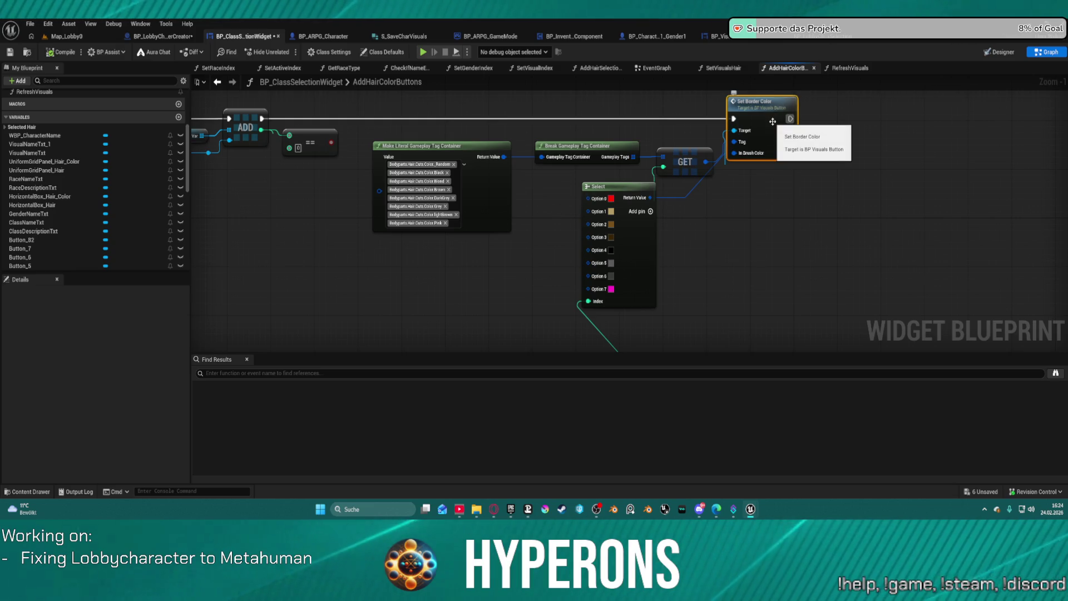
drag(762, 124, 959, 150)
drag(640, 133, 1046, 125)
drag(556, 123, 879, 124)
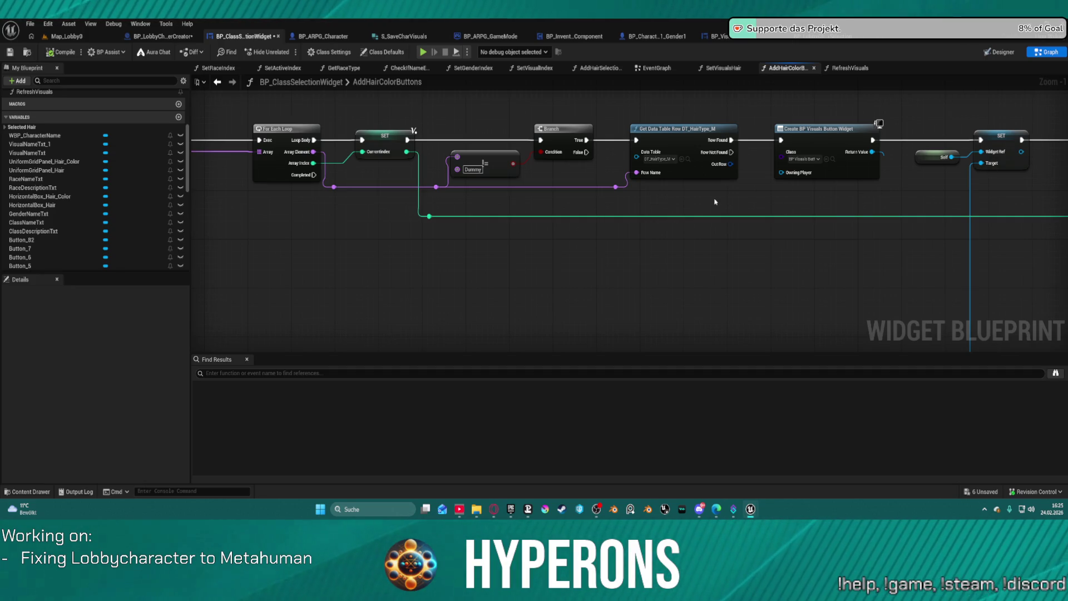
Add a breakpoint to the DT_HairType_M row lookup and start play-in-editor
right_click(704, 122)
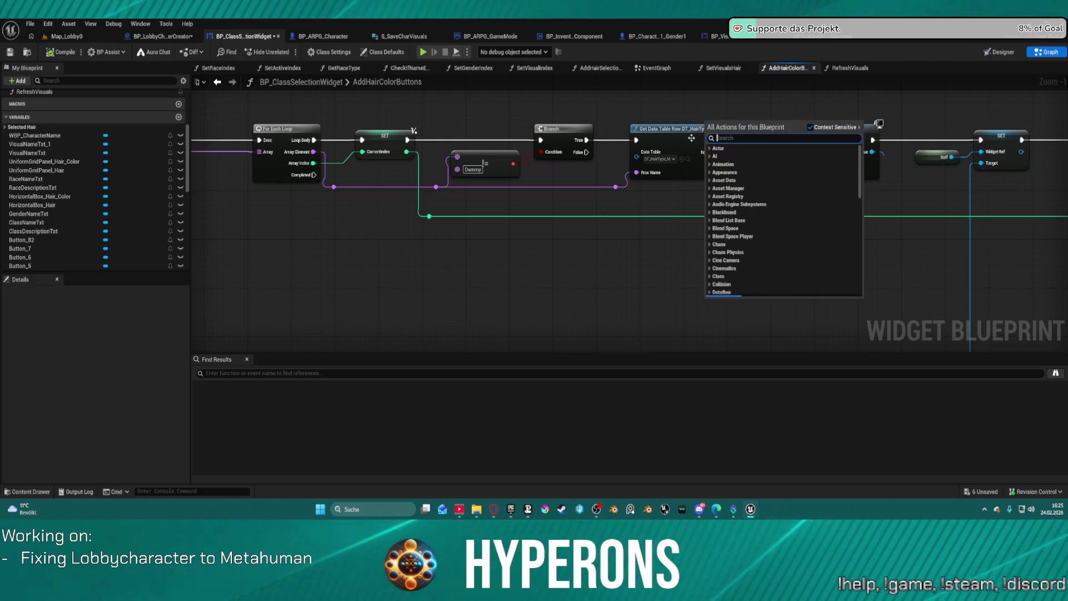
right_click(690, 144)
click(734, 364)
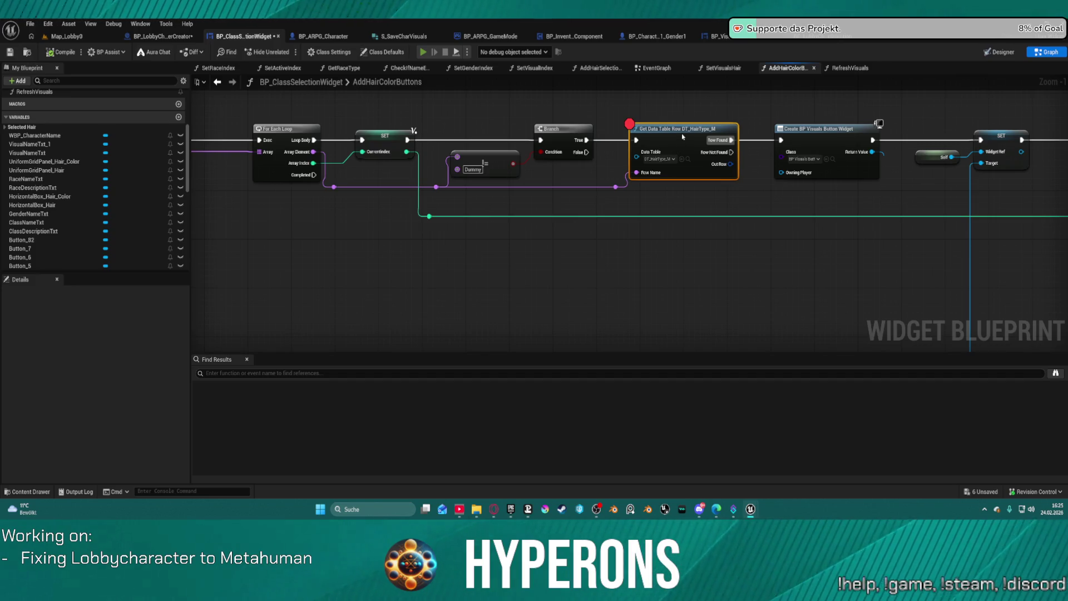
key(alt+p)
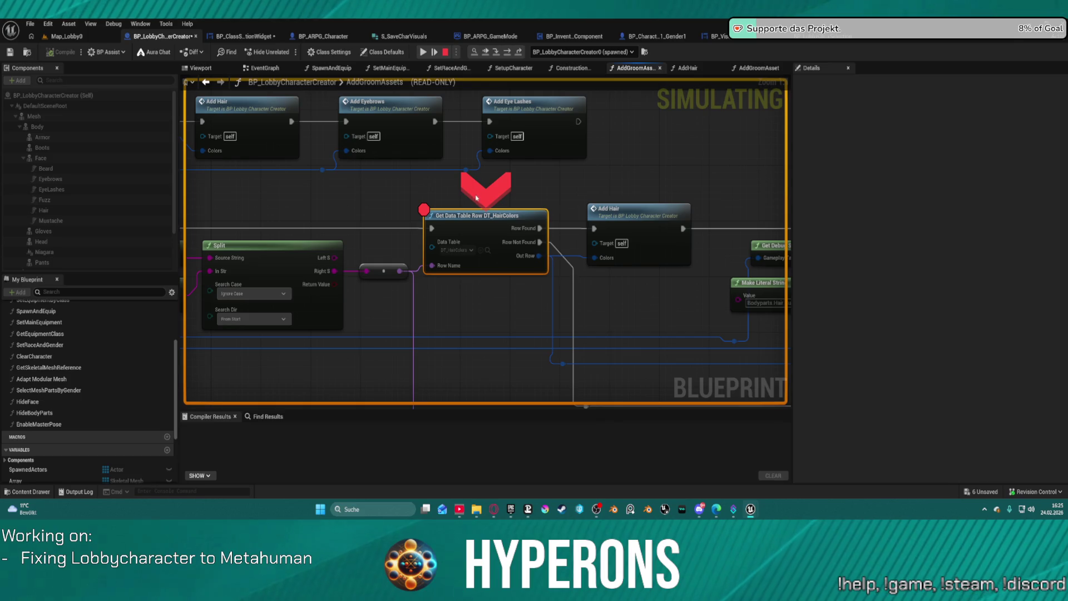
Resume, open Character Selection, pick a character to hit the hair colour breakpoint, and resume past it
click(424, 52)
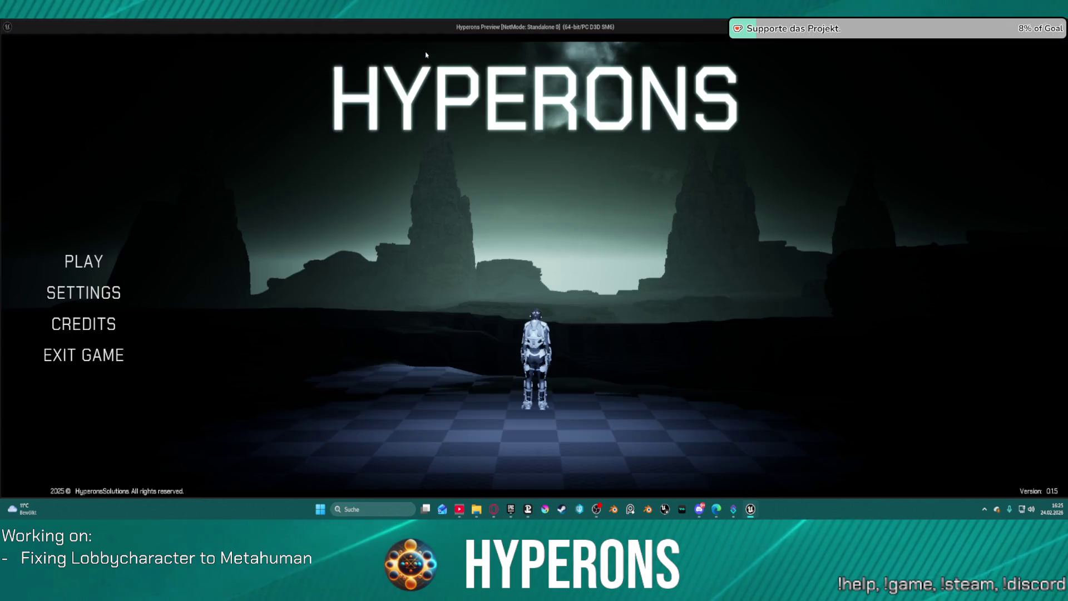
click(89, 263)
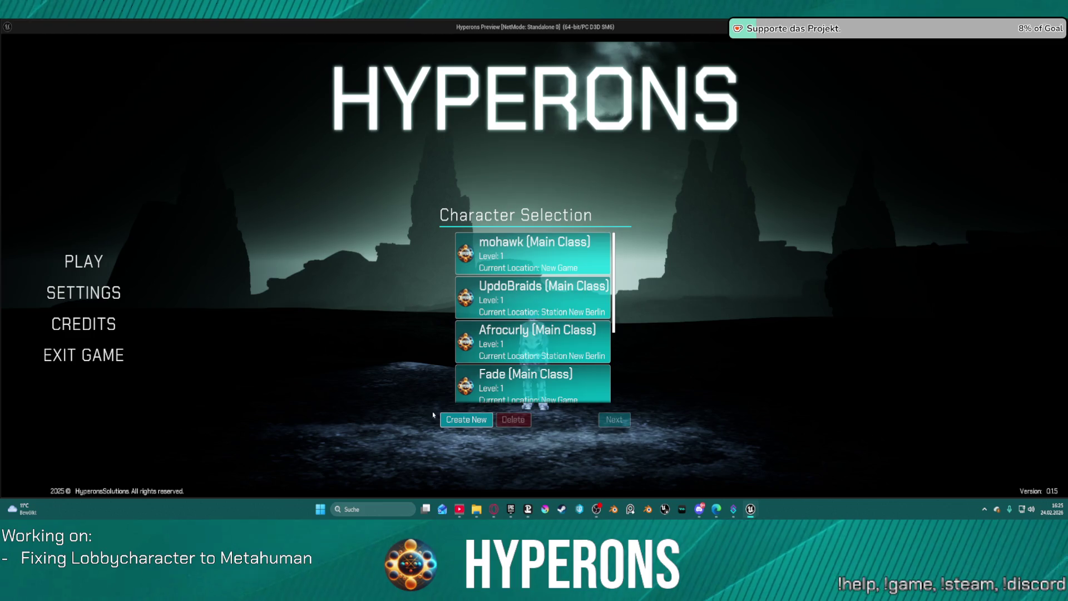
click(448, 426)
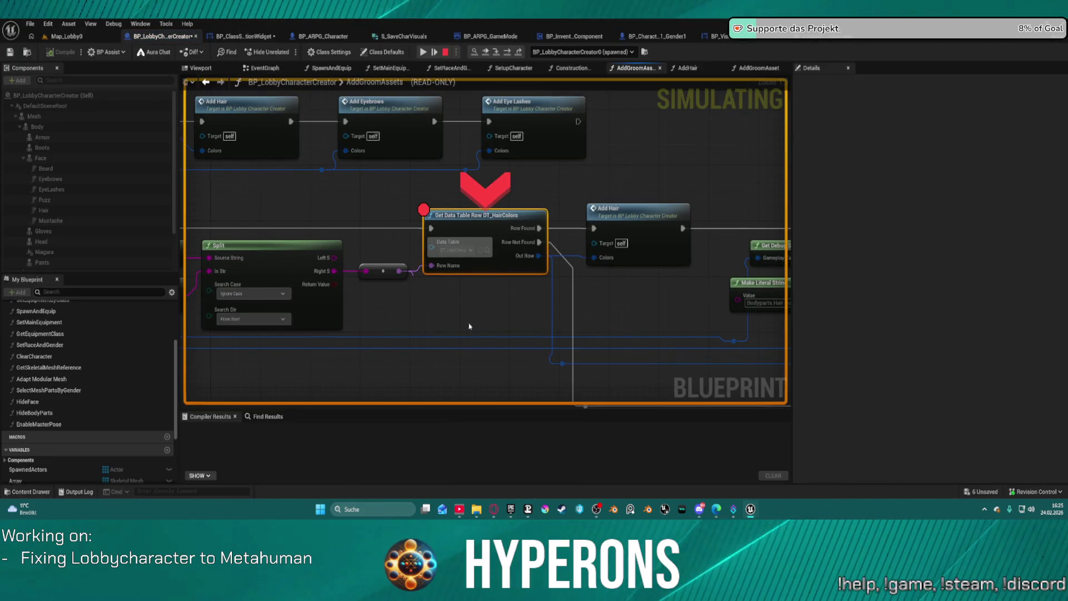
click(423, 52)
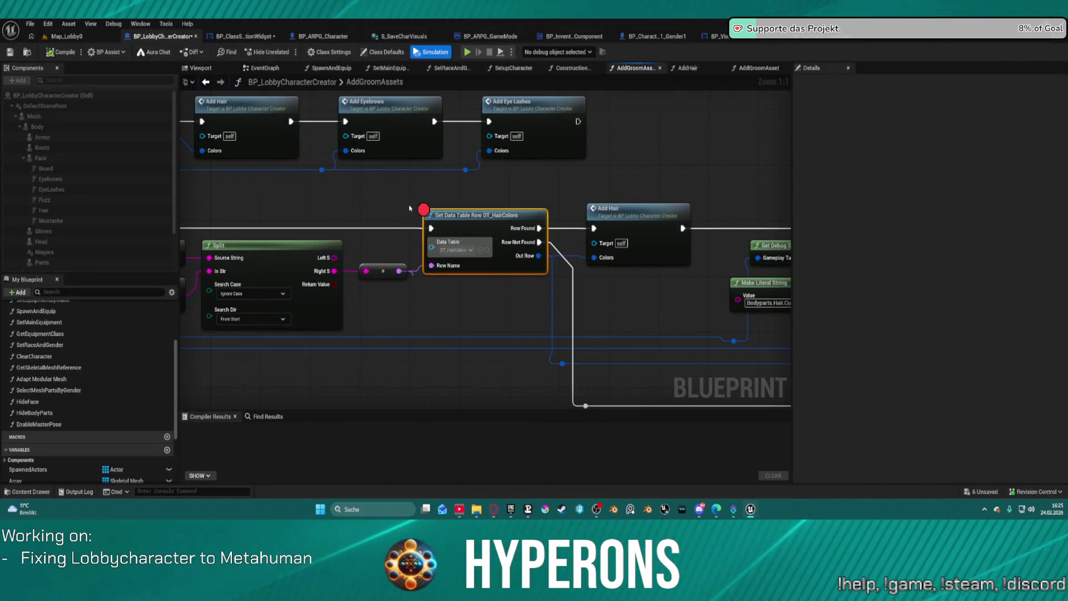
Move from the lobby creator's EventGraph back to BP_ClassSelectionWidget's AddHairColorButtons graph
scroll(773, 215, down, 2)
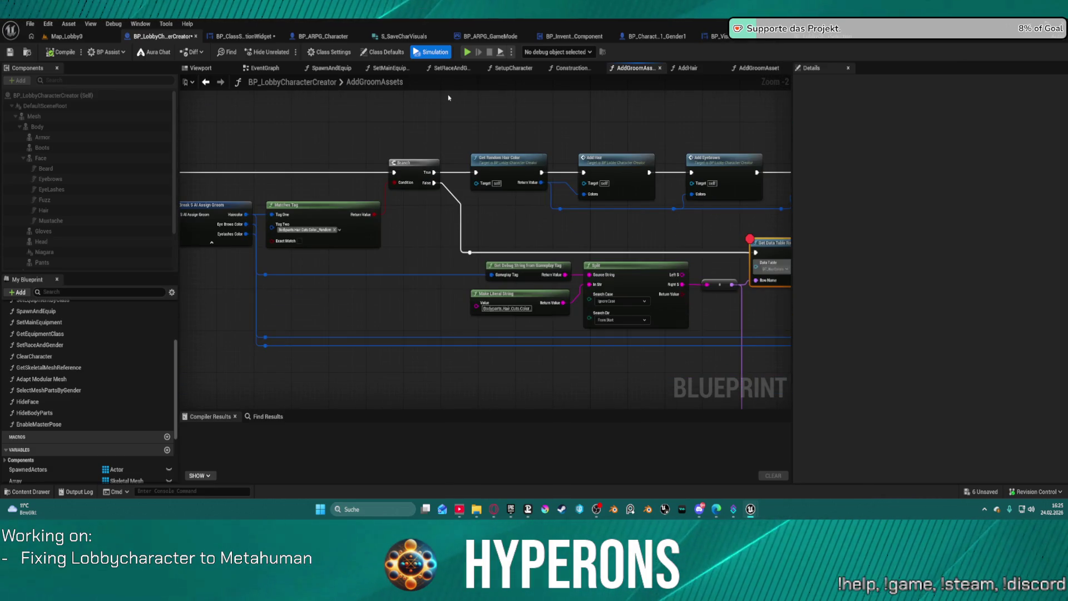
click(265, 68)
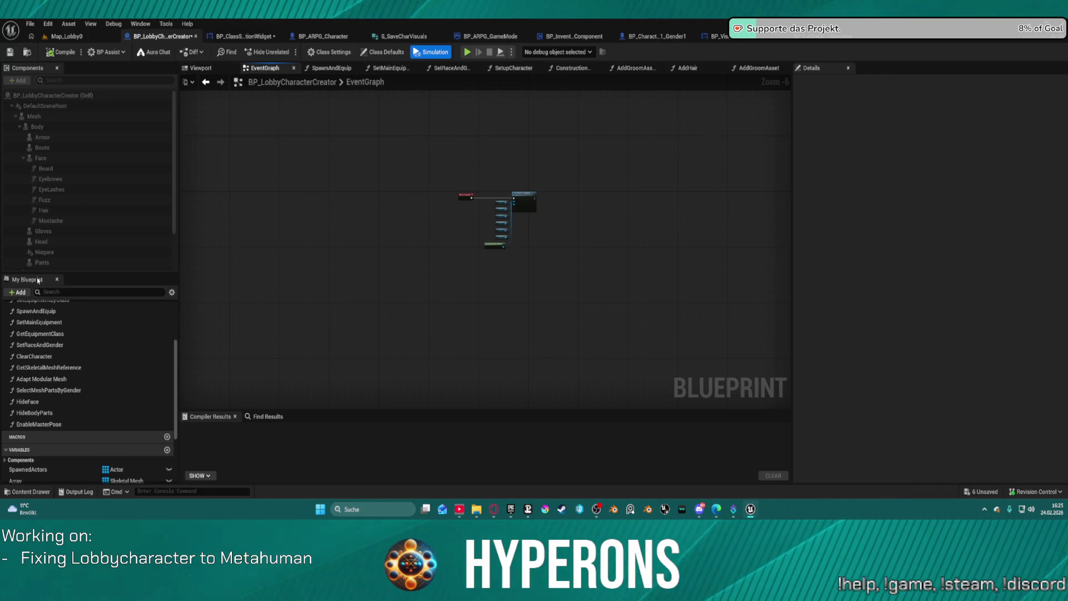
scroll(52, 323, up, 3)
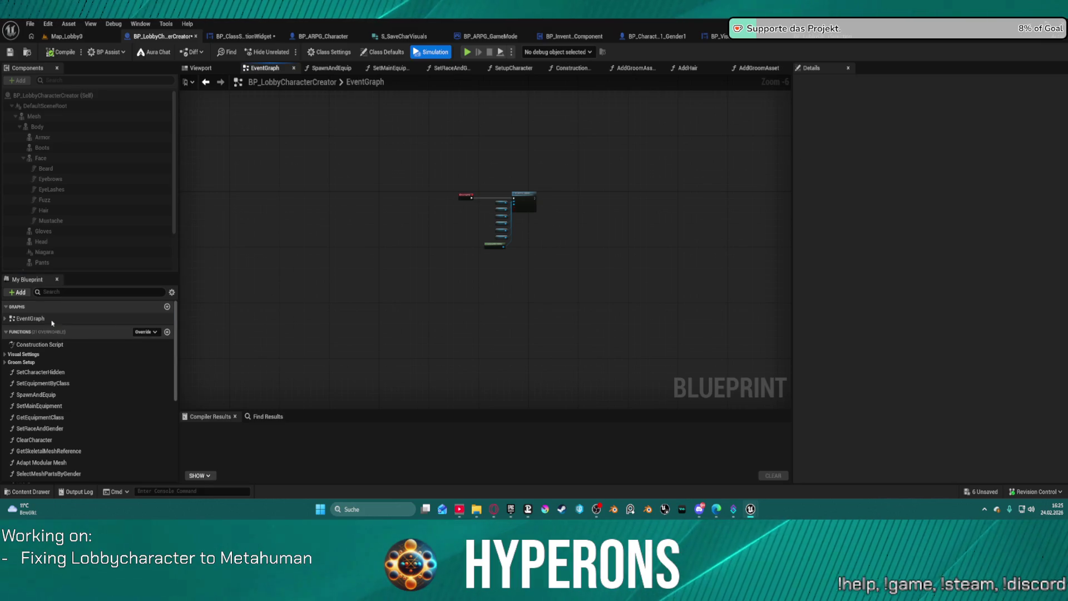
click(29, 321)
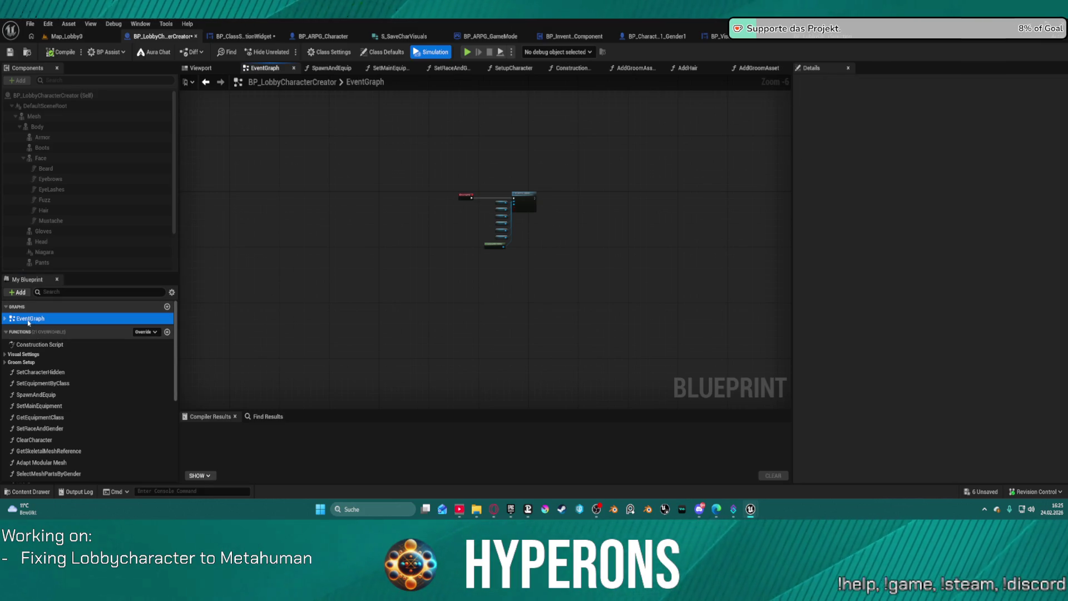
click(245, 36)
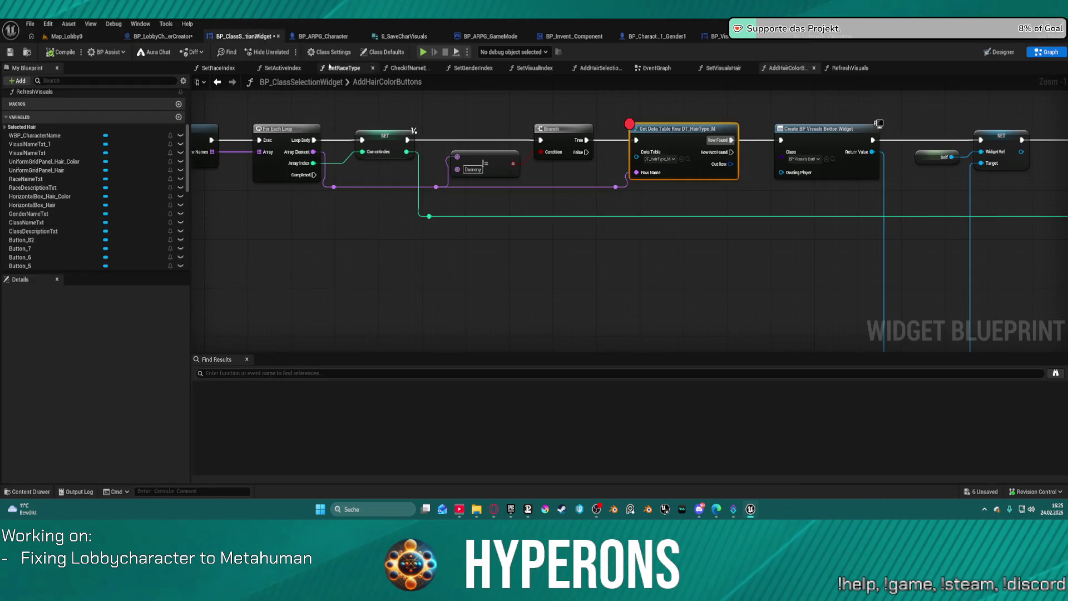
In the widget EventGraph, drag AddHairColorButtons next to Add Hair Selection Buttons, then undo it
click(657, 69)
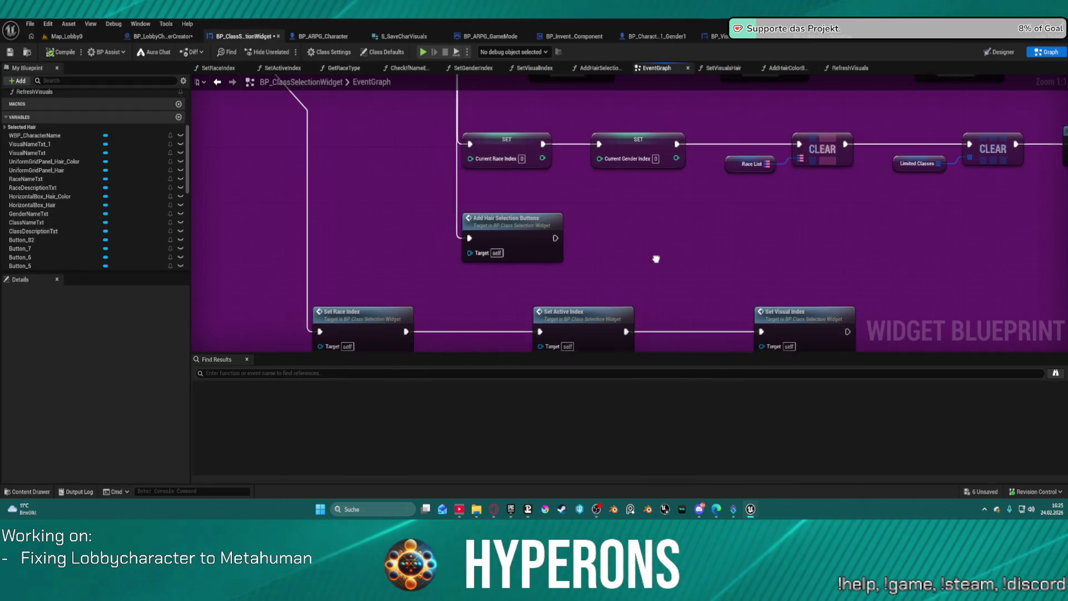
click(543, 241)
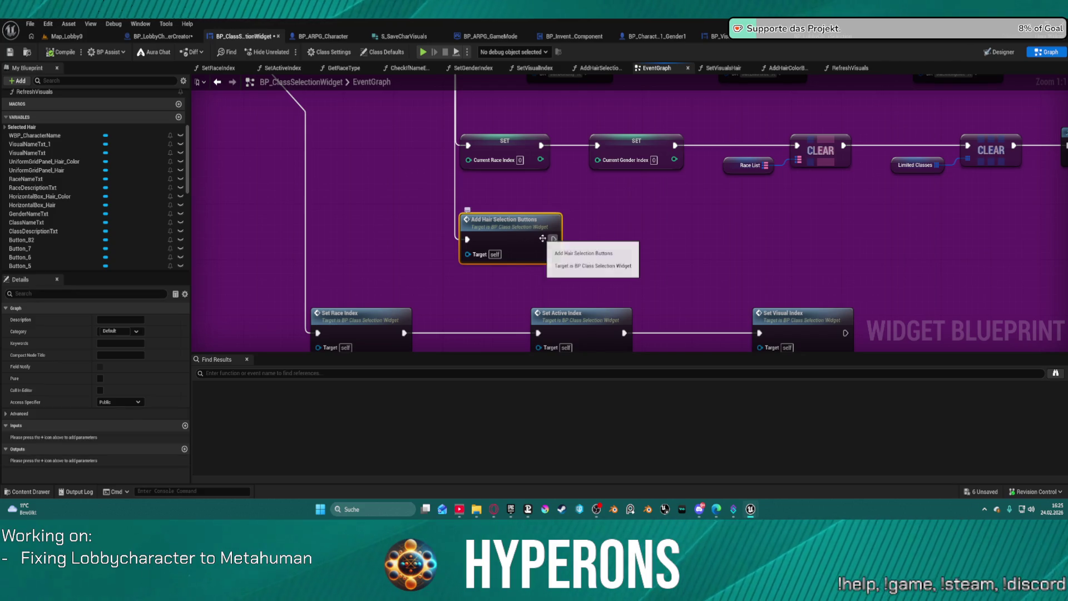
scroll(54, 113, up, 2)
scroll(54, 113, up, 1)
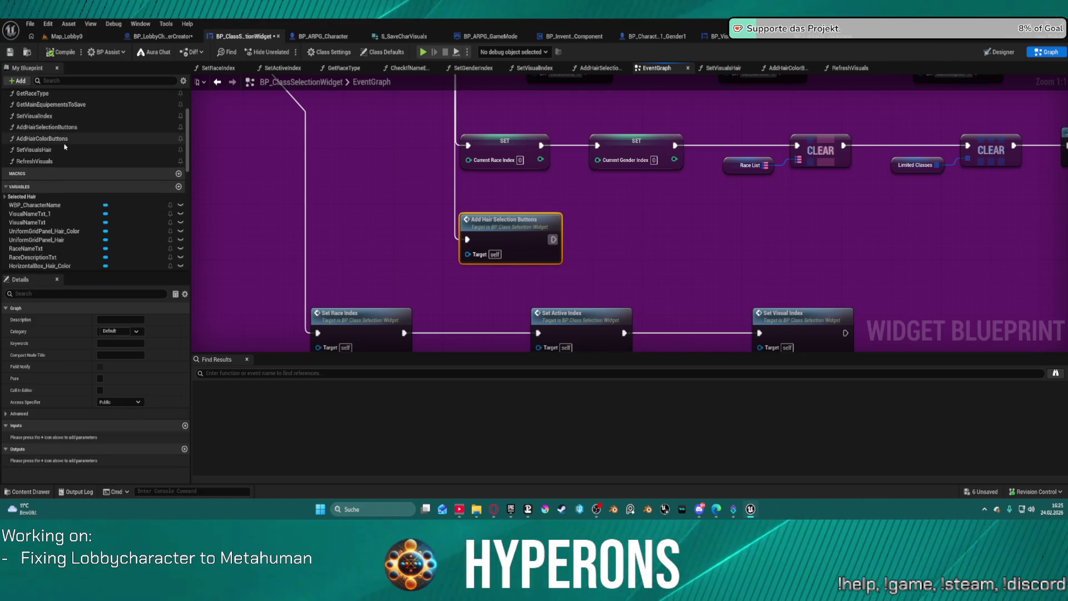
mouse_move(54, 137)
mouse_down()
mouse_move(624, 222)
mouse_move(620, 233)
mouse_move(588, 219)
mouse_move(573, 241)
mouse_move(594, 244)
mouse_up()
key(ctrl+z)
key(ctrl+z)
Pan and zoom across the widget's EventGraph to review other sections
scroll(675, 217, down, 5)
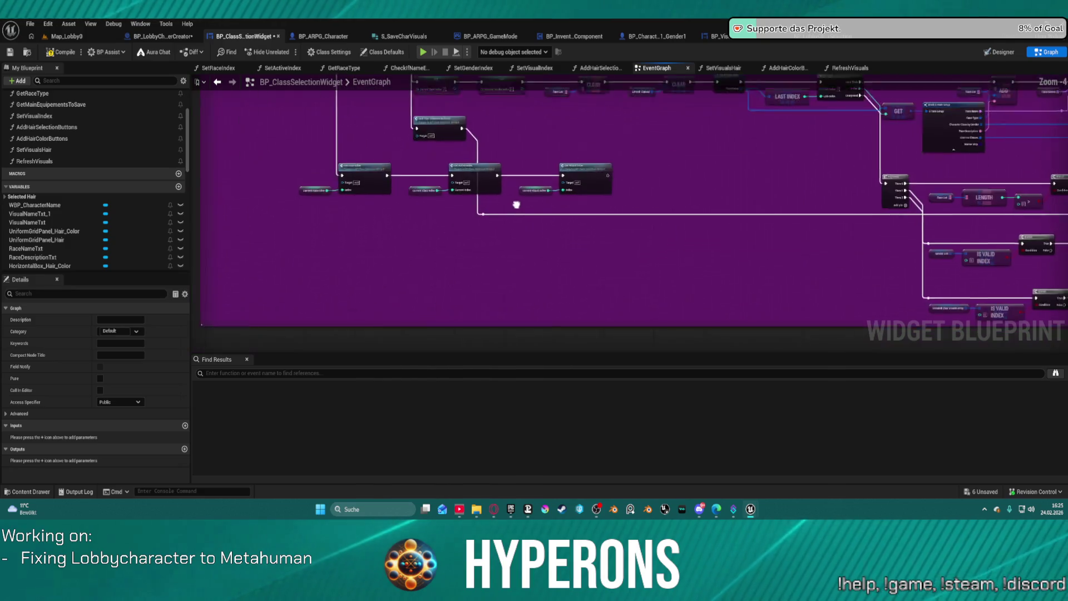
drag(741, 190, 639, 205)
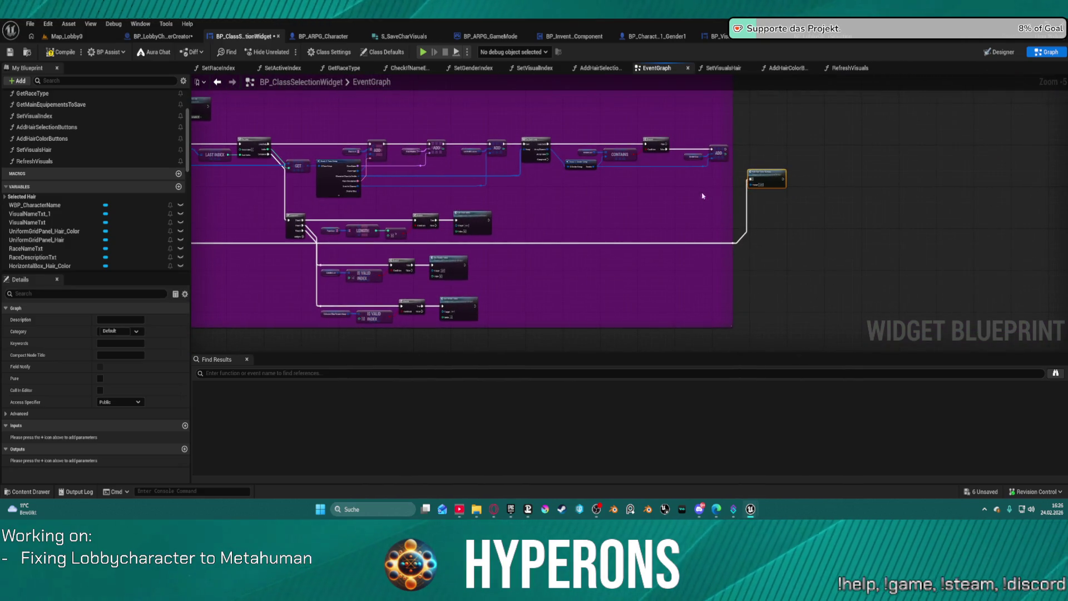
drag(703, 196, 452, 215)
scroll(291, 291, up, 5)
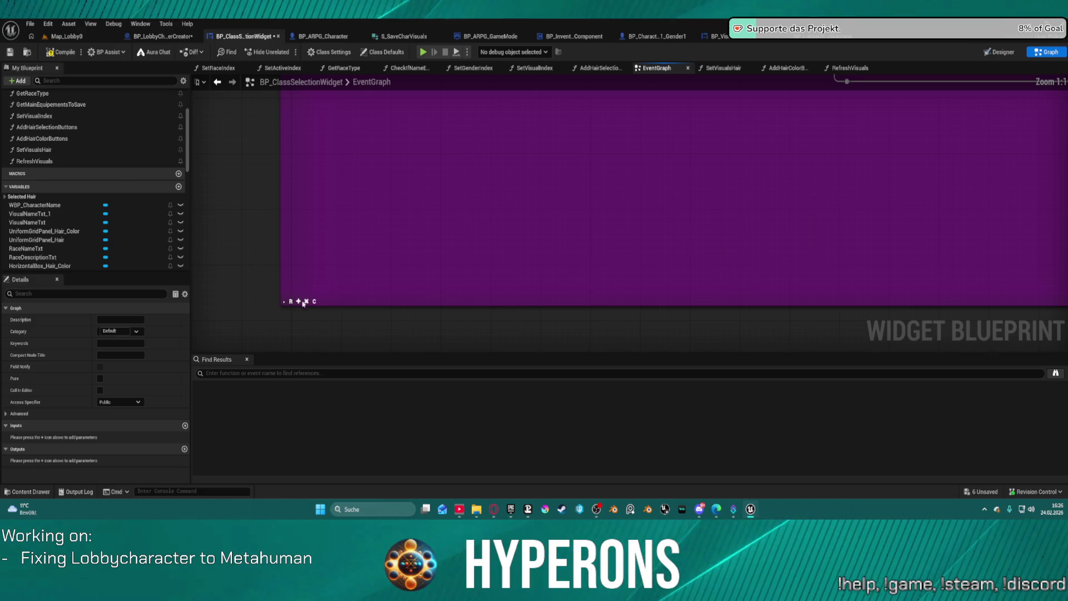
scroll(673, 190, down, 4)
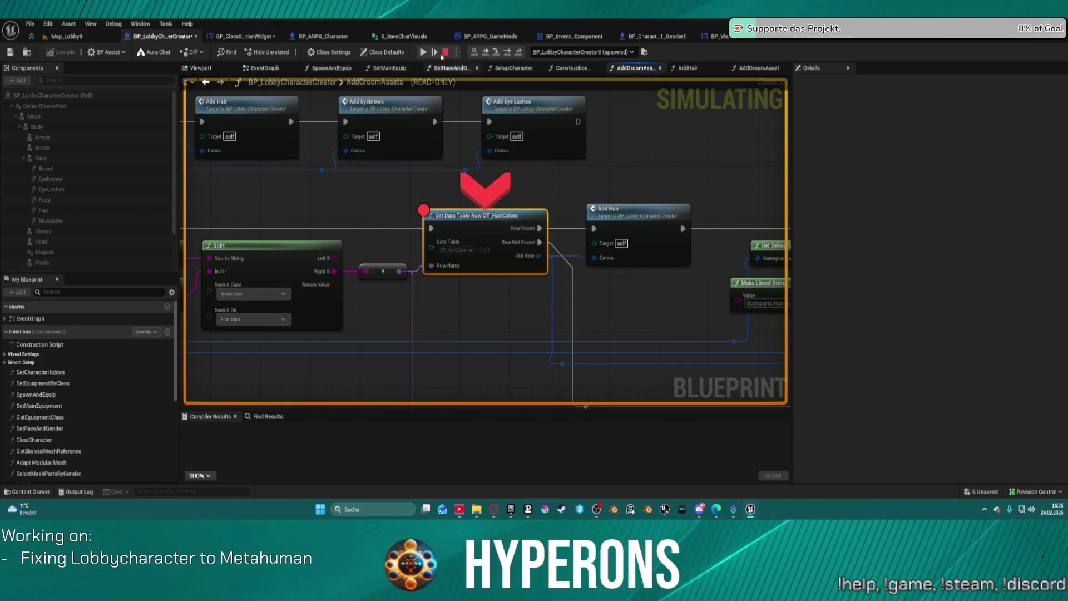
Resume, choose PLAY and Create New in the game, and continue through the hair colour breakpoints
click(422, 53)
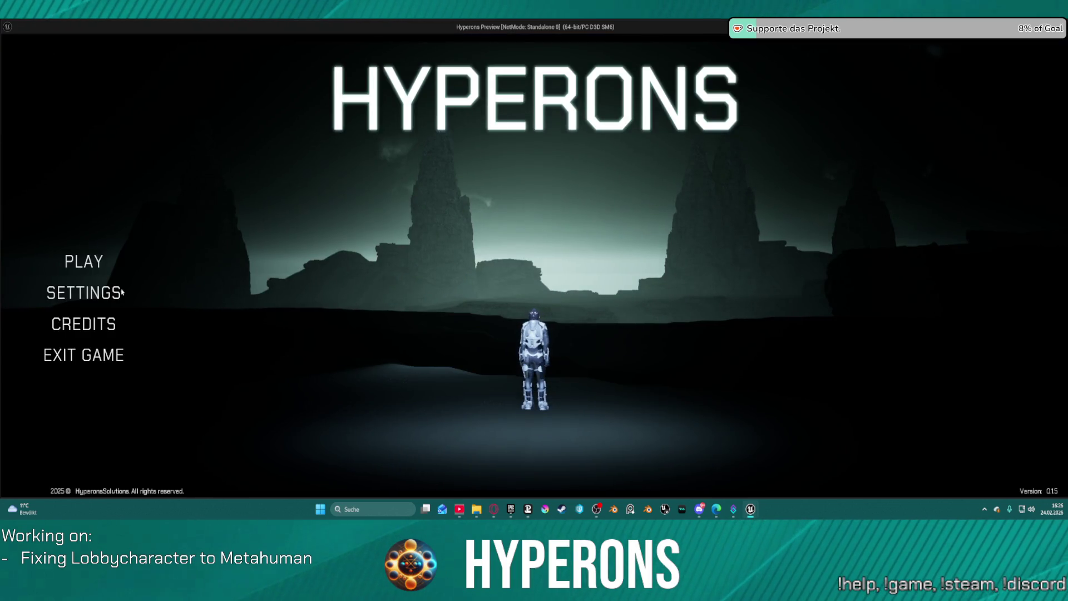
click(56, 267)
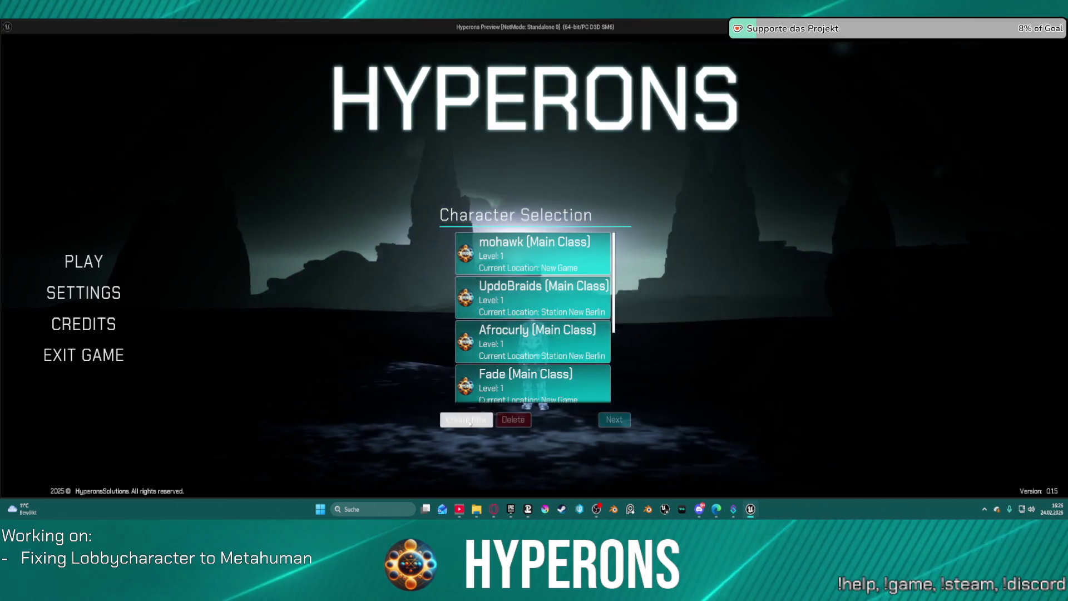
click(468, 421)
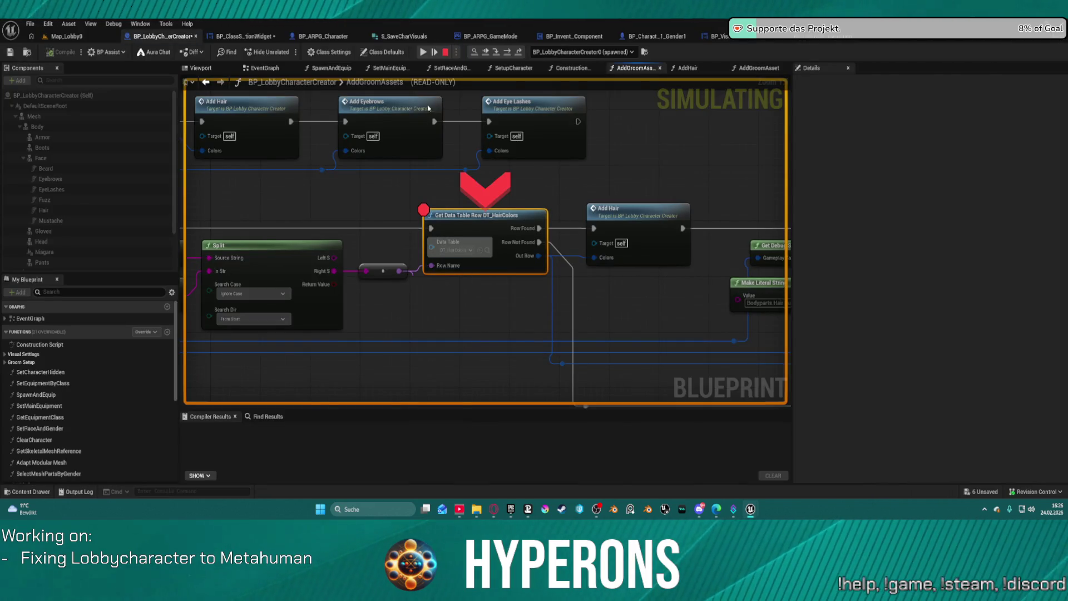
click(424, 52)
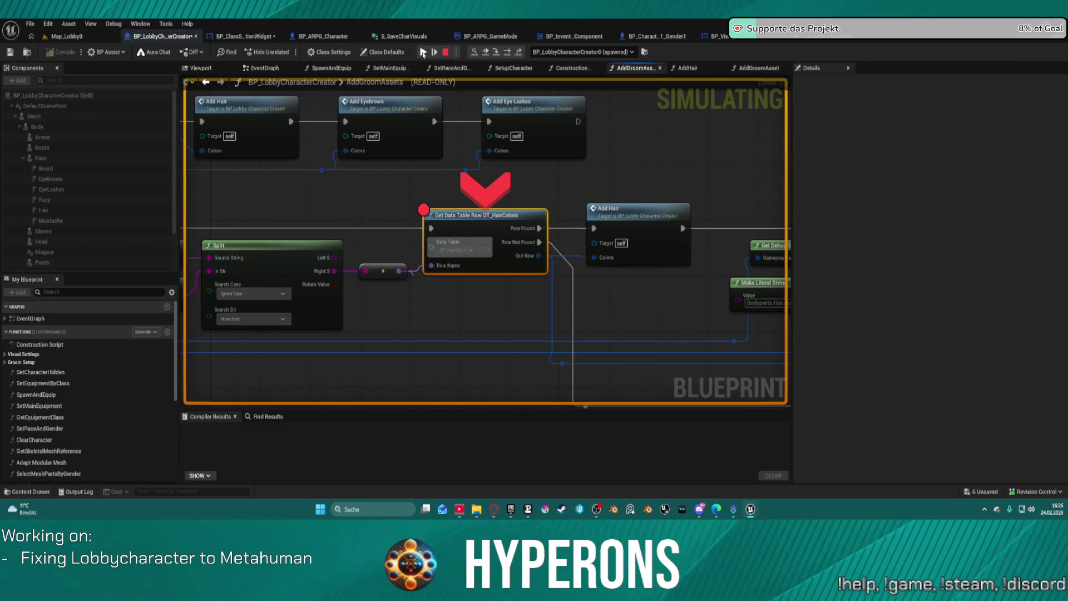
click(422, 53)
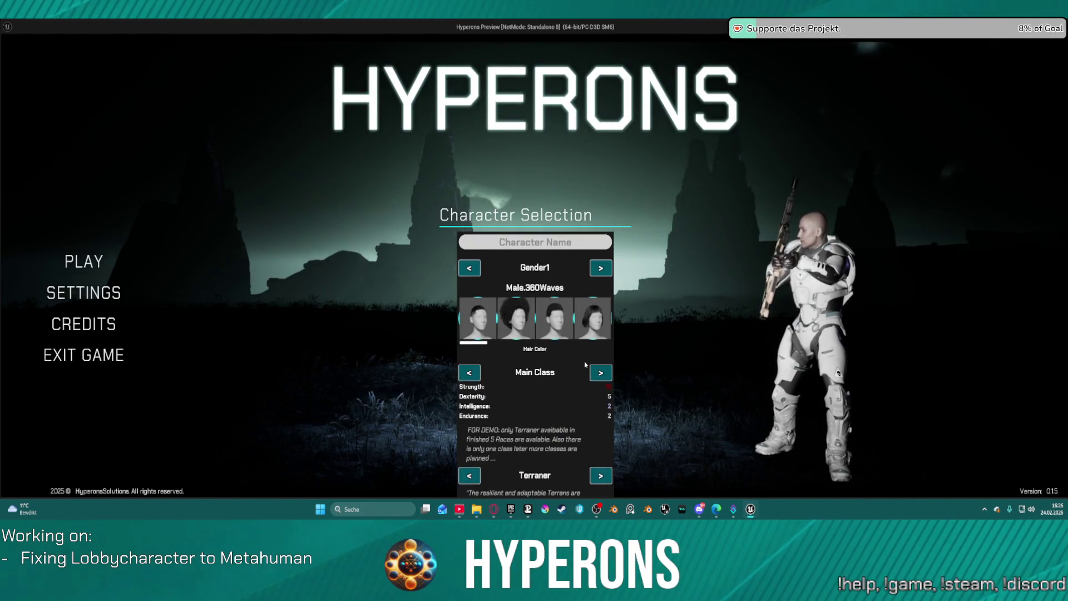
Retrigger the hair colour breakpoint, then stop the play session and leave simulation
click(546, 327)
key(Escape)
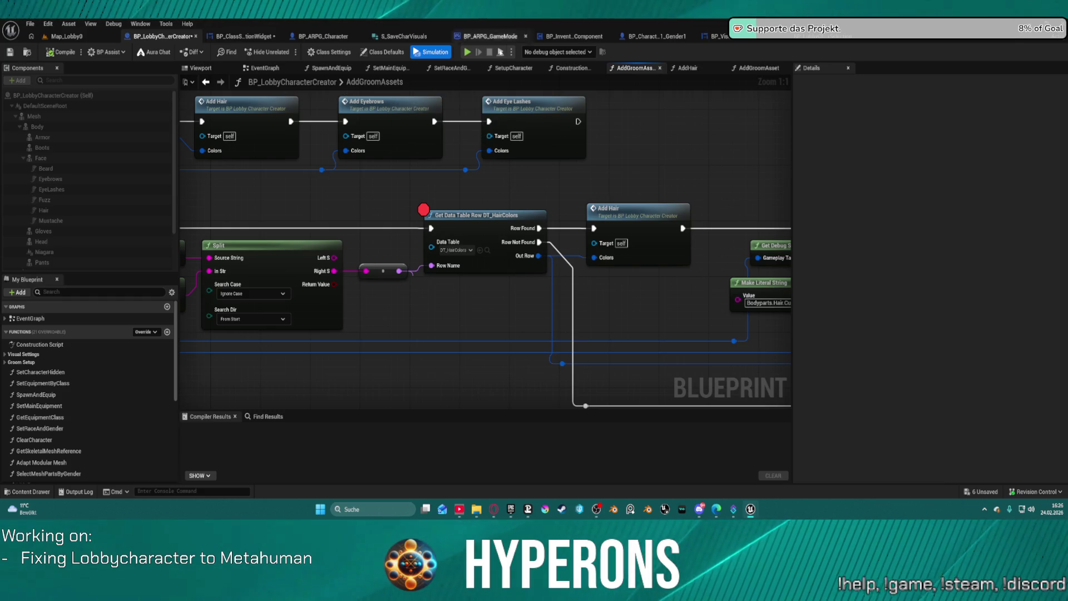
click(428, 52)
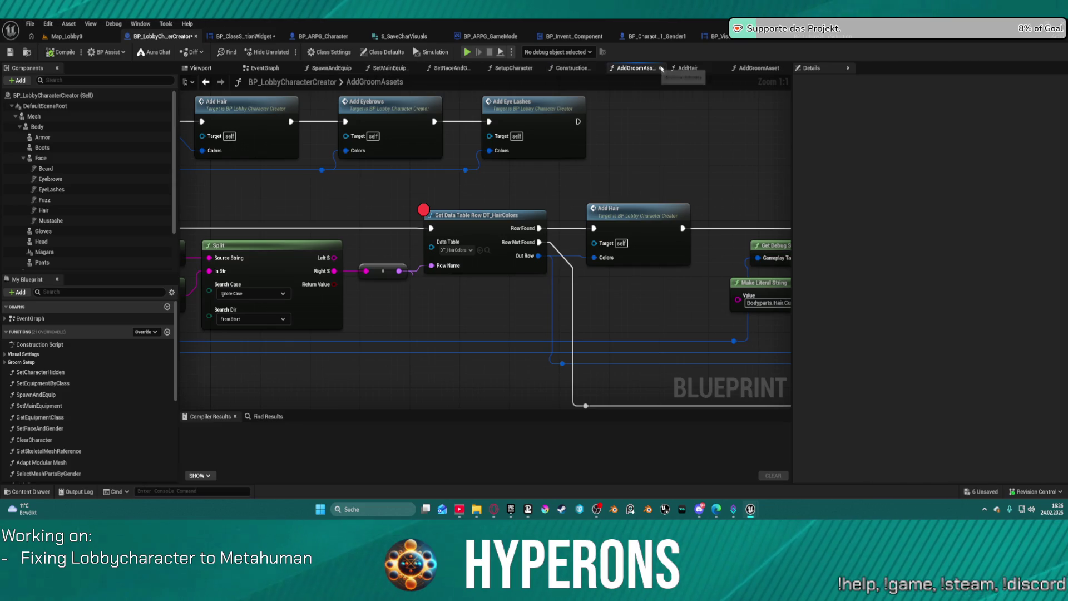
From BP_ClassSelectionWidget's EventGraph, double-click Add Hair Color Buttons and view the function's start
click(688, 68)
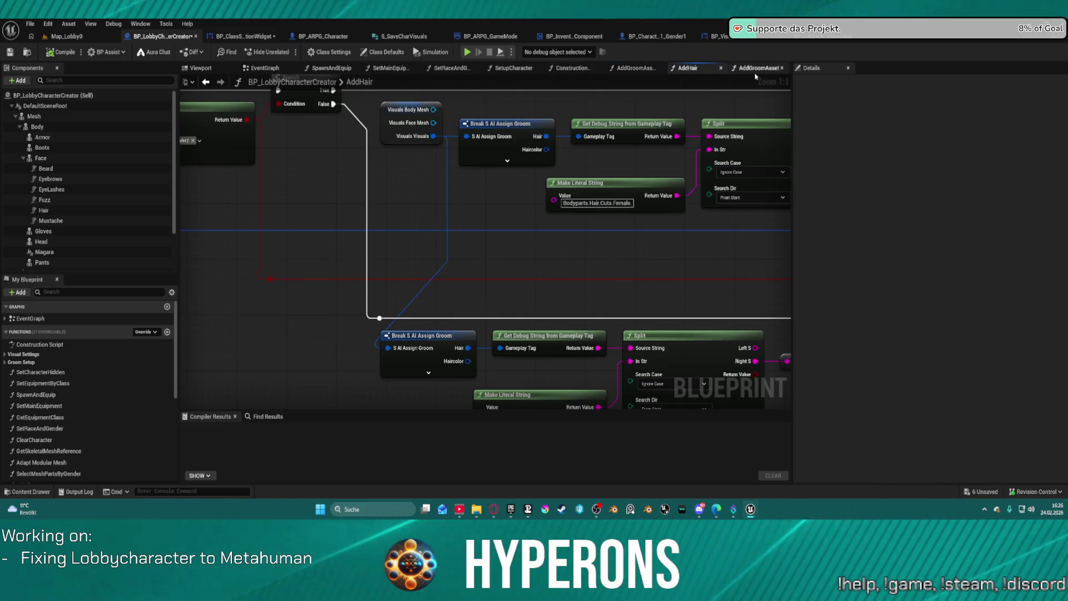
scroll(328, 178, down, 5)
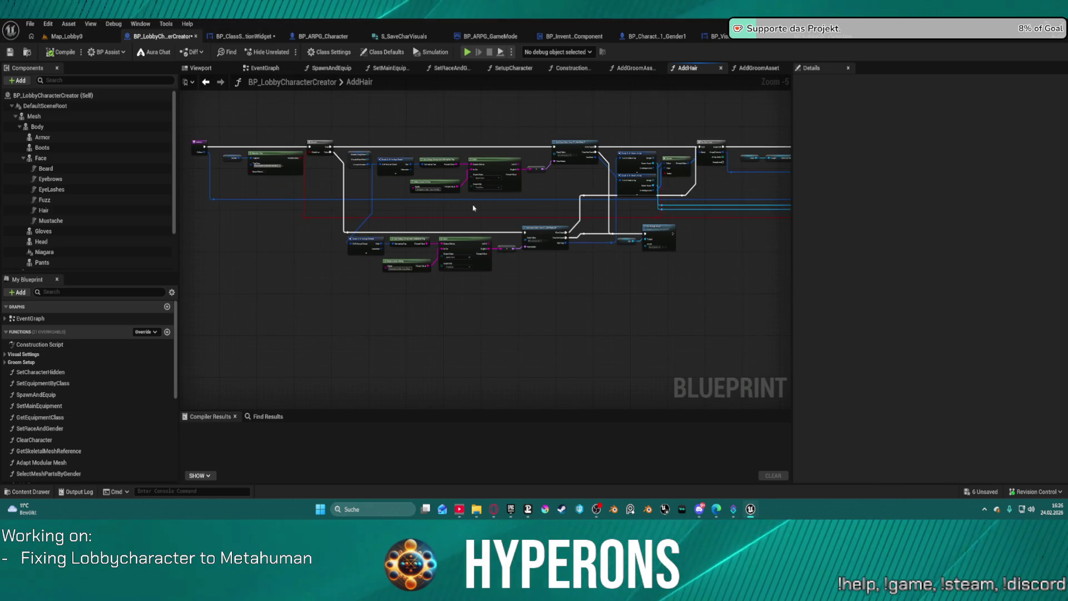
click(243, 37)
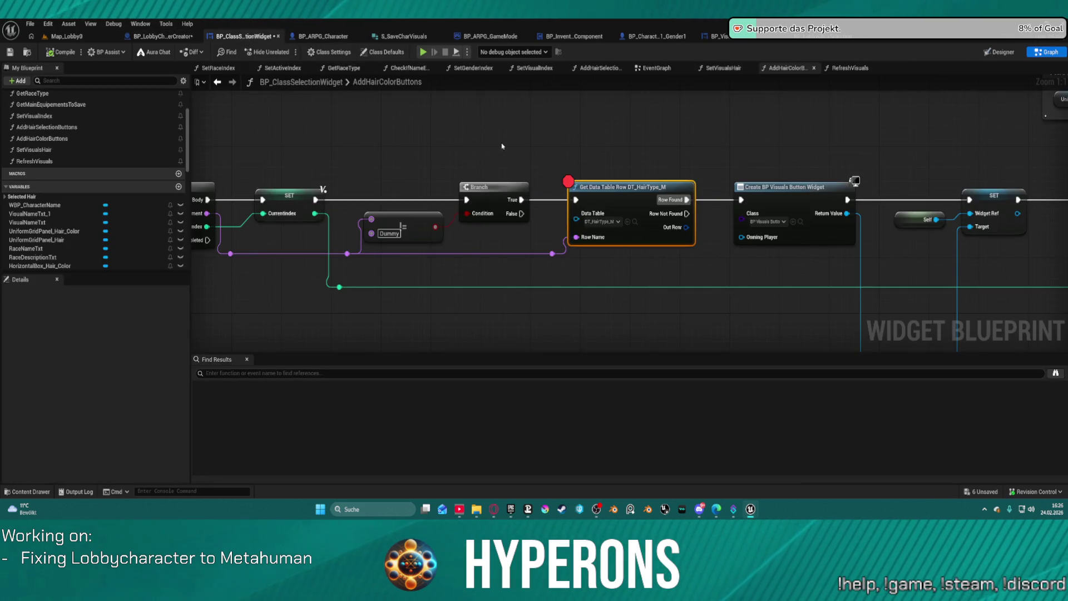
click(656, 68)
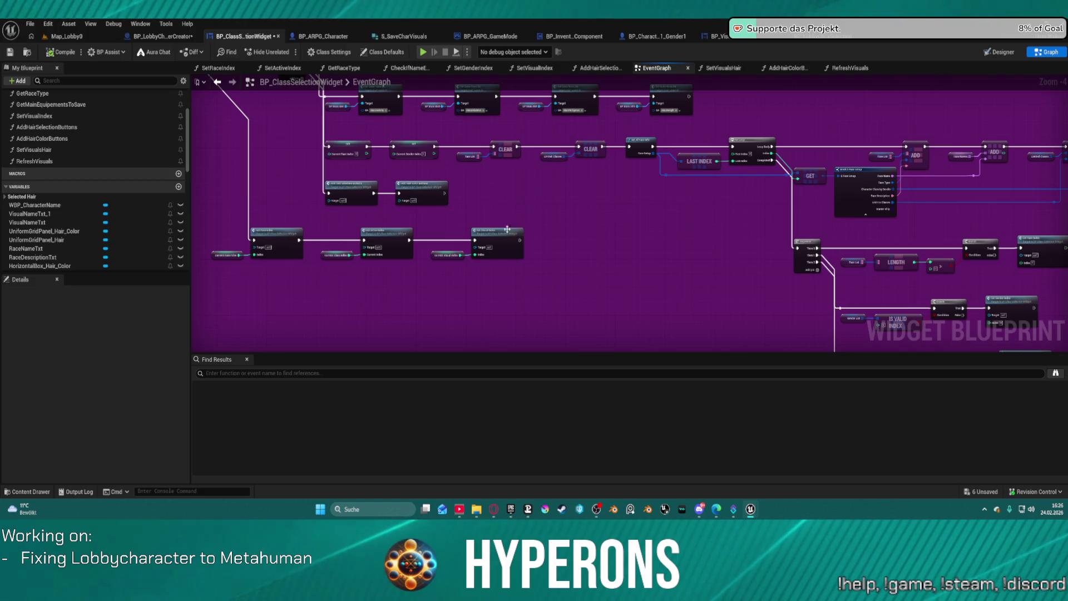
scroll(501, 206, up, 3)
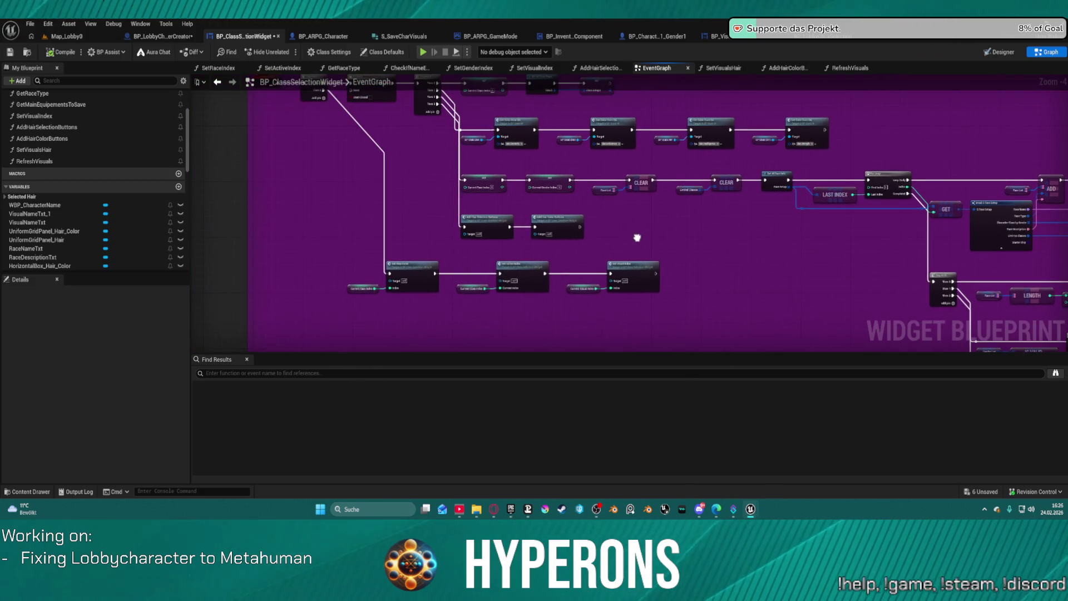
double_click(526, 221)
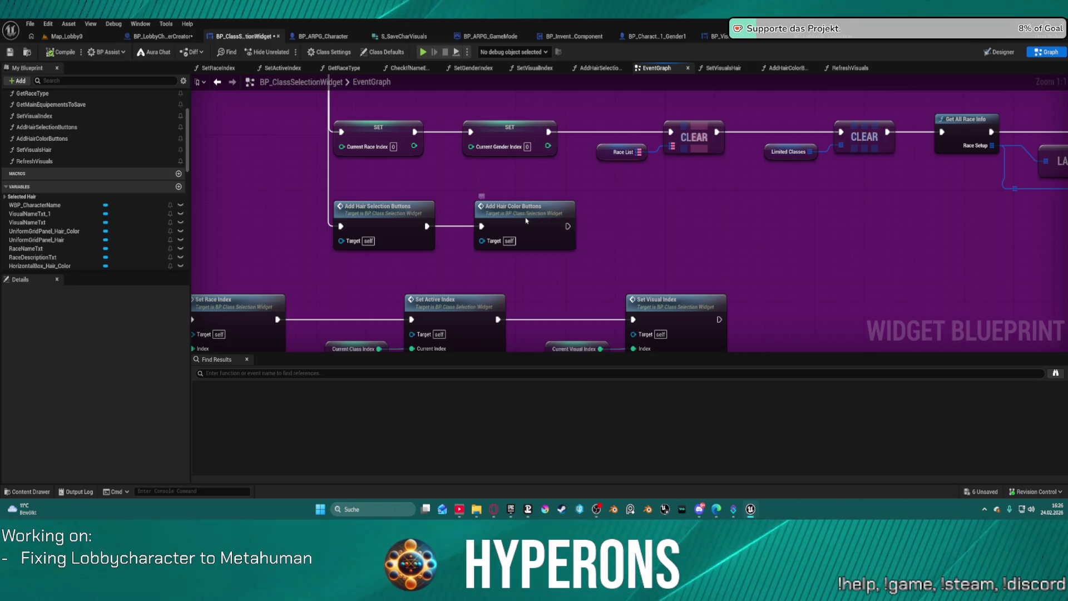
mouse_move(468, 254)
mouse_down()
mouse_move(927, 245)
mouse_move(668, 223)
mouse_up()
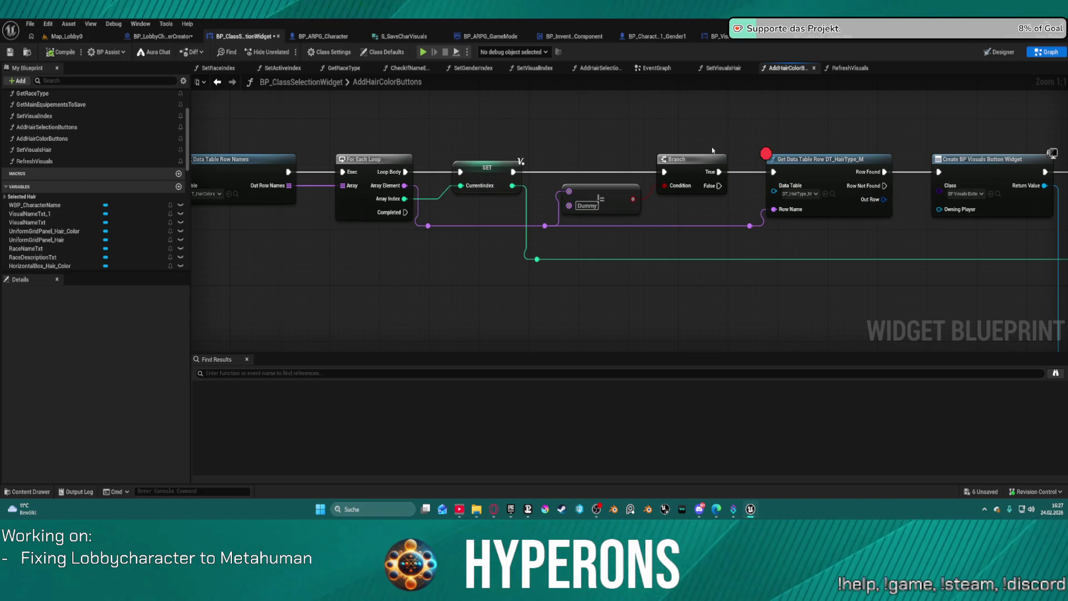
Delete the Dummy and Branch nodes and wire the SET exec directly into Get Data Table Row
drag(595, 180, 694, 210)
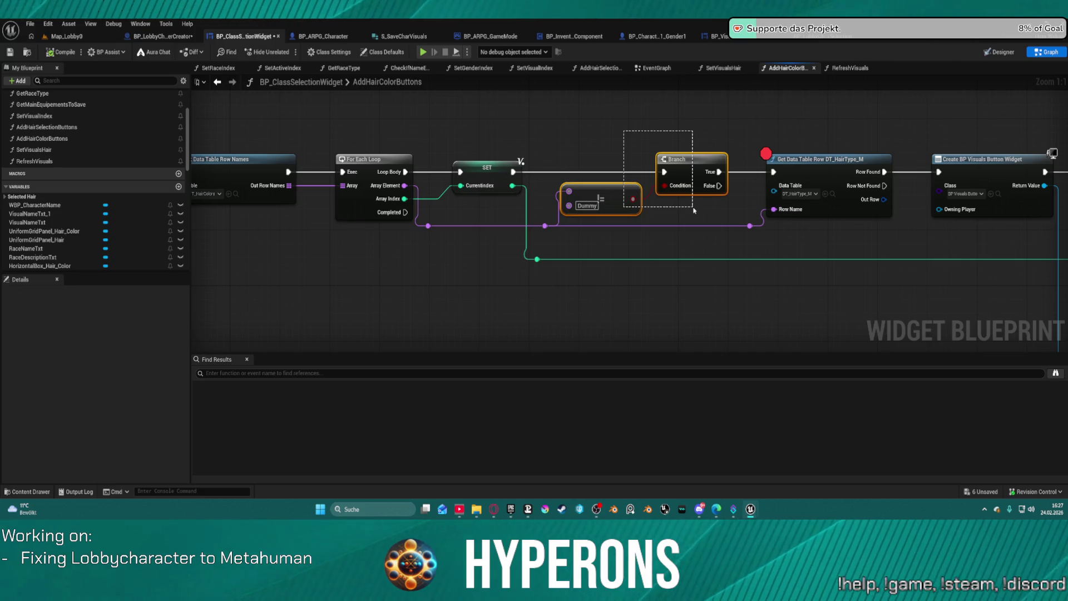
drag(728, 206, 716, 218)
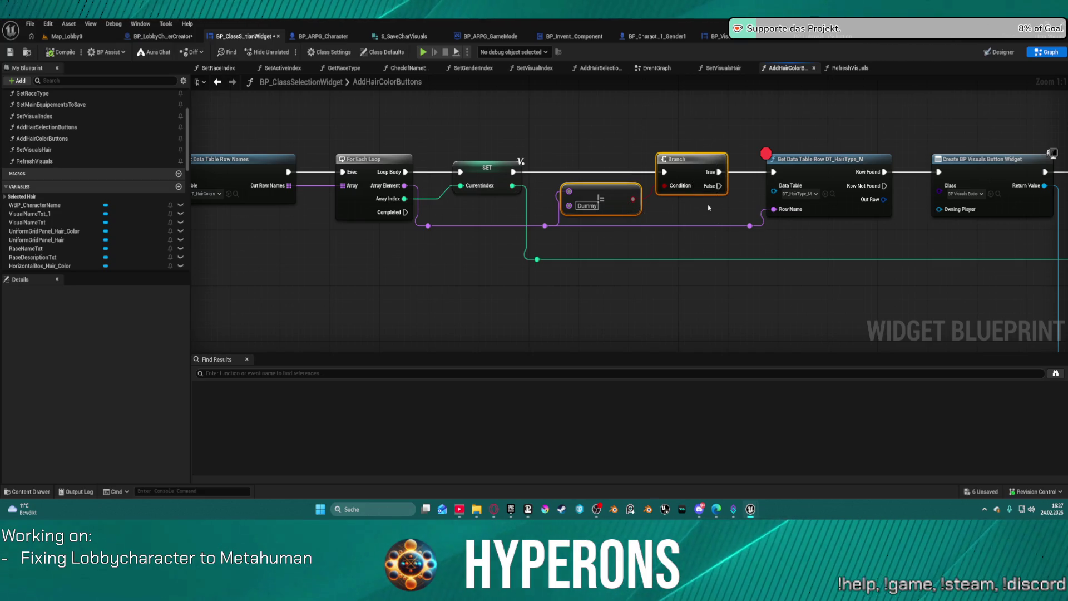
key(Delete)
mouse_move(512, 172)
mouse_down()
mouse_move(790, 168)
mouse_move(774, 172)
mouse_up()
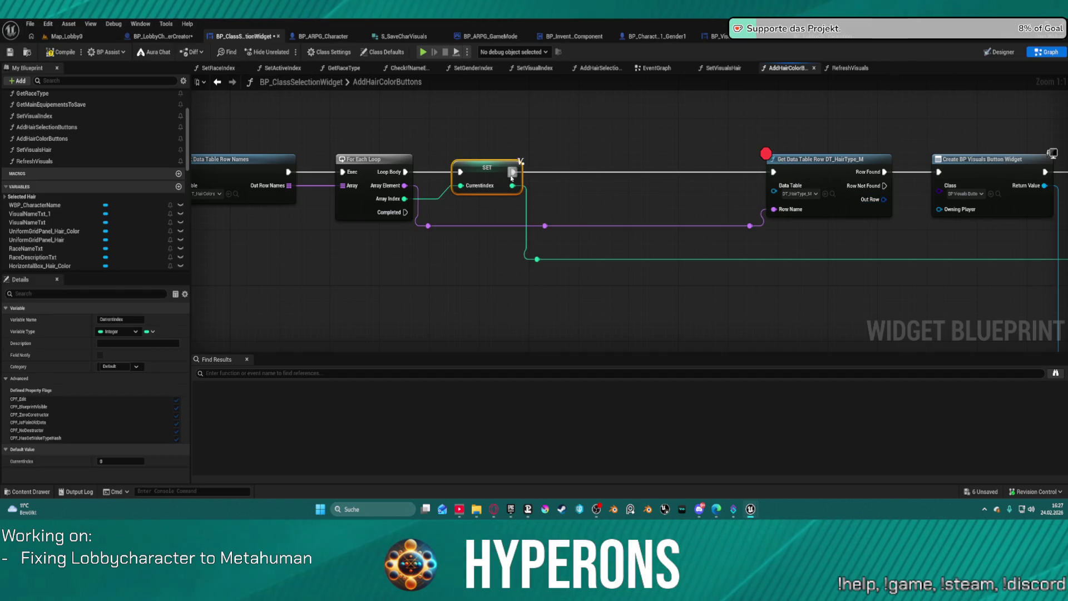
key(f)
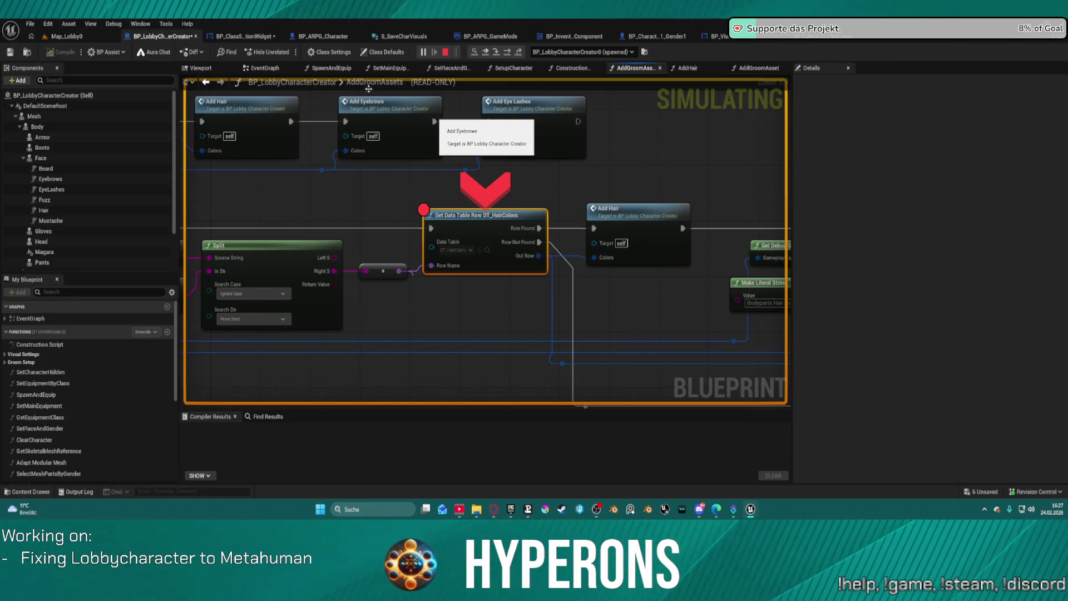
Stop the session and navigate BP_ClassSelectionWidget's EventGraph to the hair button setup nodes
key(Escape)
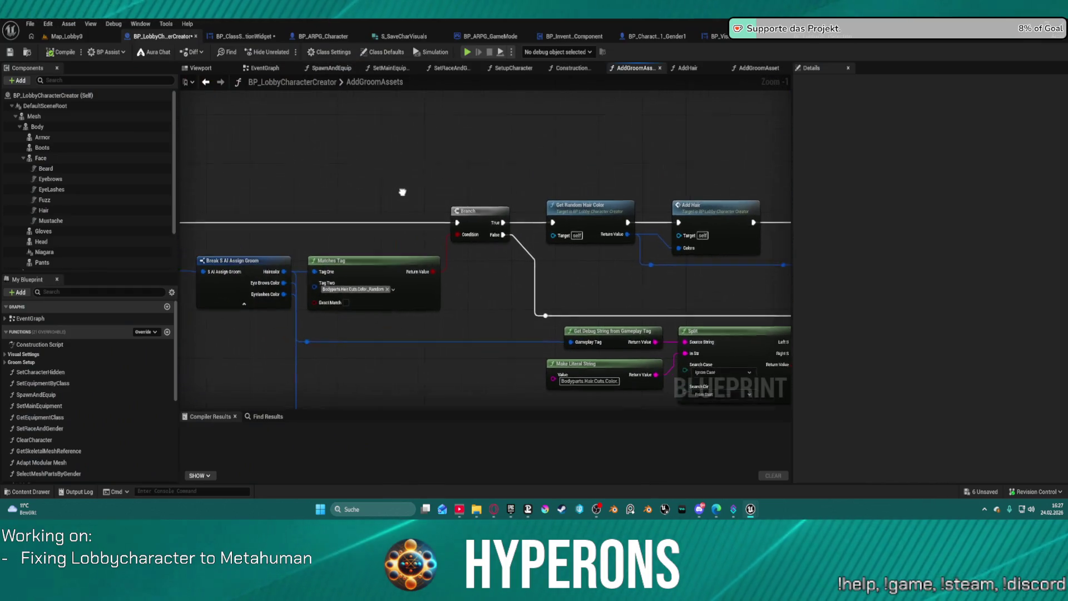
click(265, 67)
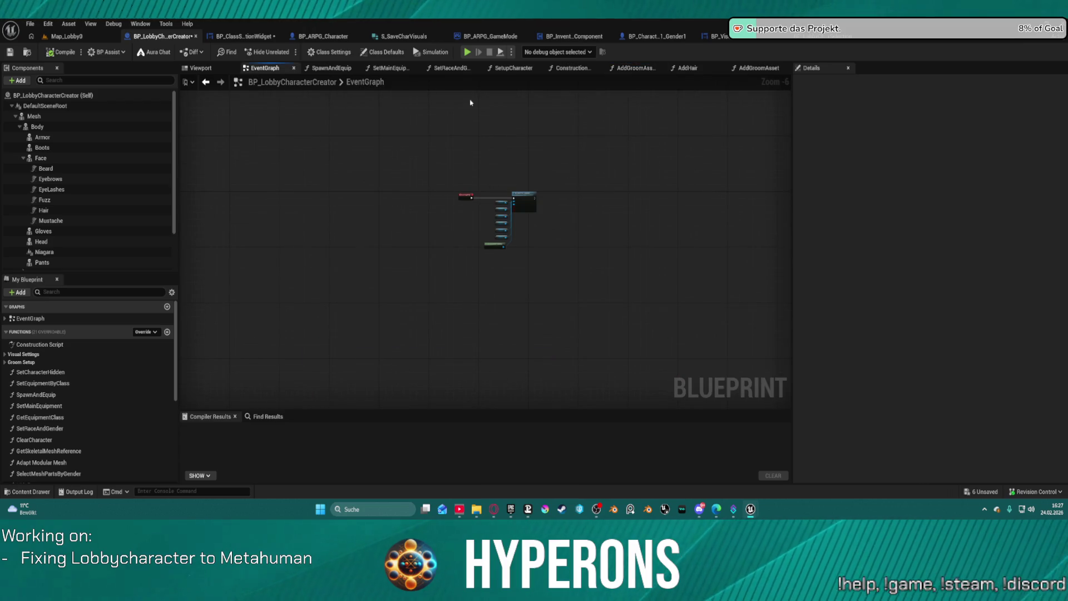
click(238, 37)
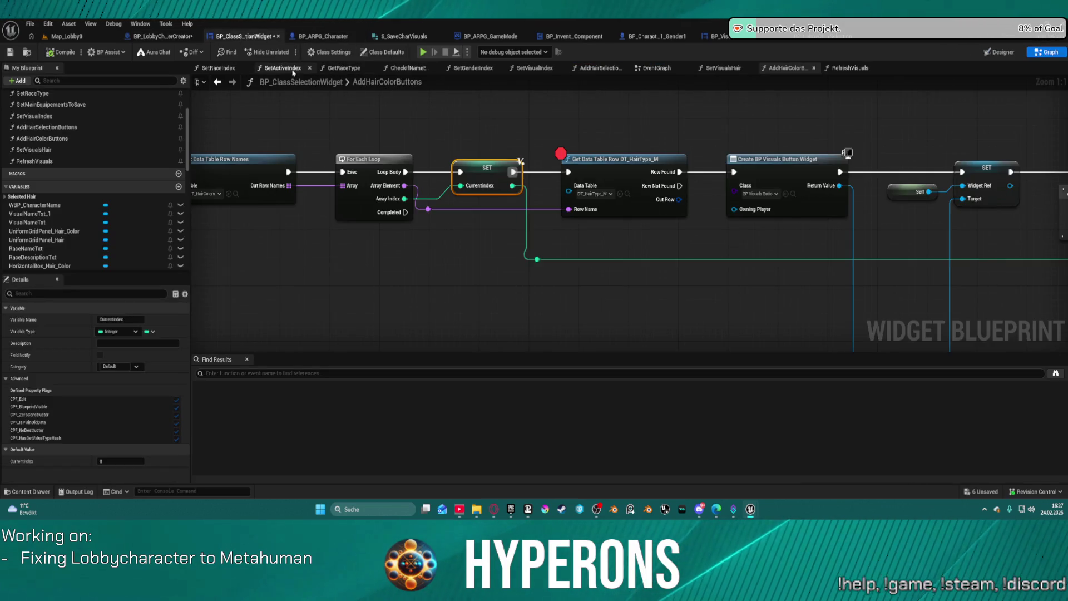
click(653, 67)
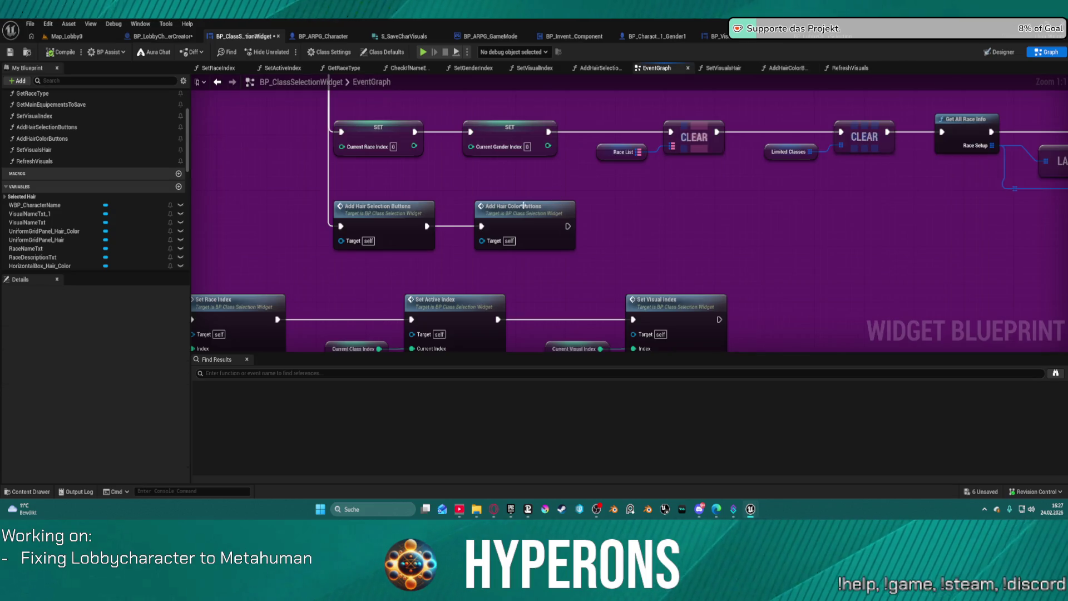
mouse_move(267, 299)
mouse_down()
mouse_move(240, 303)
mouse_move(205, 267)
mouse_up()
mouse_move(389, 167)
mouse_down()
mouse_move(586, 285)
mouse_move(598, 359)
mouse_move(582, 354)
mouse_move(552, 371)
mouse_move(372, 187)
mouse_up()
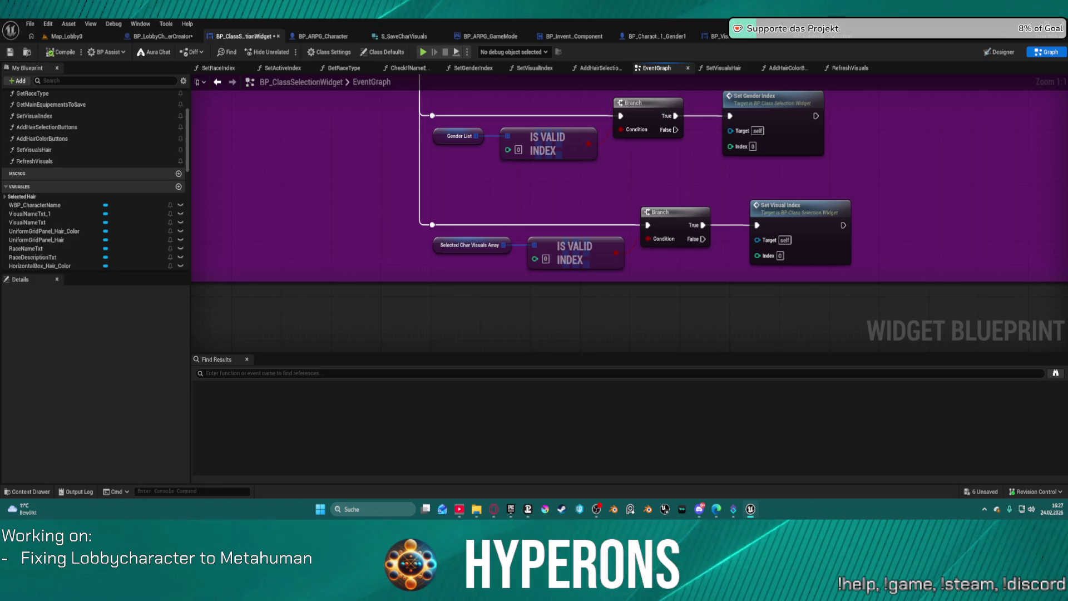
drag(500, 94, 487, 417)
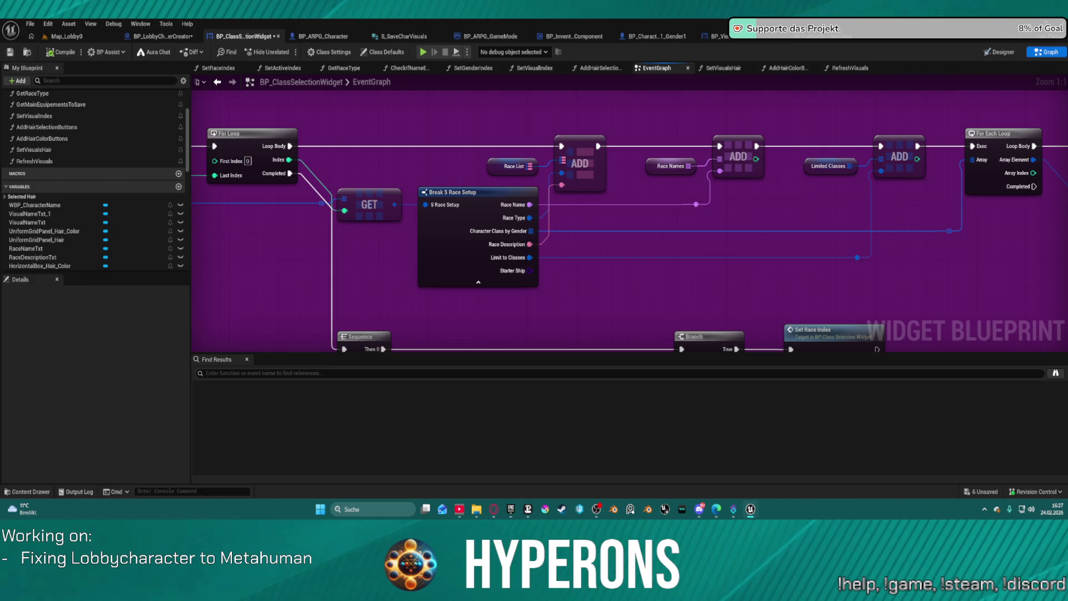
drag(946, 211, 195, 239)
mouse_move(389, 250)
mouse_down()
mouse_move(556, 272)
mouse_move(695, 272)
mouse_move(554, 229)
mouse_move(598, 339)
mouse_move(587, 325)
mouse_move(583, 346)
mouse_move(591, 171)
mouse_up()
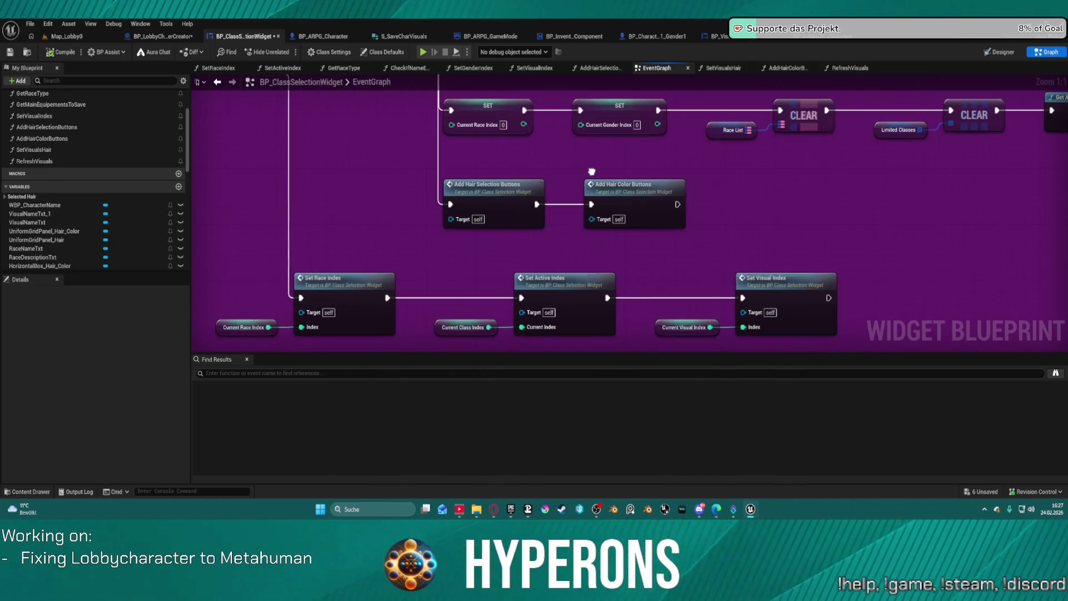
Add a breakpoint on the Add Hair Selection Buttons call and start play-in-editor
right_click(459, 191)
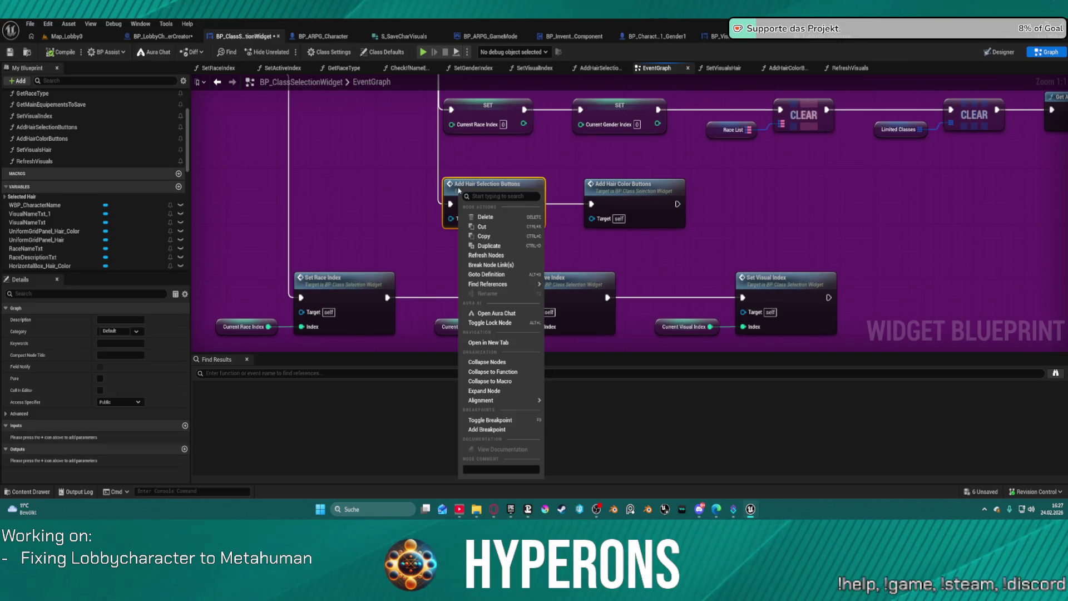
click(487, 435)
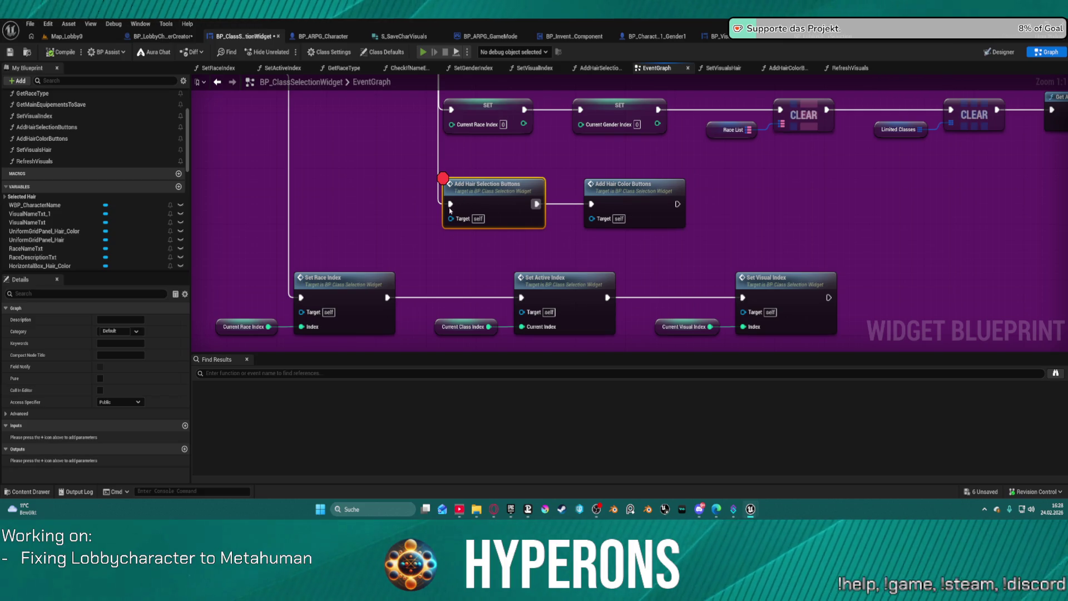
key(alt+p)
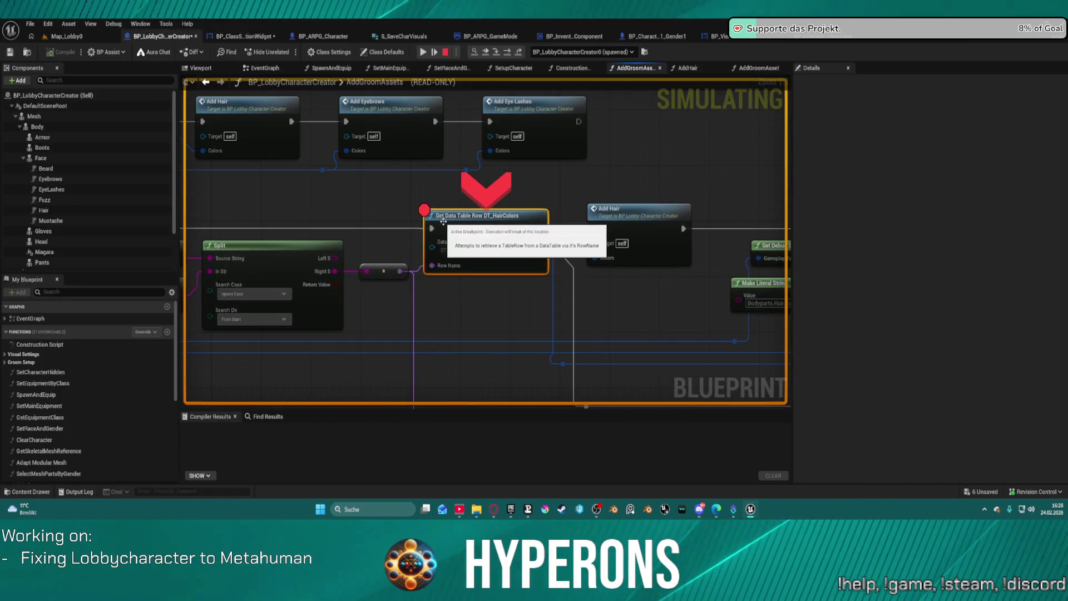
Resume, choose PLAY and Create New in the game, then resume to the next breakpoint
click(421, 53)
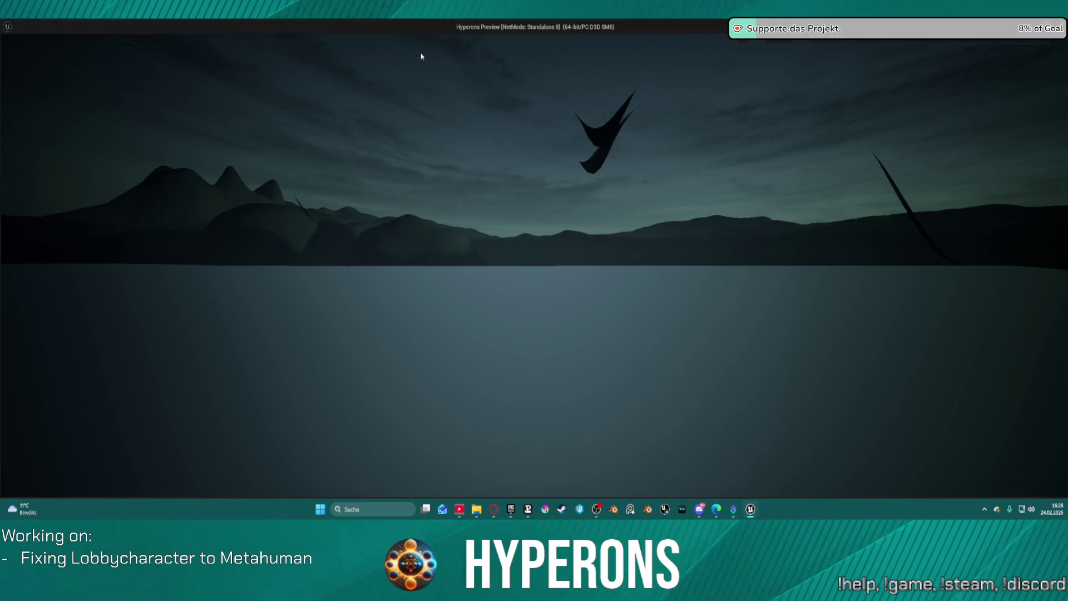
click(83, 262)
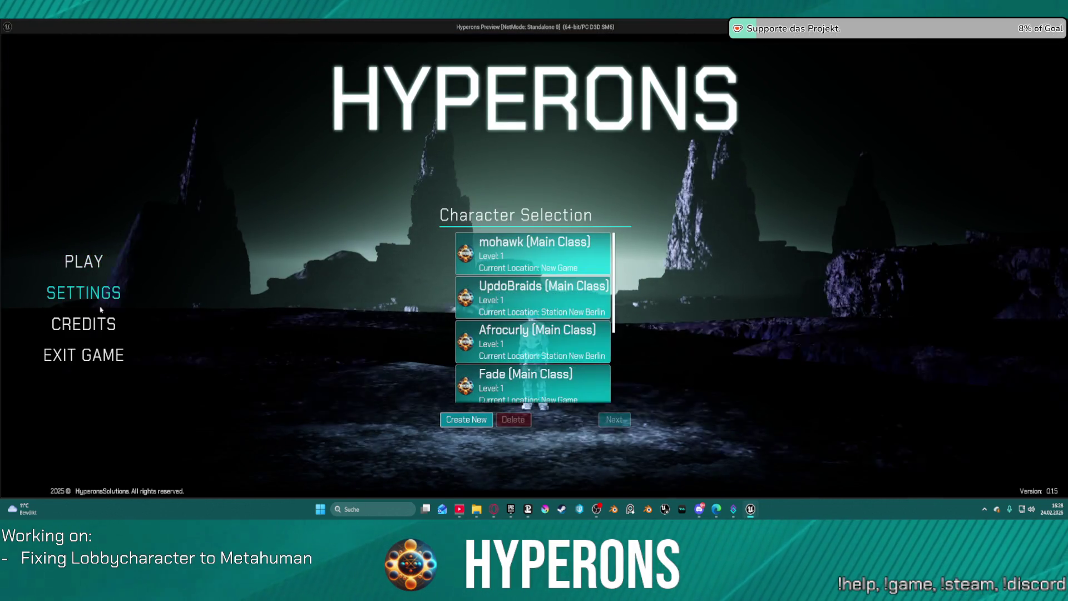
click(450, 422)
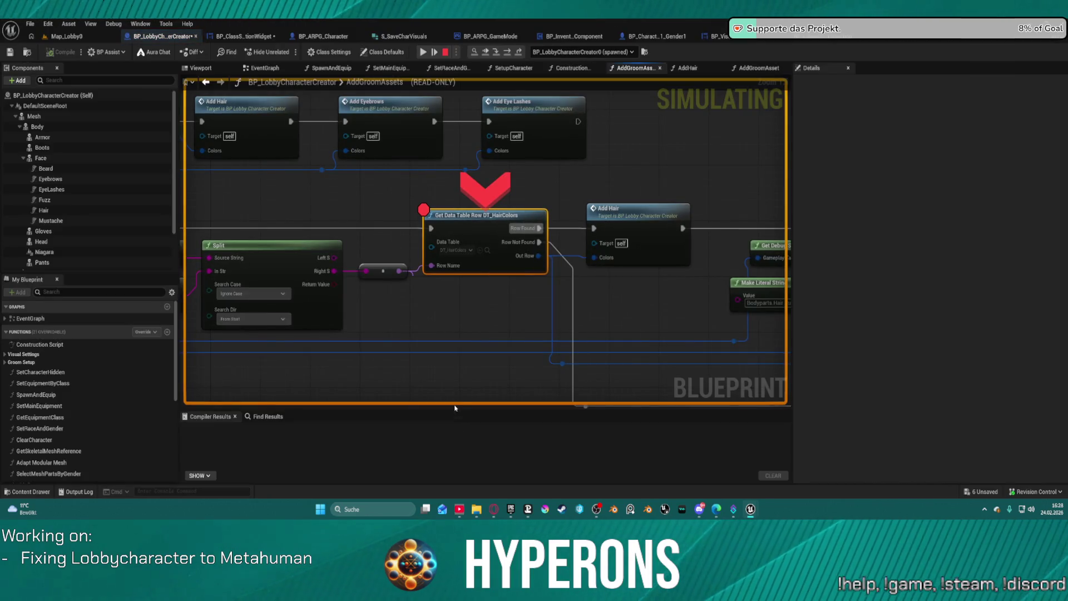
click(423, 51)
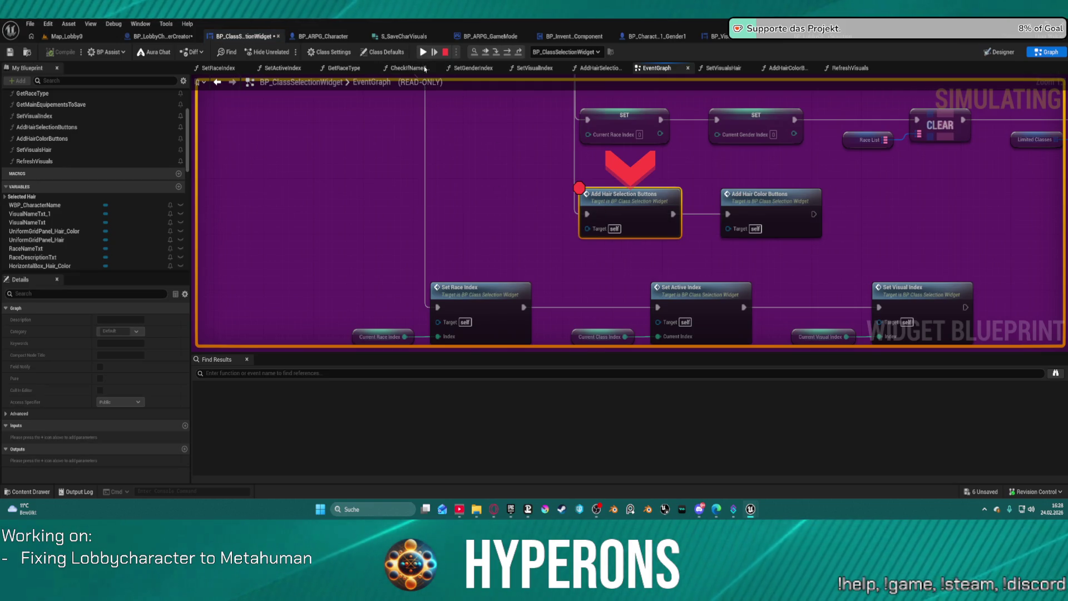
Step into AddHairColorButtons up to the For Each Loop and inspect its row names array
click(508, 52)
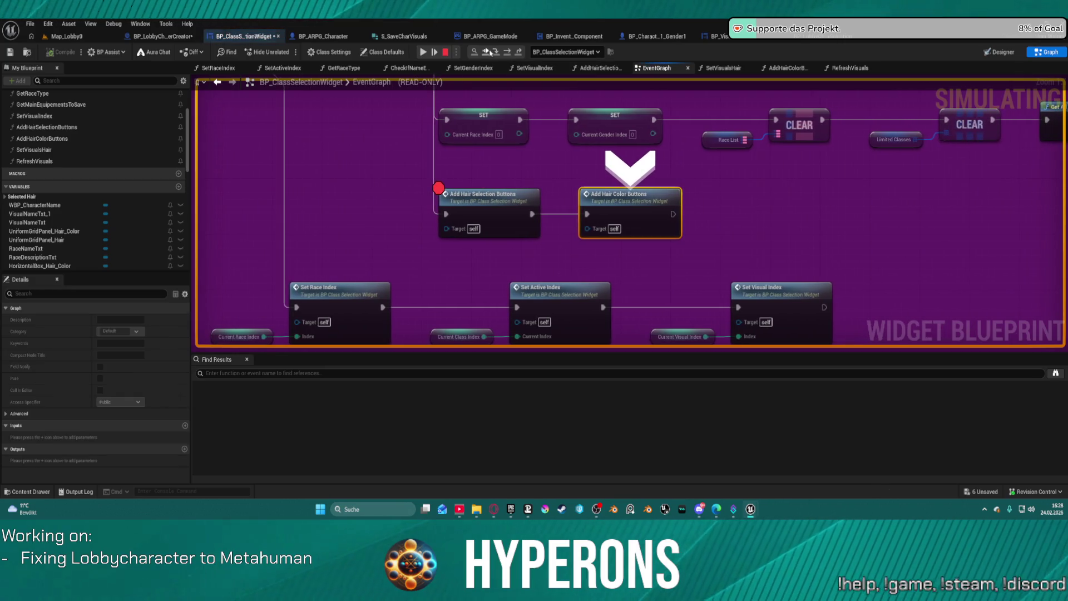
click(494, 54)
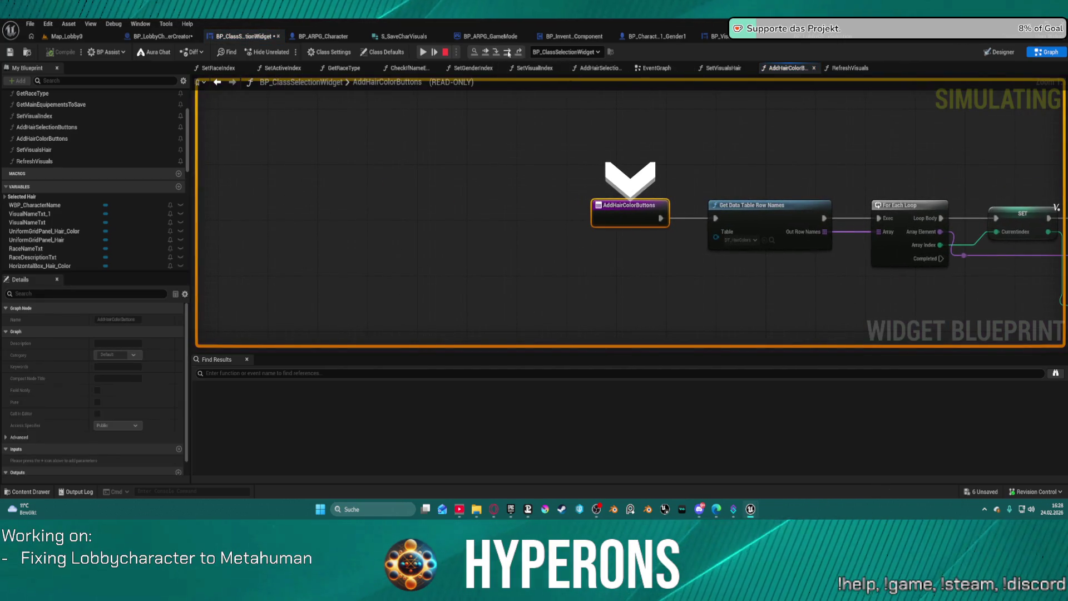
mouse_move(598, 231)
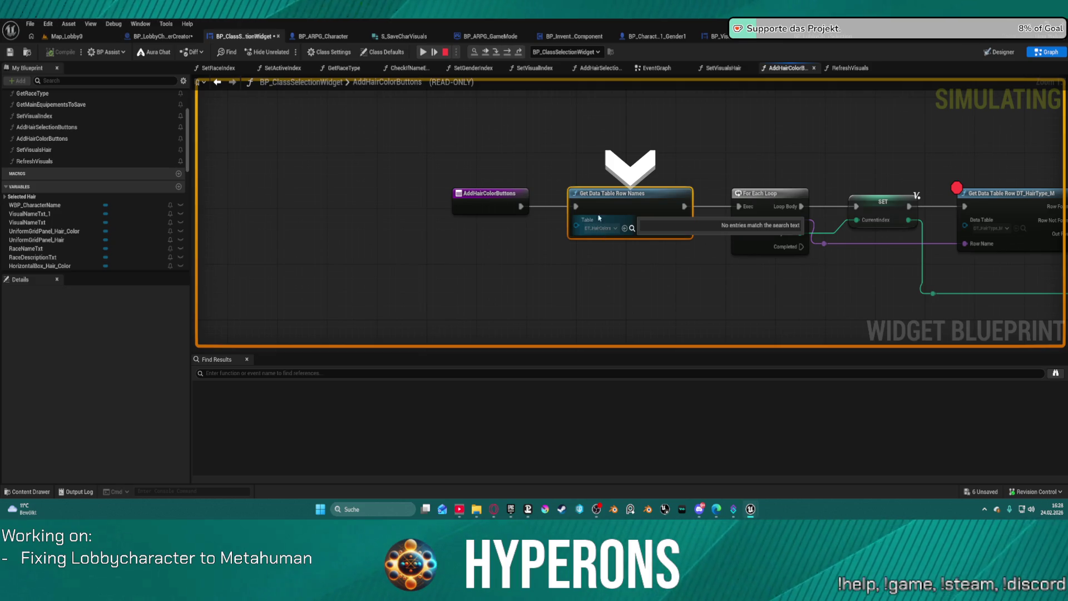
click(512, 59)
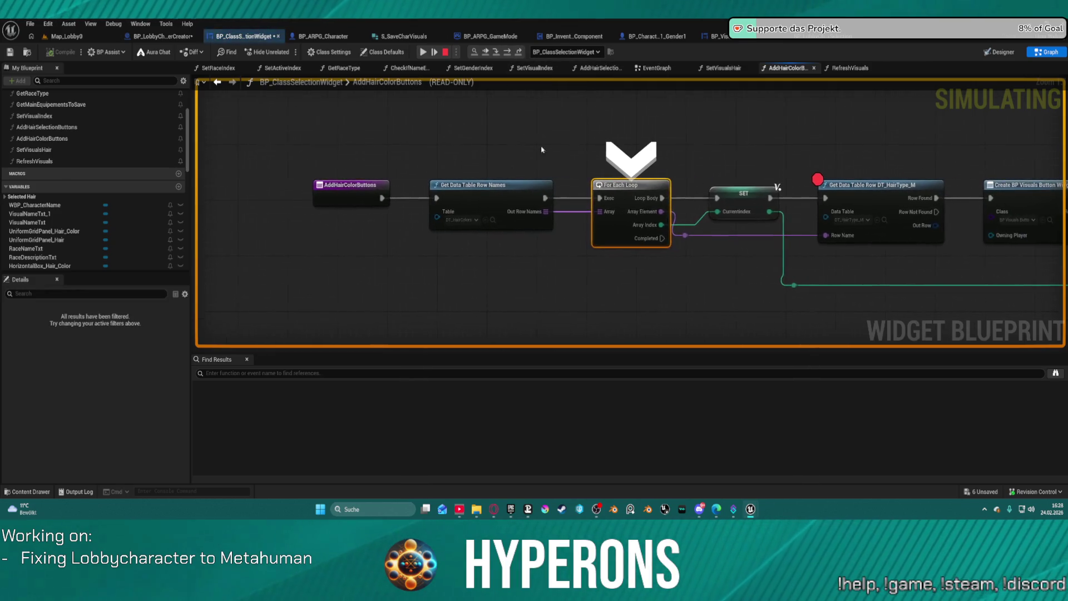
click(626, 221)
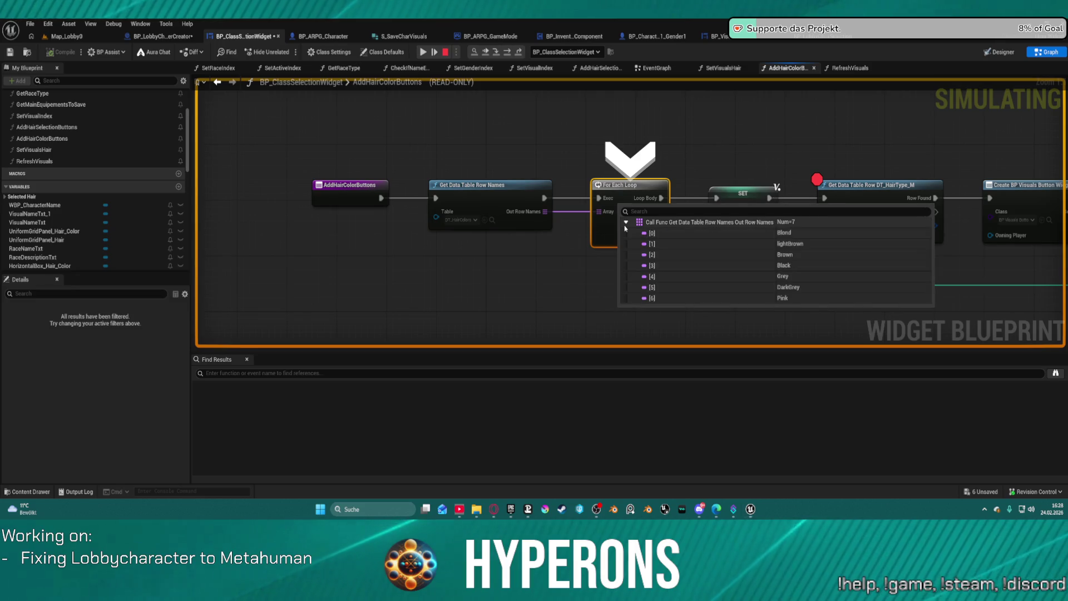
drag(795, 146, 481, 104)
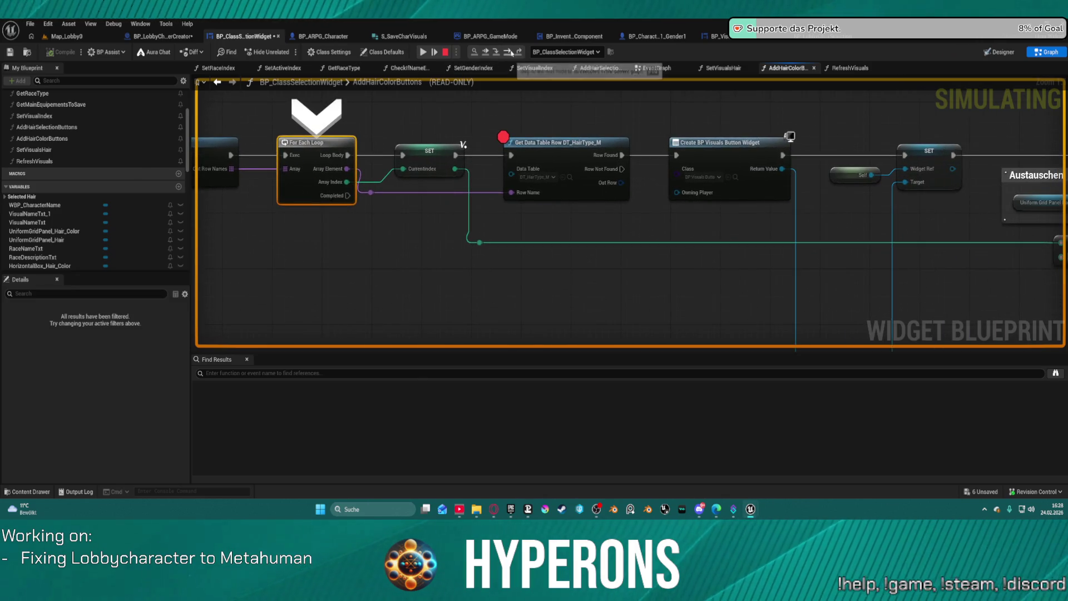
Step through the SET node and row lookup, confirm seven colours Blond to Pink, then stop the game
click(513, 56)
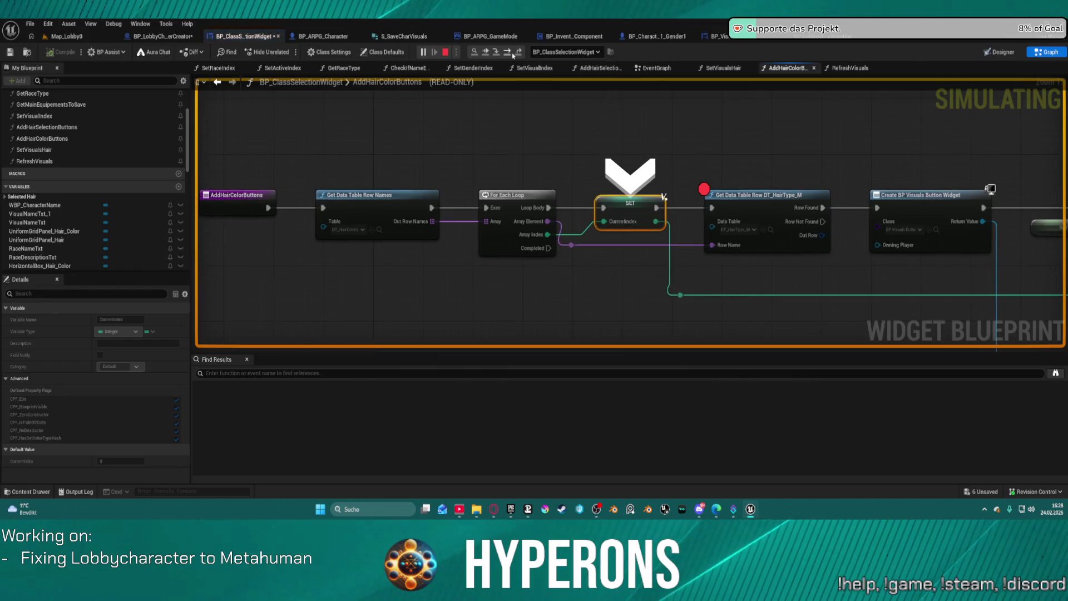
click(512, 56)
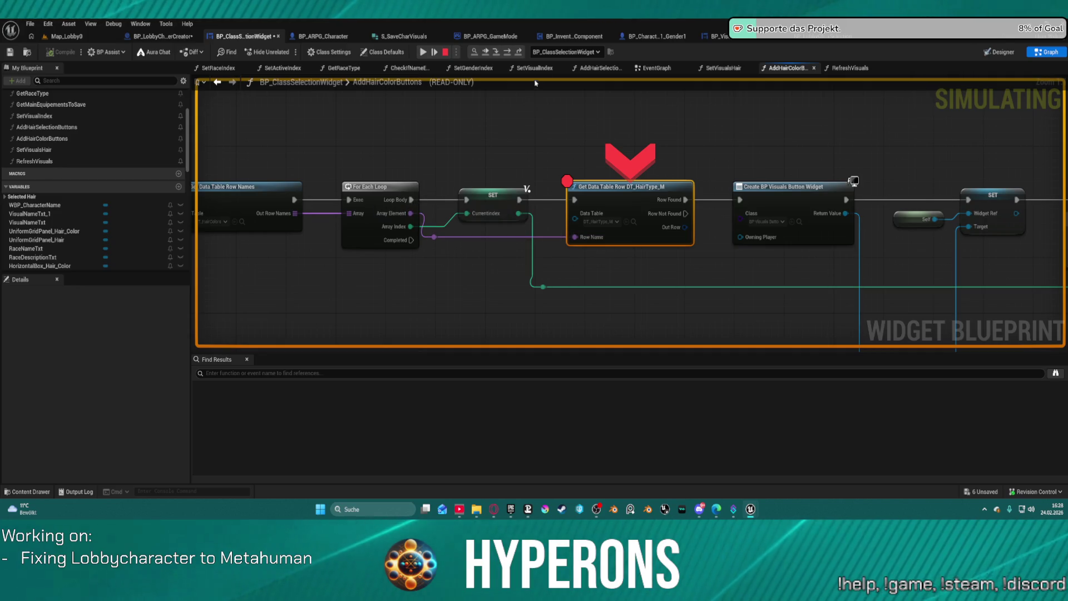
click(510, 57)
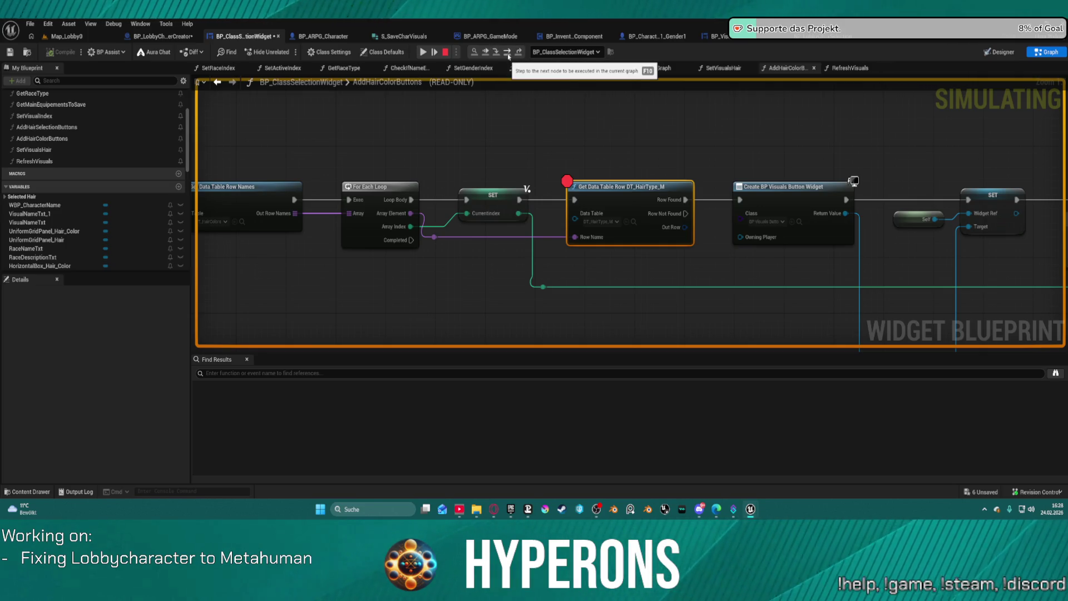
click(508, 54)
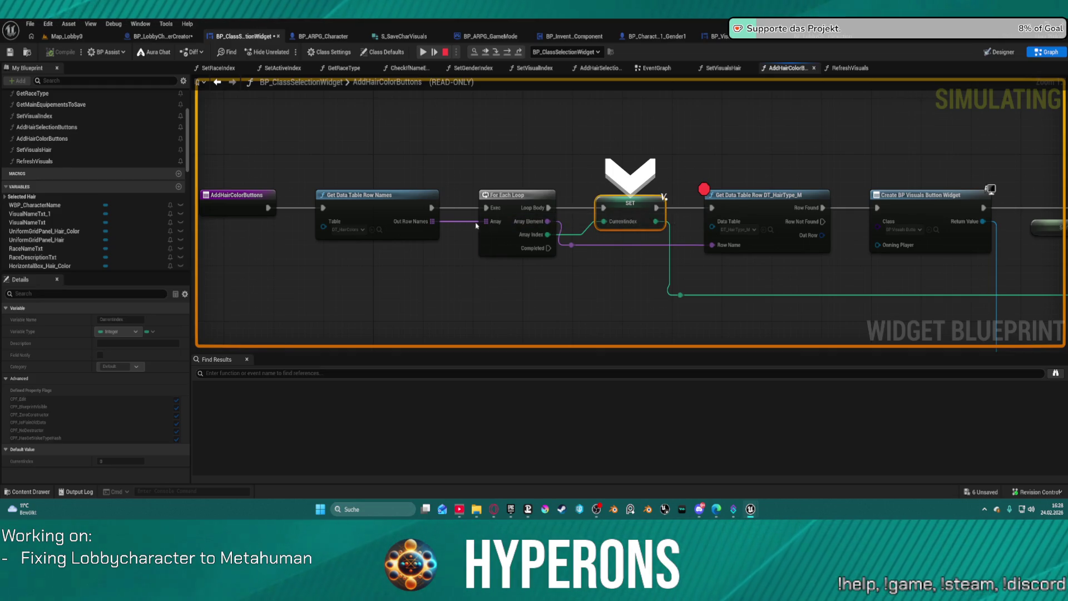
click(512, 231)
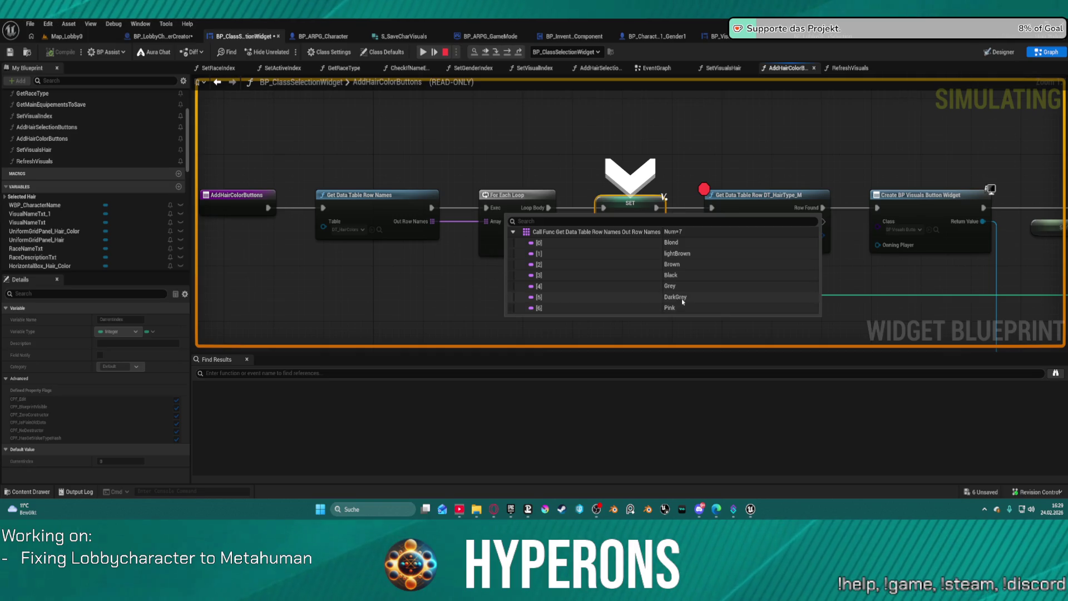
click(621, 110)
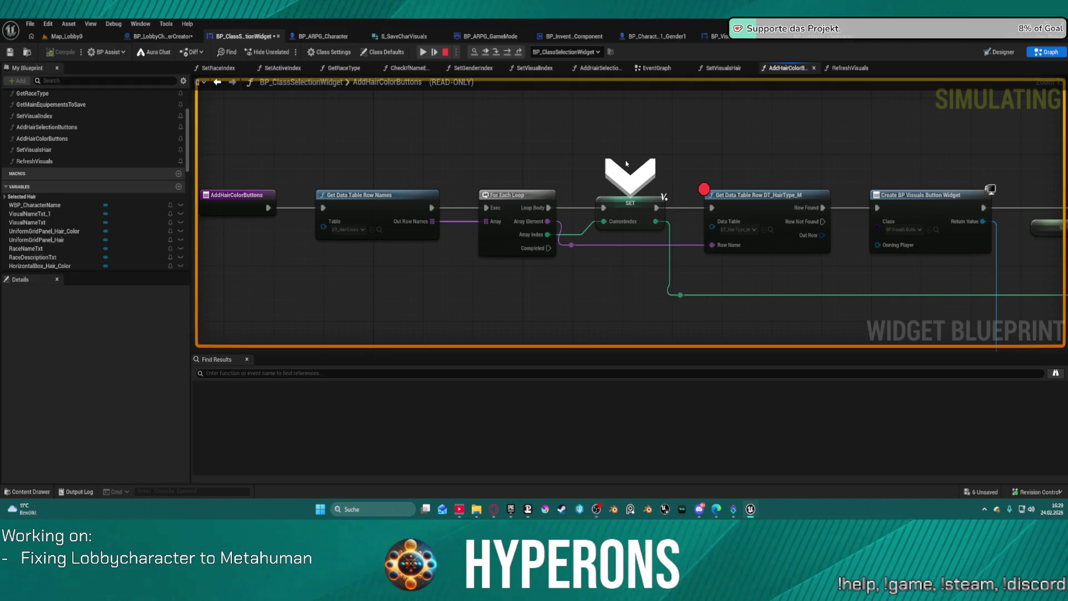
drag(519, 167, 462, 164)
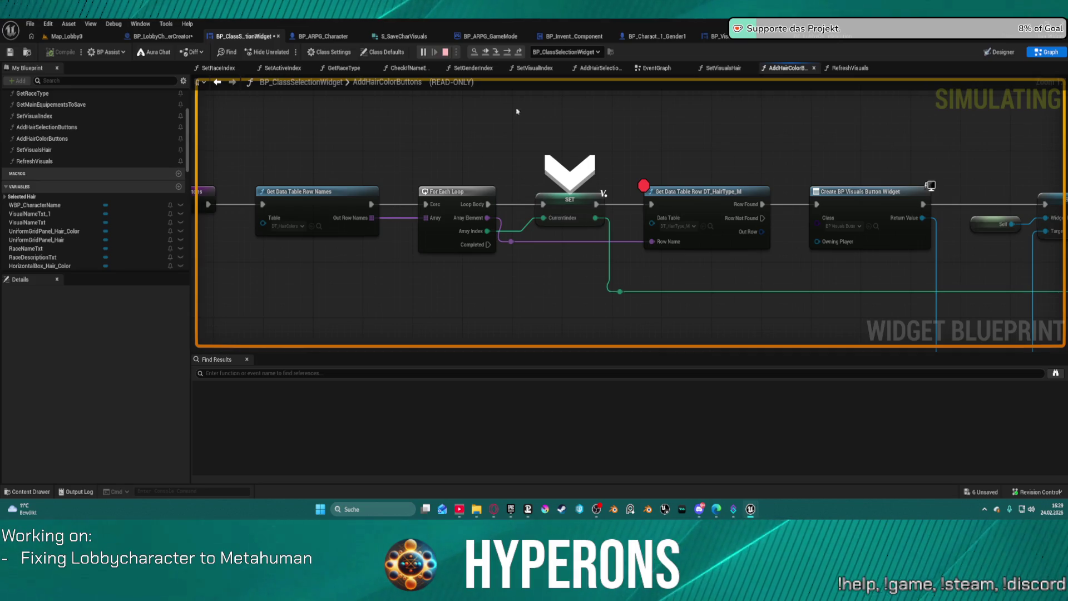
key(Escape)
Paste DT_HairColors into the Get Data Table Row node's Data Table pin, replacing DT_HairType_M
click(671, 228)
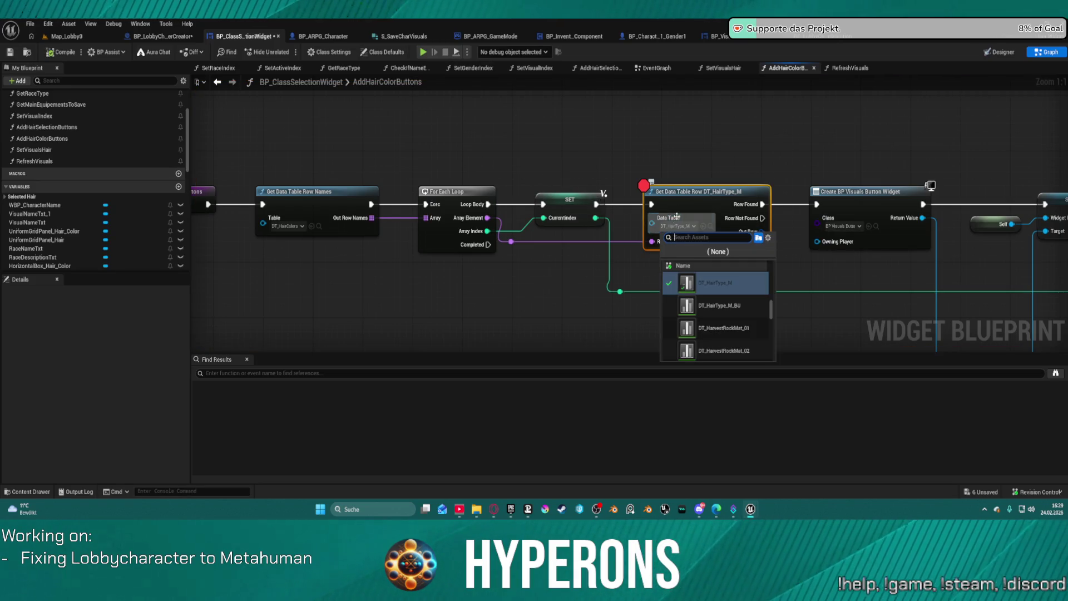
key(Escape)
key(ctrl+c)
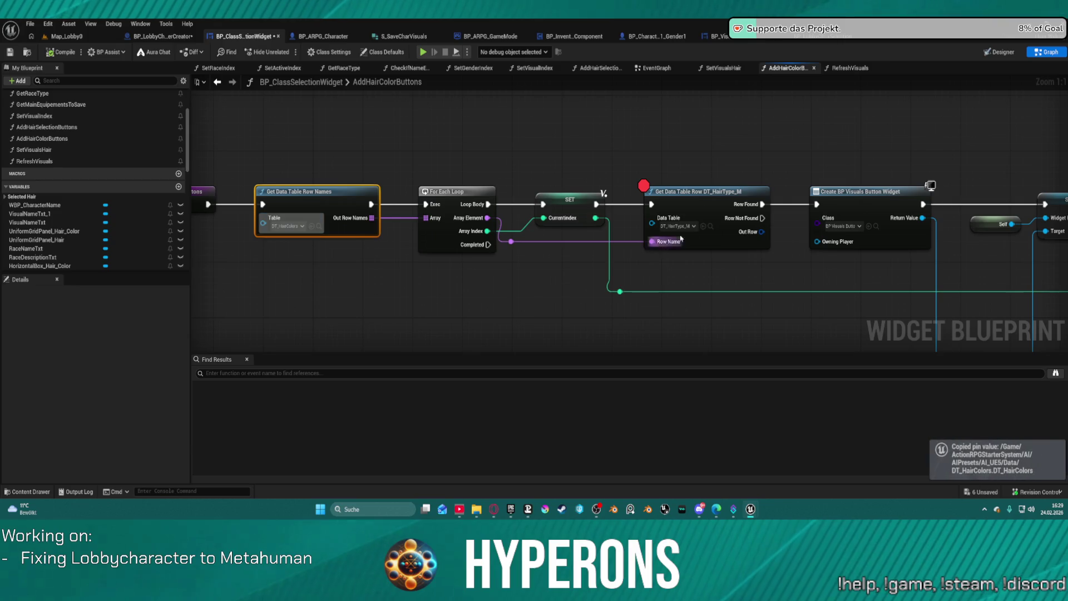
key(ctrl+v)
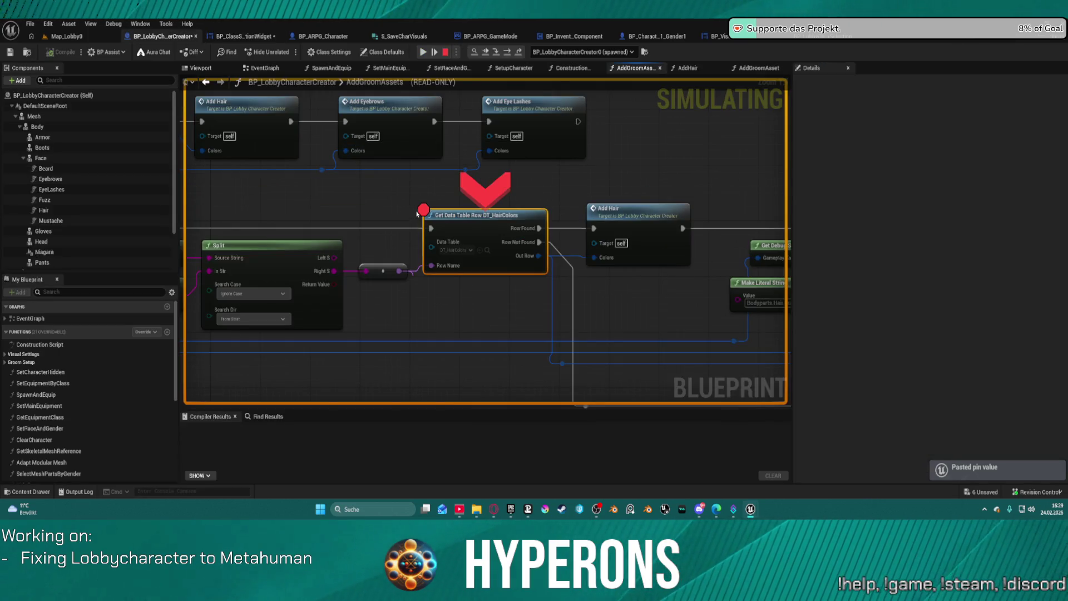
right_click(471, 233)
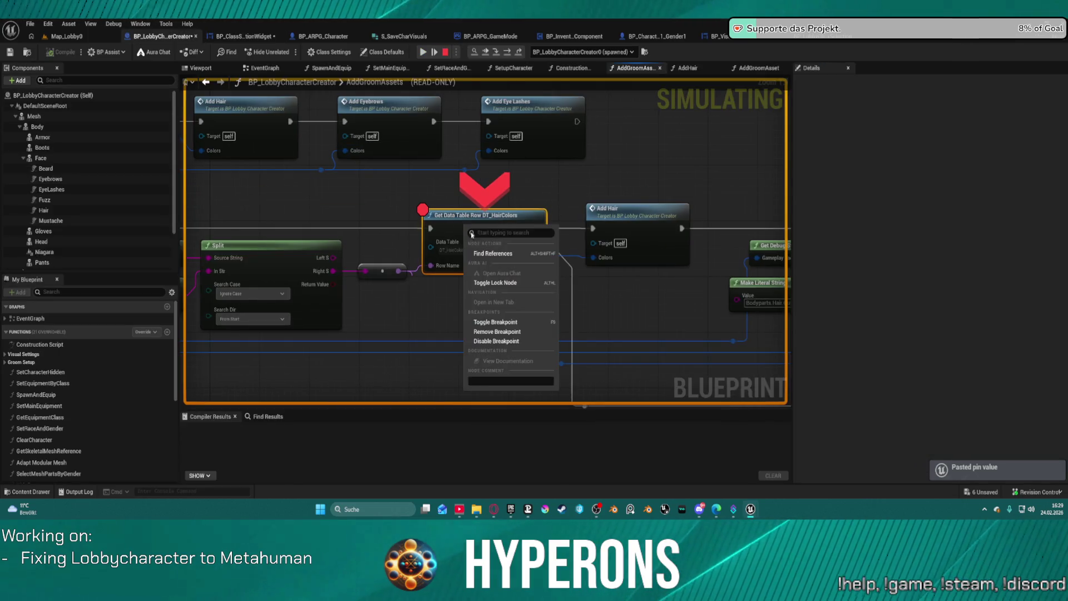
Remove the row lookup breakpoint, resume, and start a new character on the Character Selection screen
click(497, 331)
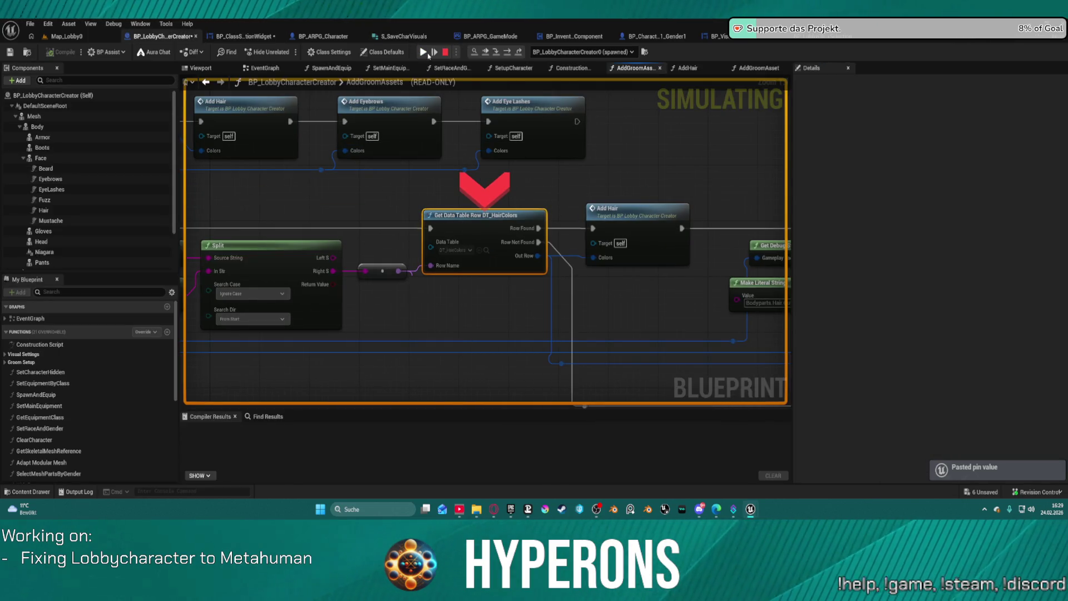
click(428, 55)
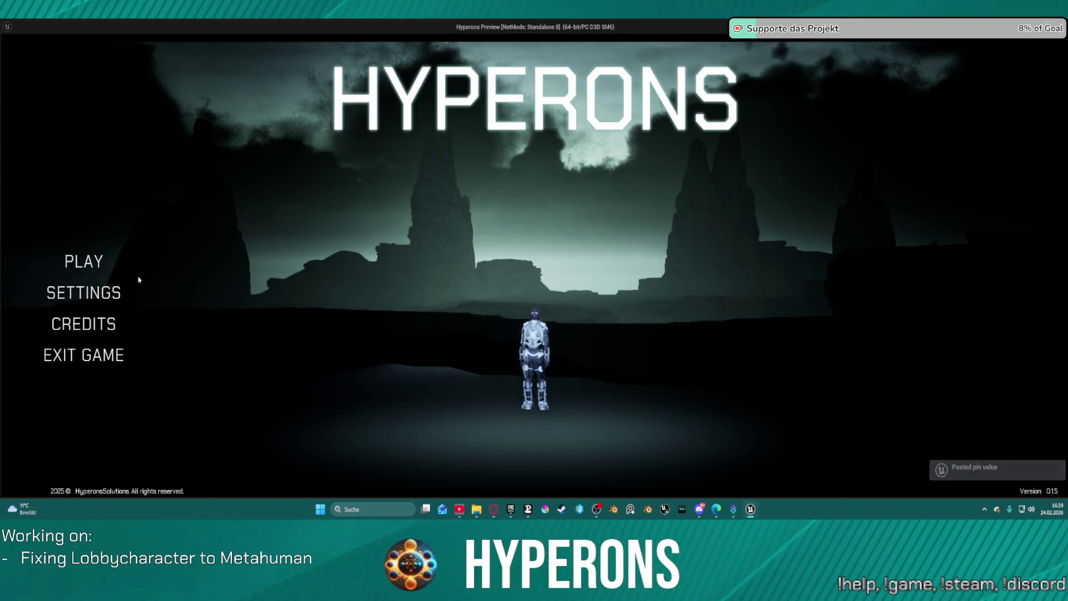
click(83, 261)
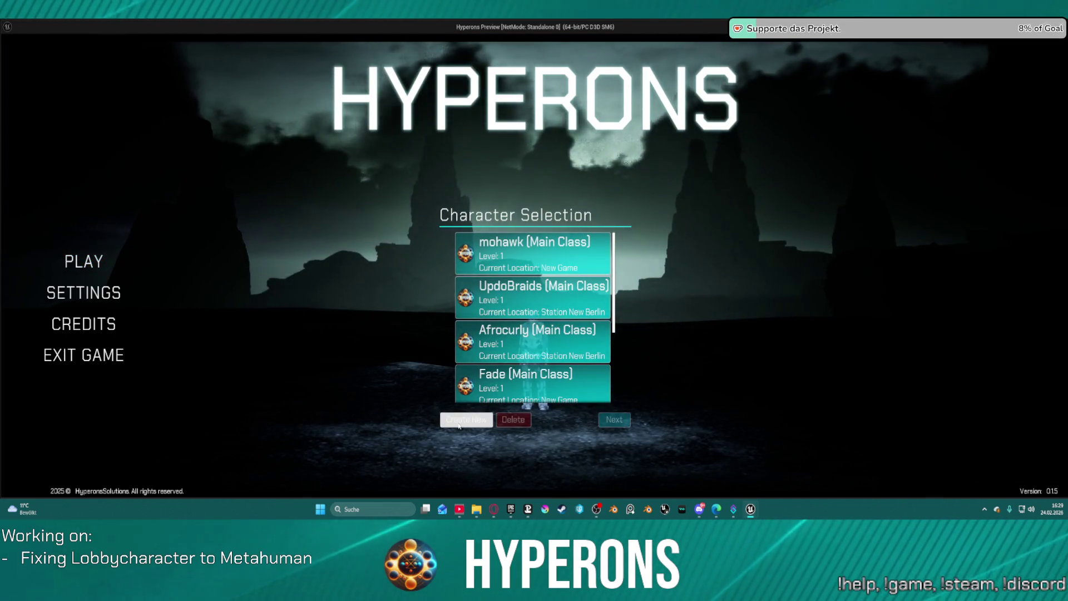
click(459, 424)
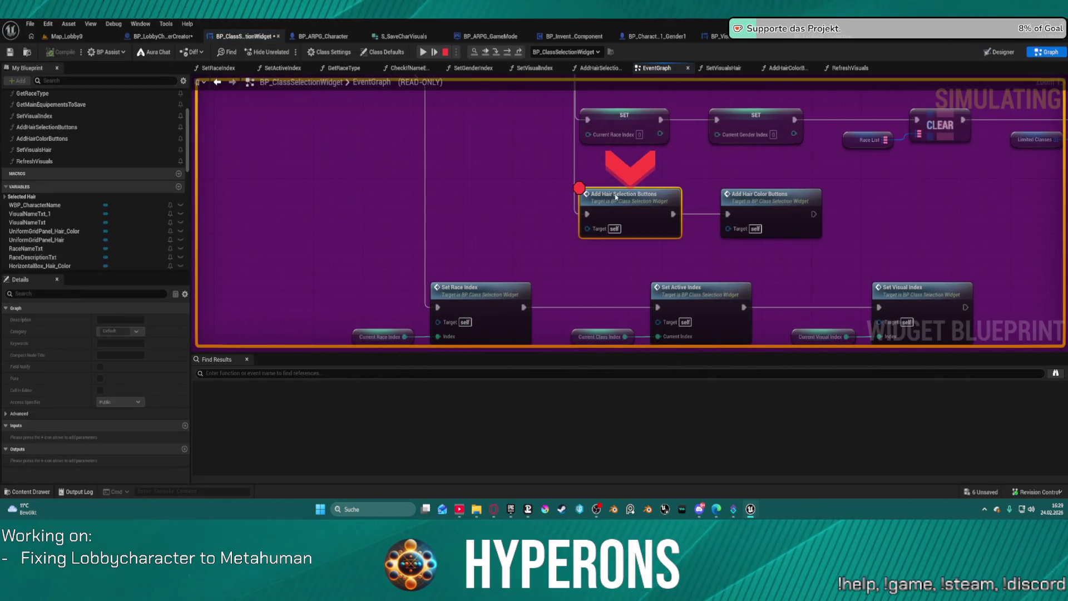
Remove the Add Hair Selection Buttons breakpoint and resume the game past AddHairColorButtons
right_click(614, 194)
click(649, 310)
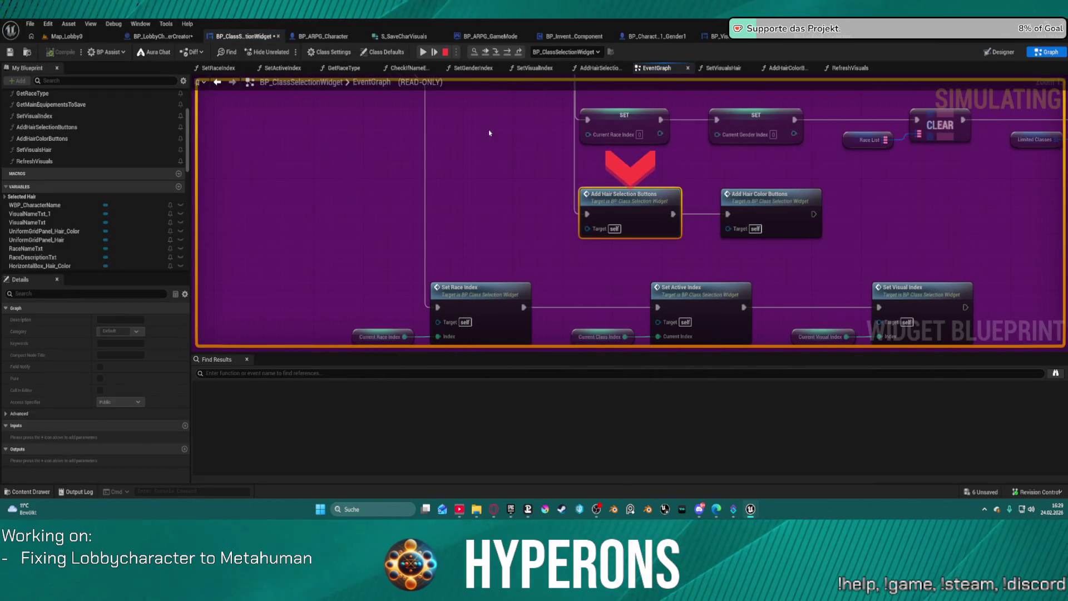
click(437, 56)
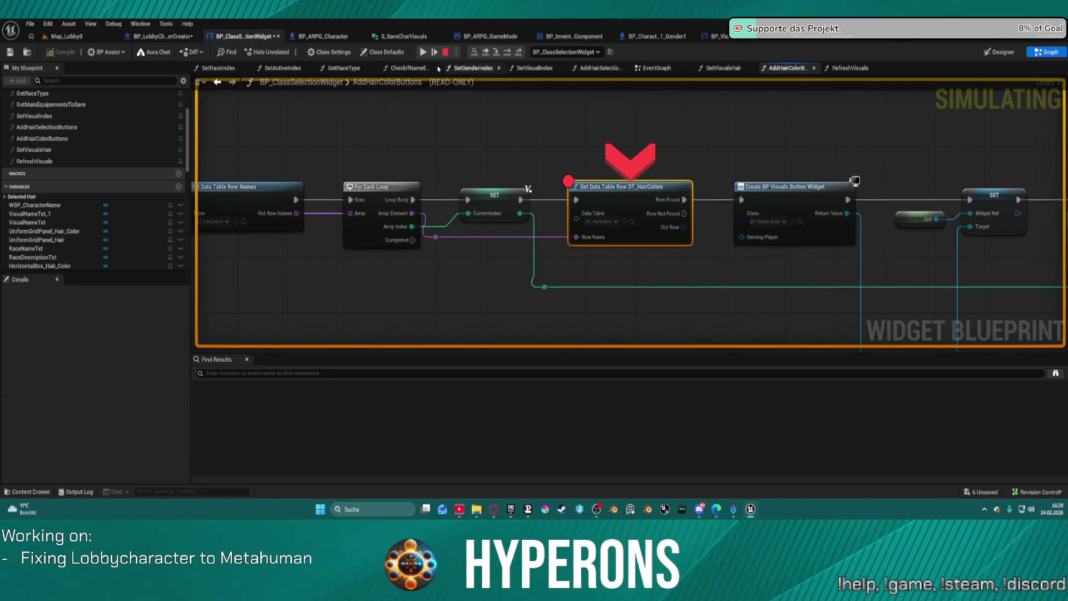
click(434, 50)
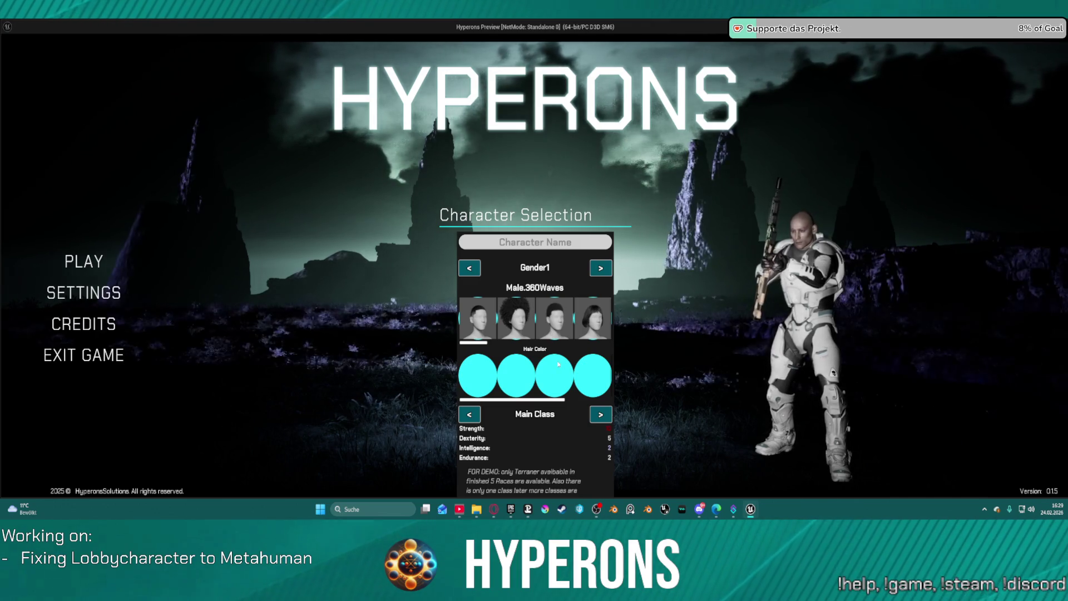
Try the BobBangs, AfroFade and AfroCurly hair styles on the character, then stop the play session
click(516, 310)
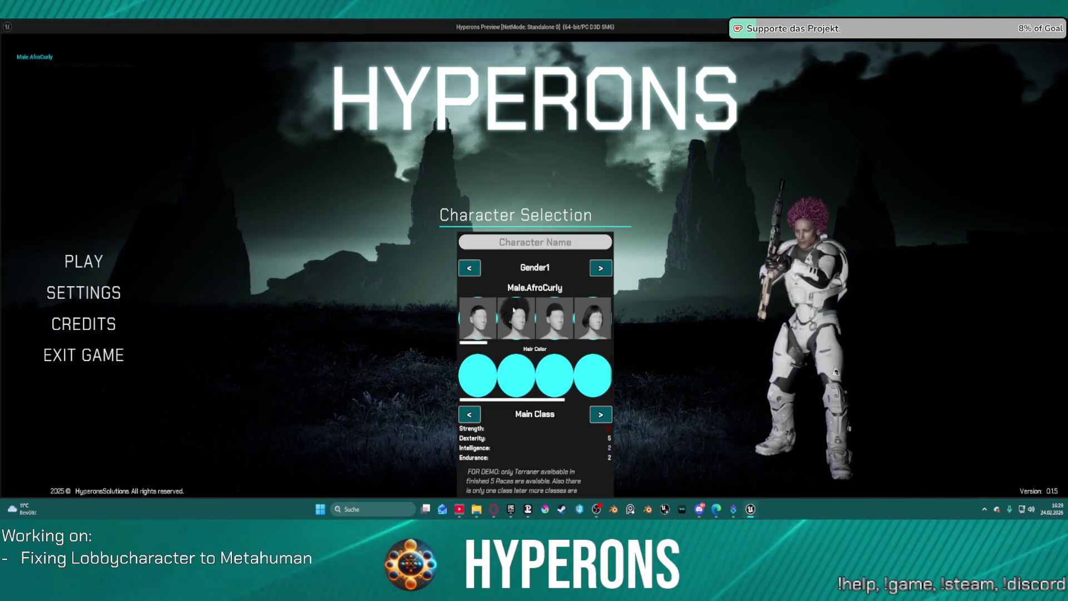
click(560, 323)
click(588, 329)
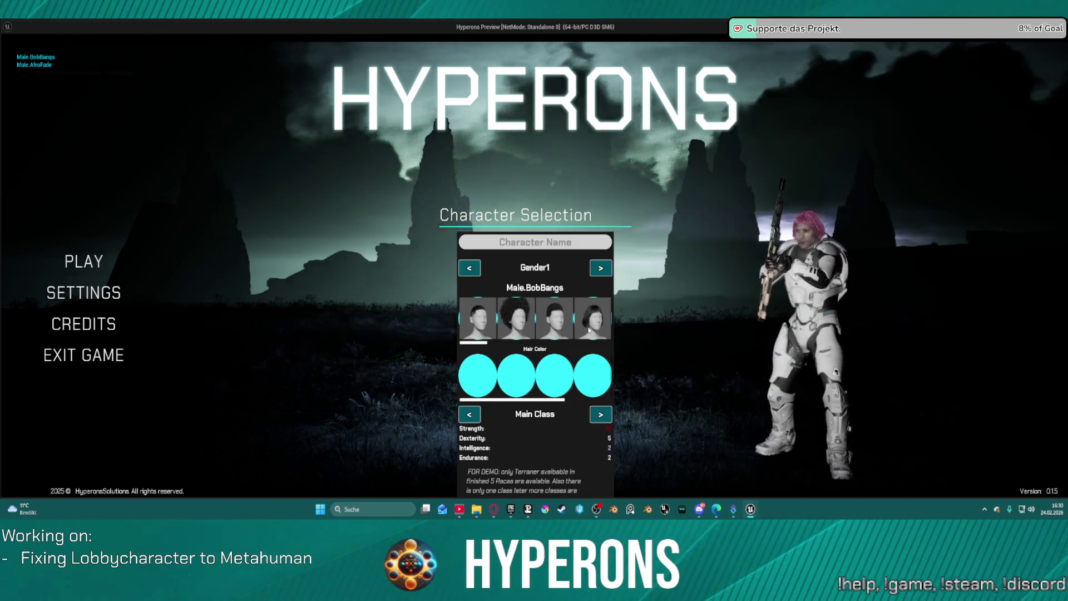
click(555, 330)
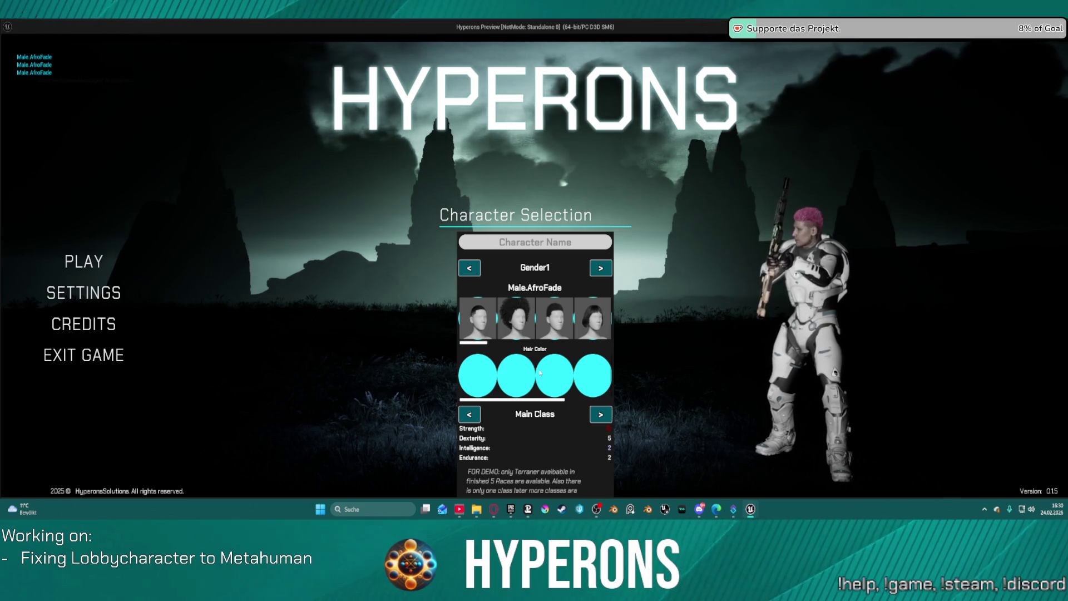
click(519, 315)
click(489, 317)
key(Escape)
Place the hair colour Select node beside Set Border Color and open Set_BorderColor in BP_VisualsButton
drag(889, 218, 760, 237)
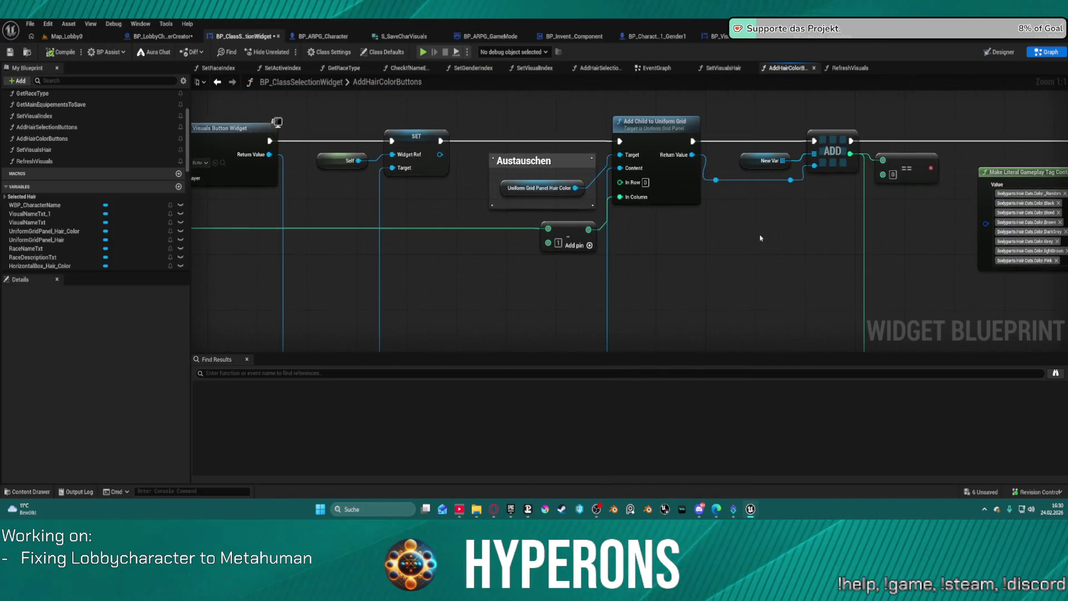
scroll(761, 237, down, 4)
drag(646, 205, 393, 198)
scroll(736, 196, up, 4)
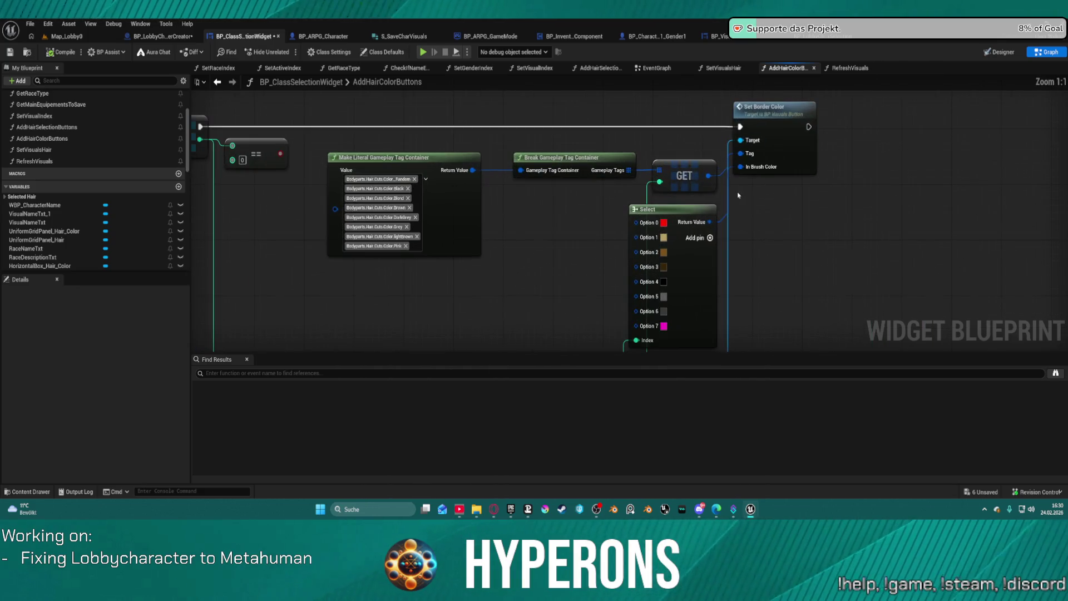
mouse_move(692, 210)
mouse_down()
mouse_move(622, 205)
mouse_move(643, 209)
mouse_up()
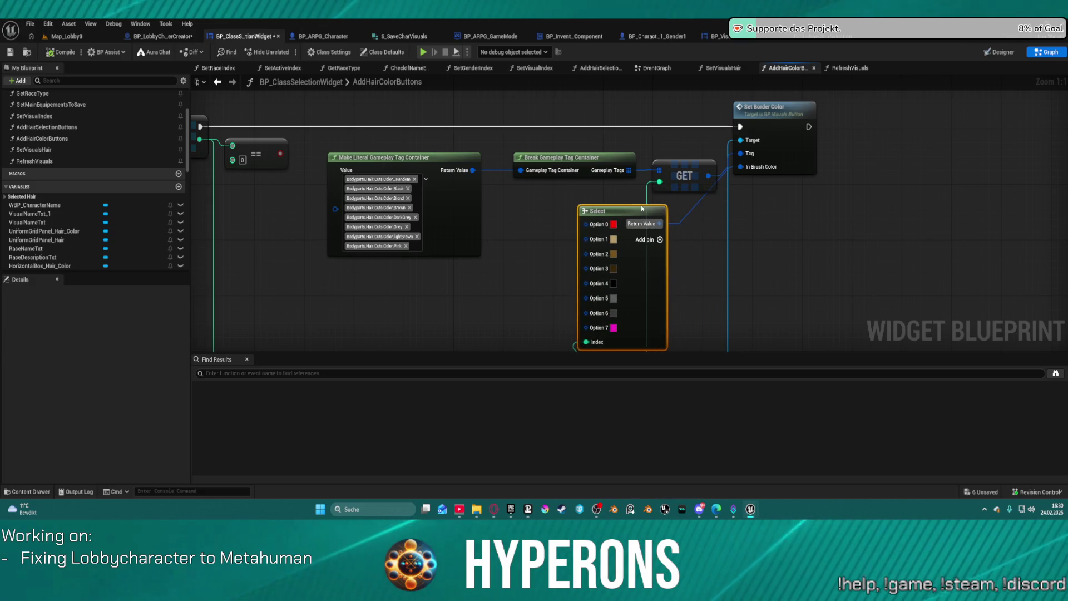
drag(661, 212, 711, 219)
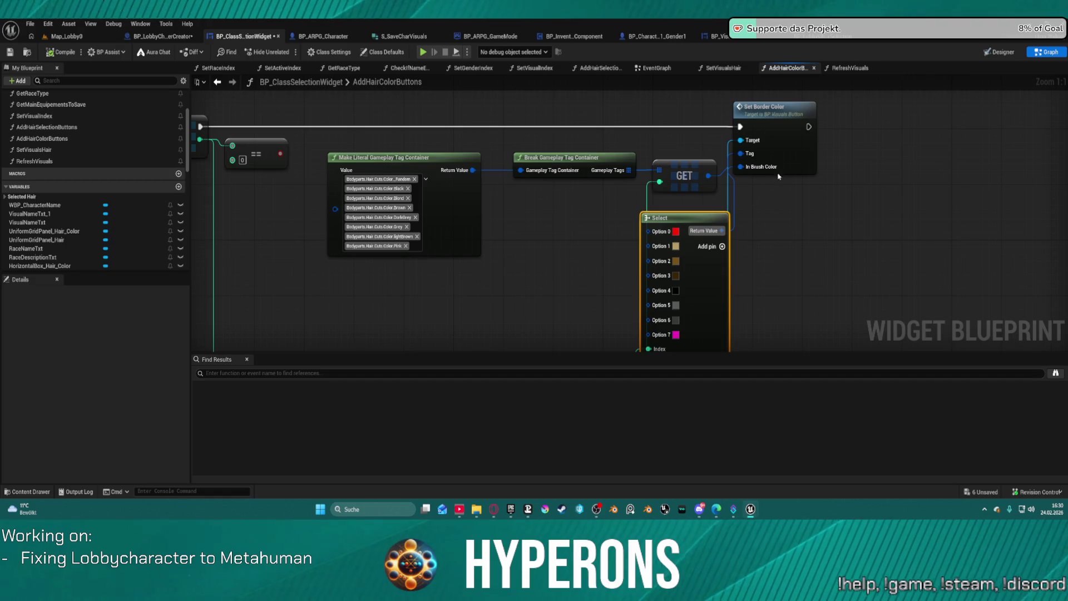
double_click(797, 143)
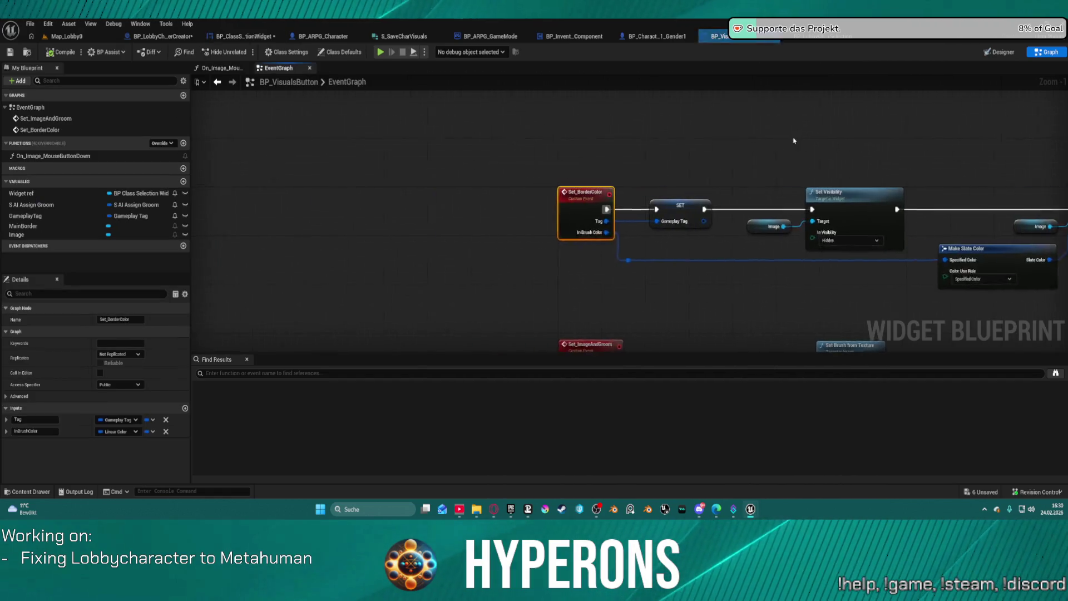
Add a Main Border getter and create a Set Brush Color node from it
drag(881, 182, 564, 140)
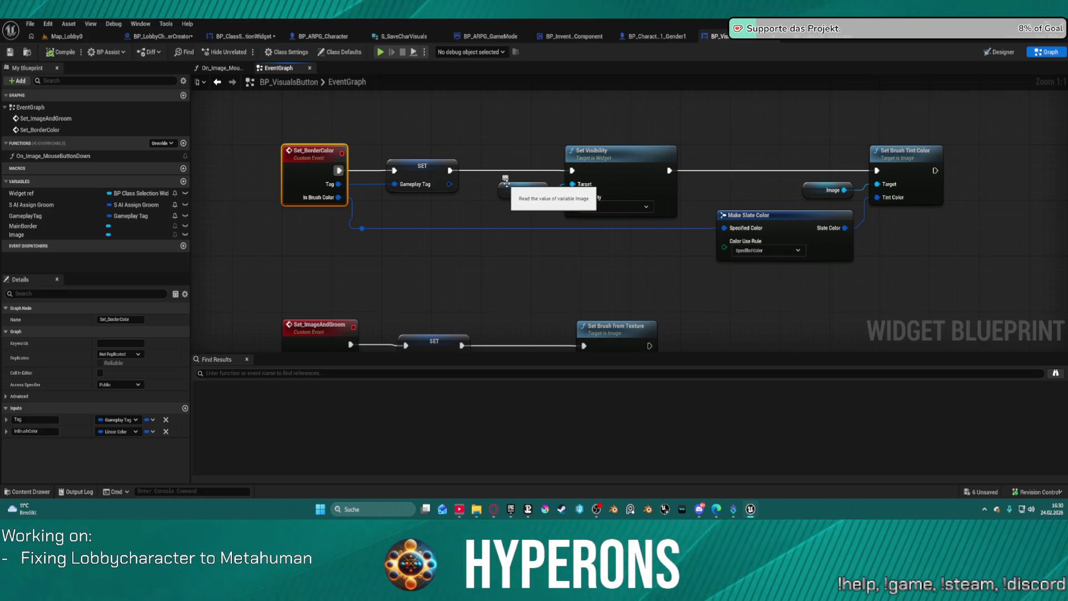
mouse_move(23, 225)
mouse_down()
mouse_move(751, 97)
mouse_move(730, 93)
mouse_up()
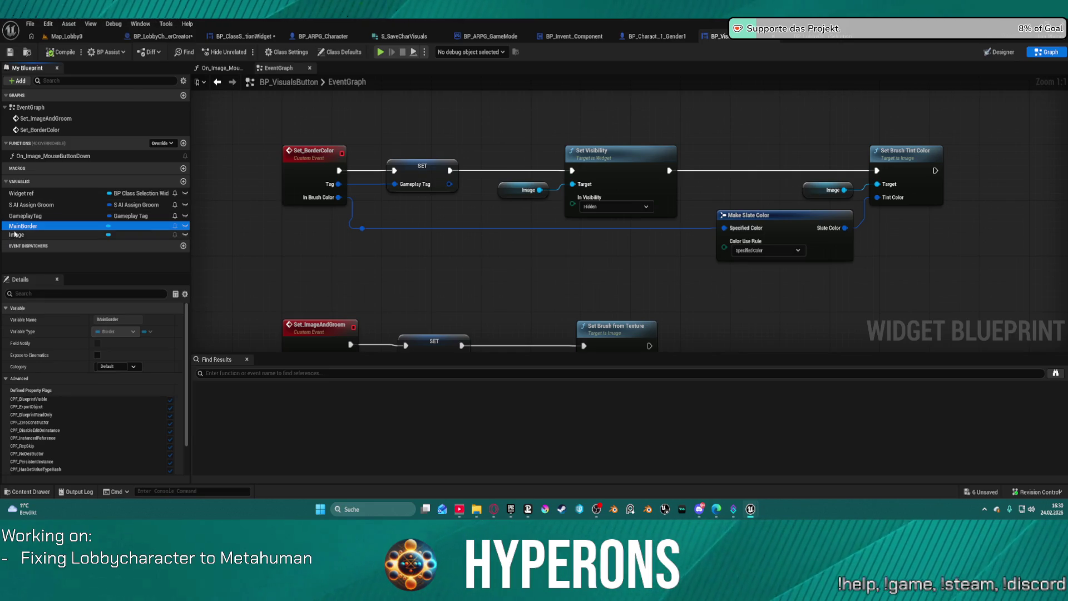
mouse_move(100, 226)
mouse_down()
mouse_move(792, 107)
mouse_move(906, 108)
mouse_up()
click(824, 123)
text(s)
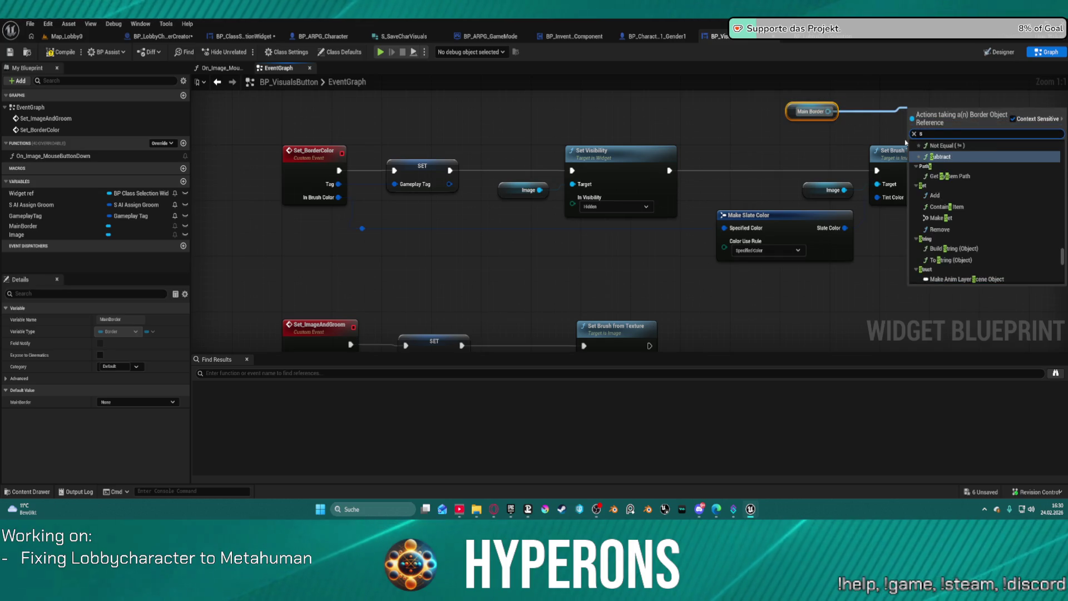
text(et c)
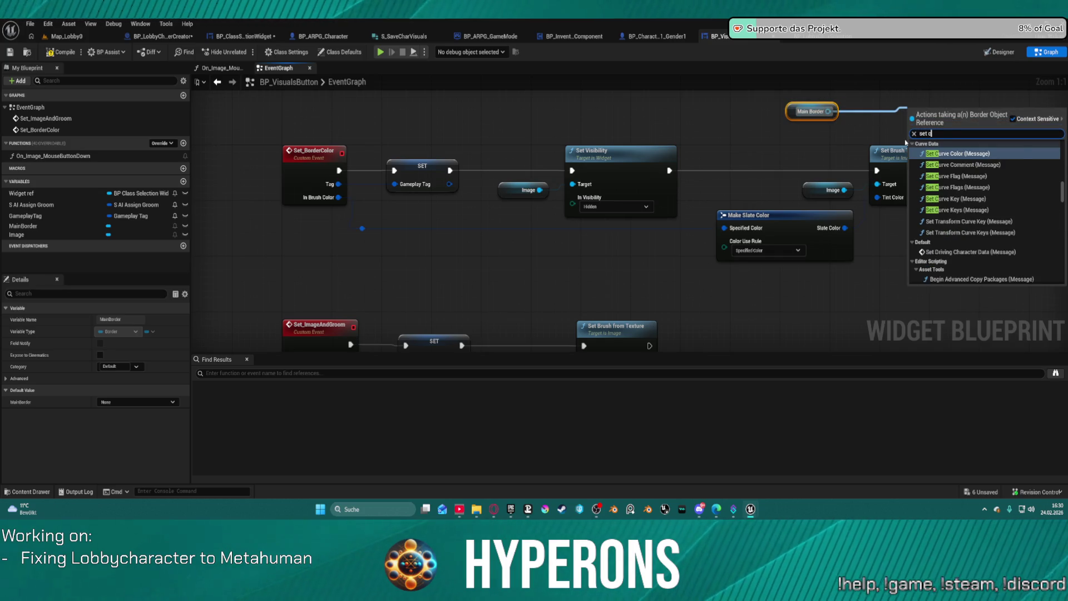
key(BackSpace)
text(bru)
key(Down)
key(Down)
key(Down)
key(Up)
key(Up)
key(Return)
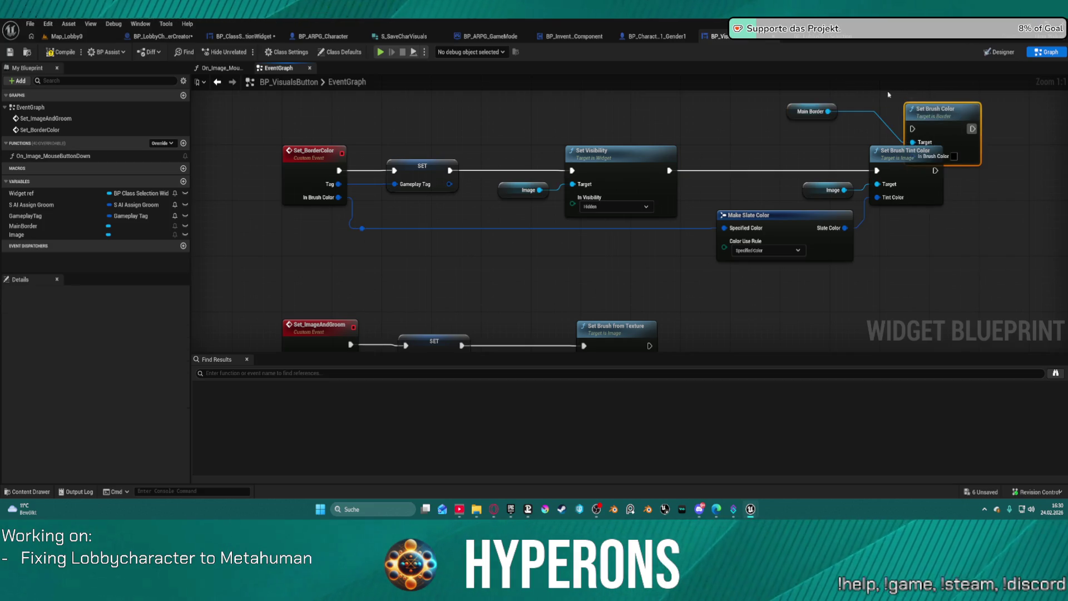
Run Set Brush Color after Set Visibility, move Set Brush Tint Color below, and feed In Brush Color
mouse_move(669, 170)
mouse_down()
mouse_move(890, 189)
mouse_move(901, 186)
mouse_move(912, 128)
mouse_up()
click(918, 201)
drag(918, 201, 968, 291)
mouse_move(916, 157)
mouse_down()
mouse_move(425, 260)
mouse_move(362, 228)
mouse_up()
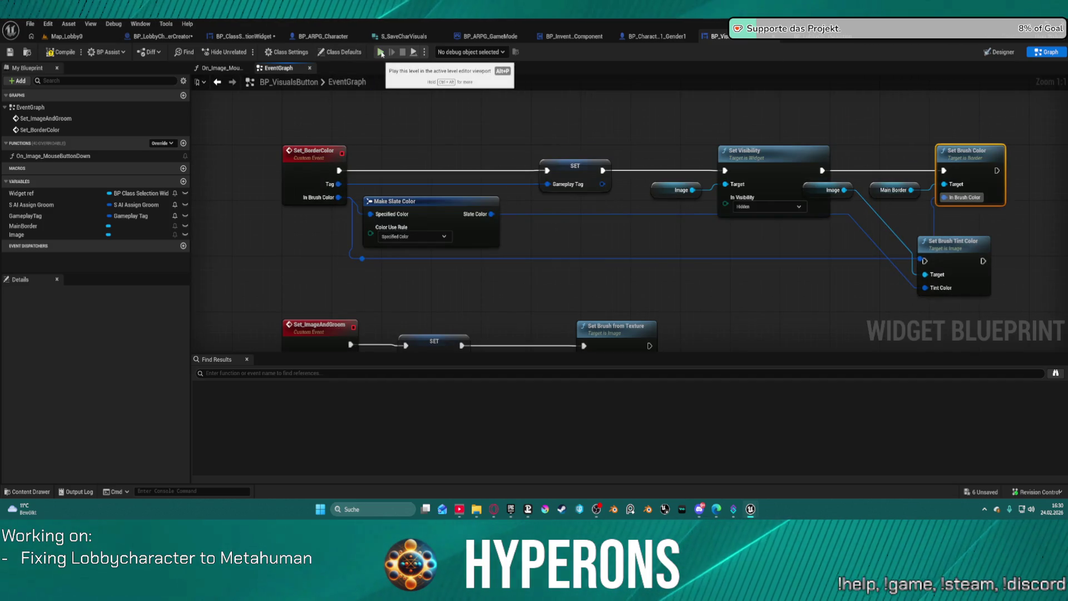
Play to Character Selection, remove the Get Data Table Row breakpoint, resume and check the hair colour row
click(381, 52)
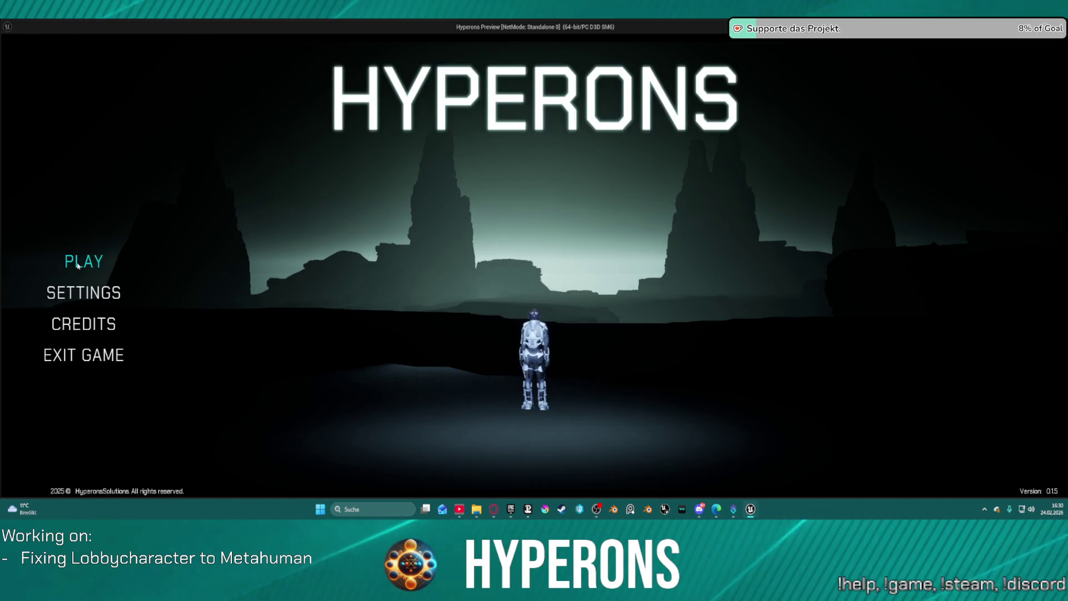
click(83, 261)
click(466, 419)
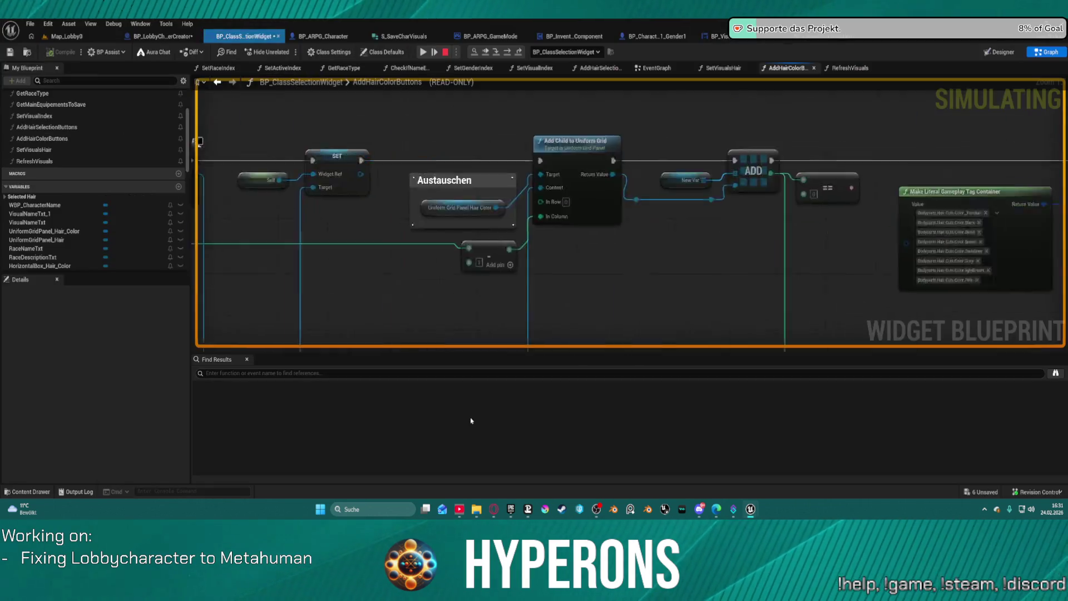
right_click(613, 190)
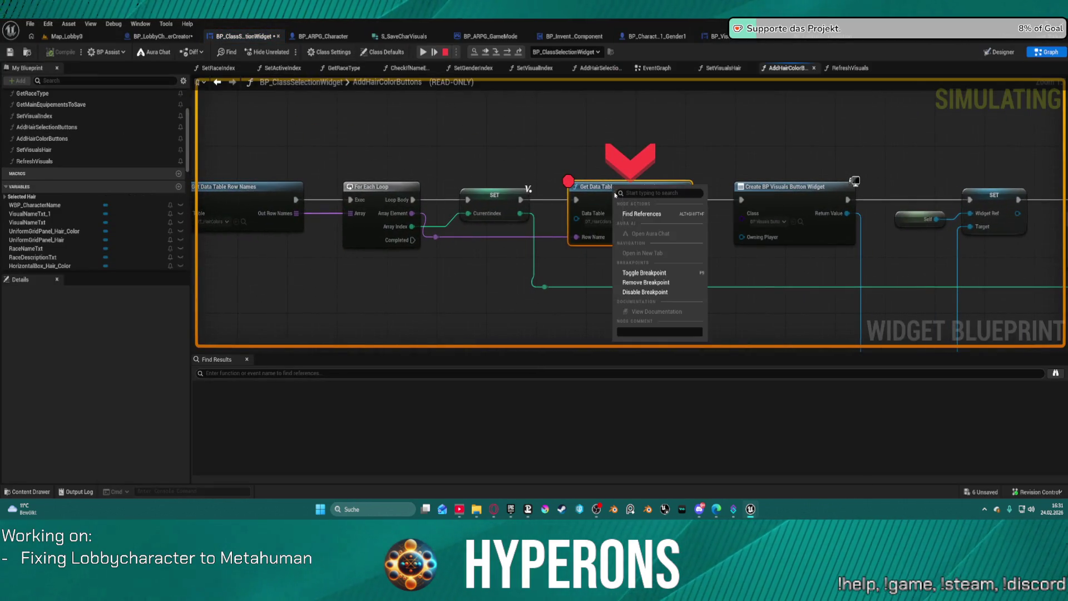
click(642, 282)
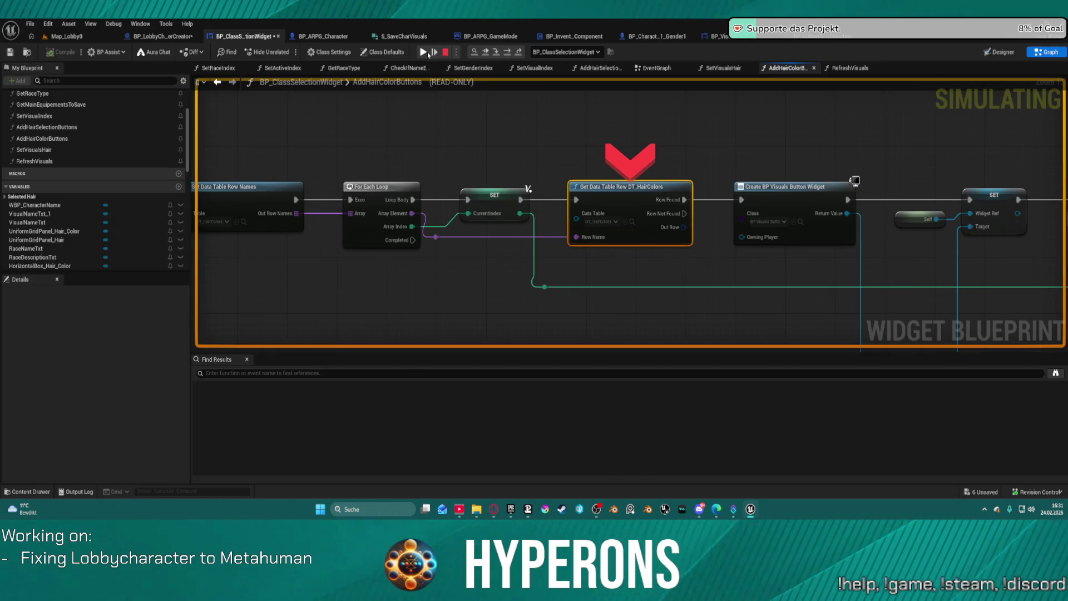
click(428, 52)
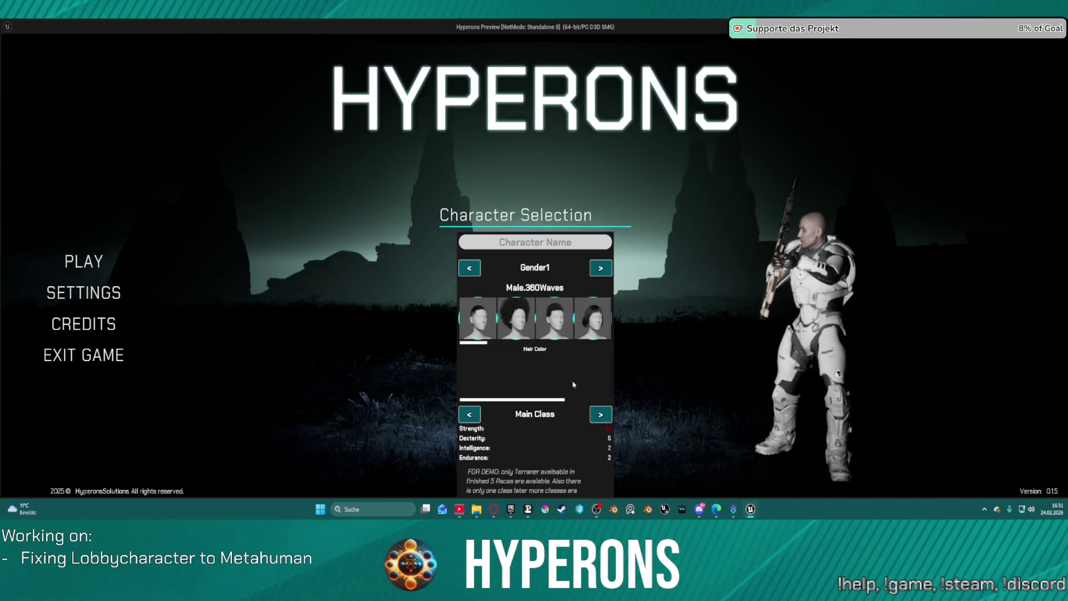
scroll(573, 384, down, 3)
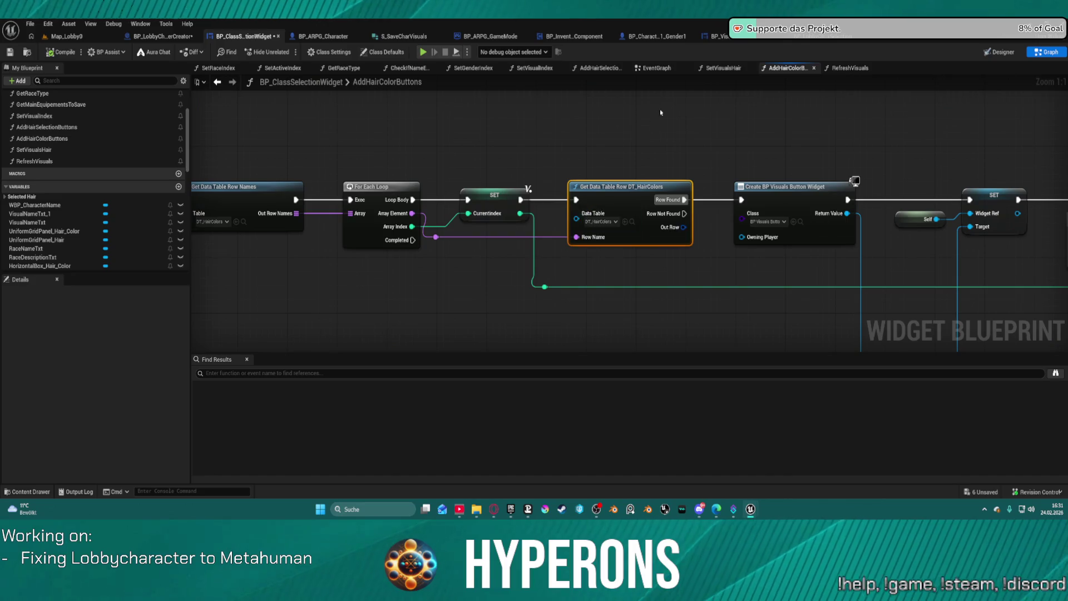
Review BP_VisualsButton's EventGraph, On_Image_MouseButtonDown and Set_BorderColor chain, then switch to the Designer
click(735, 43)
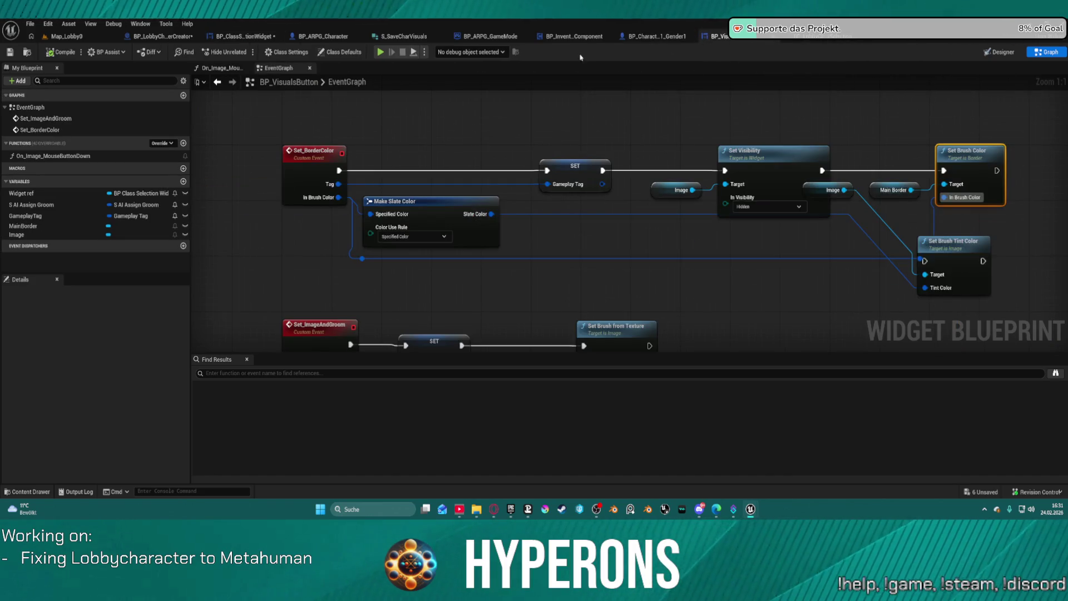
click(220, 69)
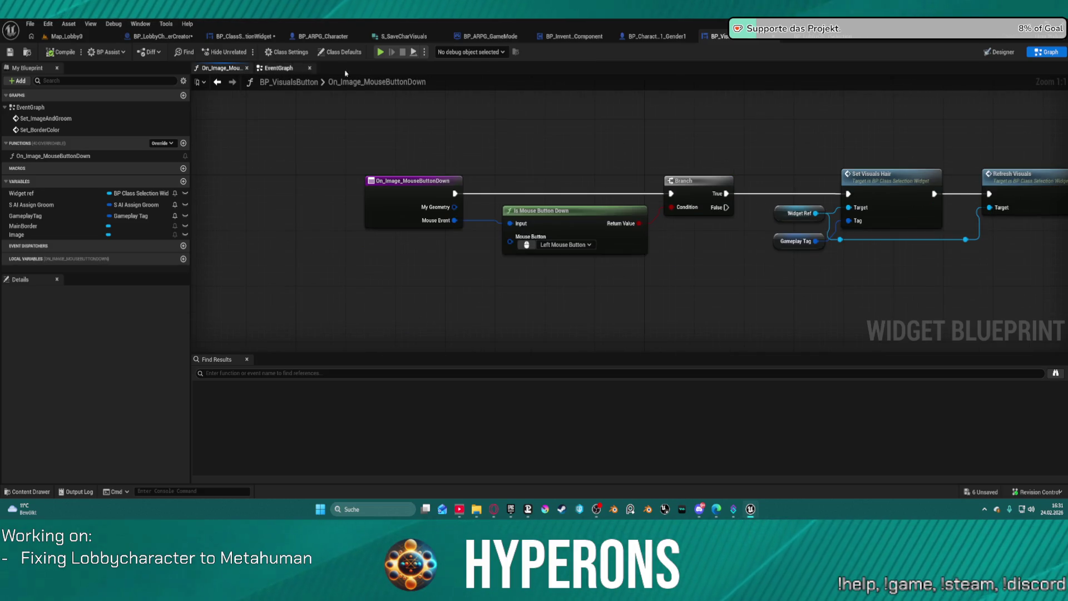
double_click(50, 130)
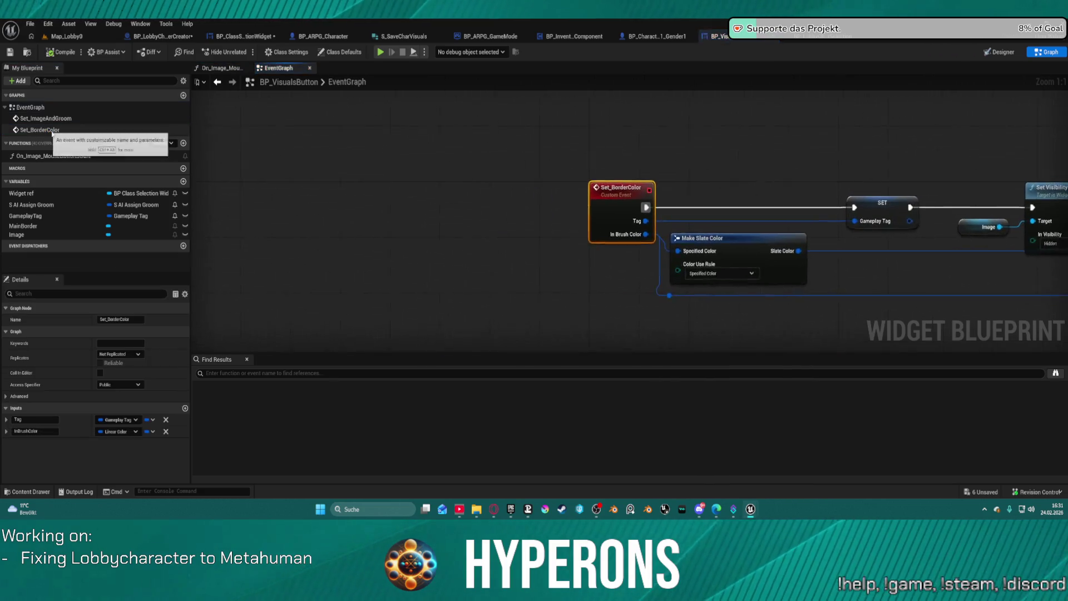
drag(425, 202, 312, 206)
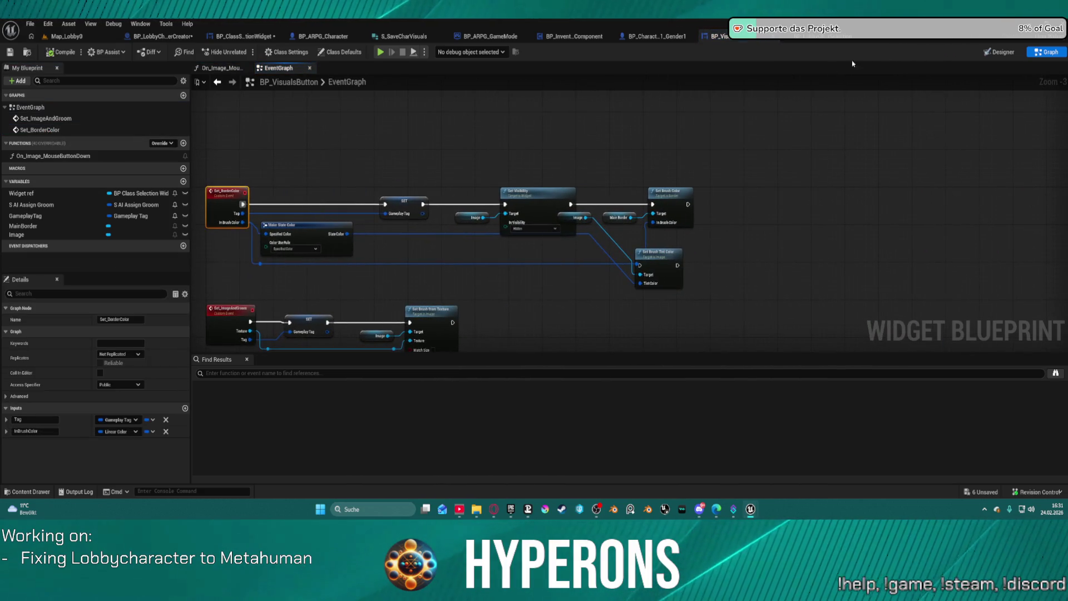
click(999, 52)
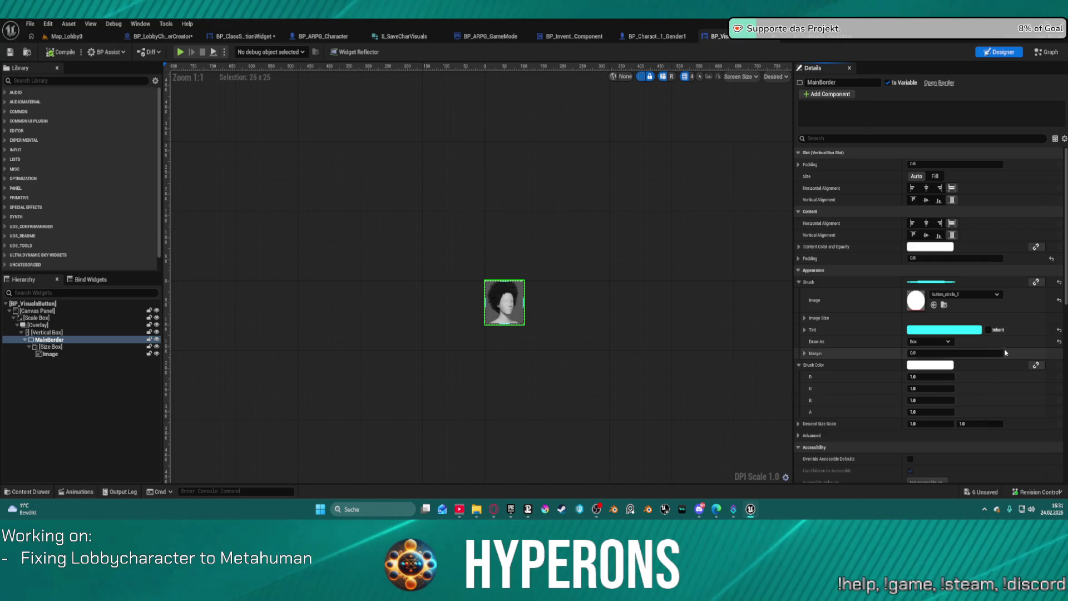
Reset MainBorder's Brush Color and brush to their defaults, then select the Image widget
click(1058, 330)
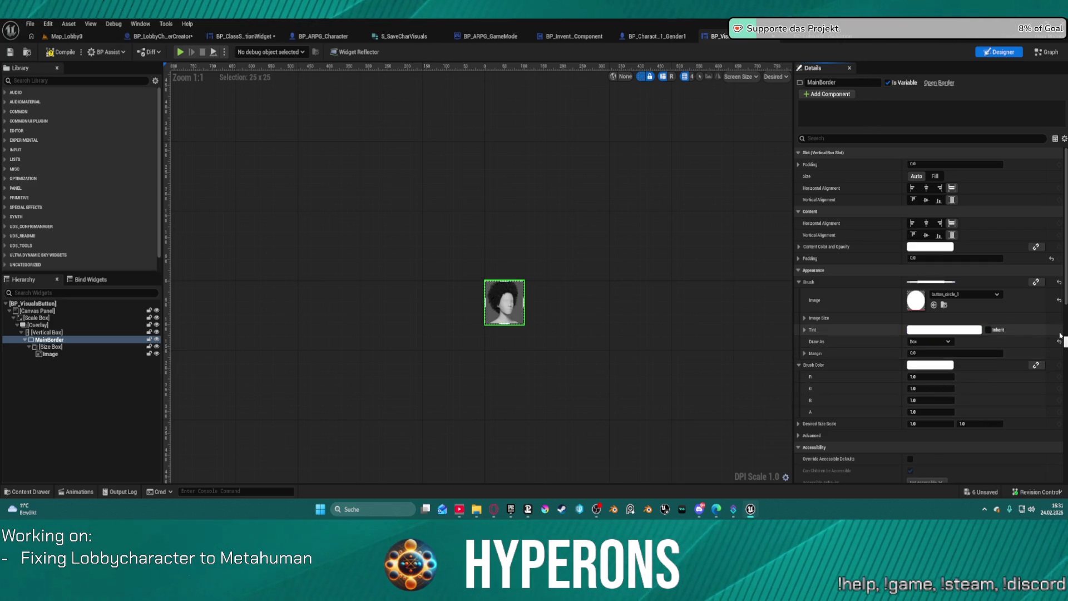
click(1059, 282)
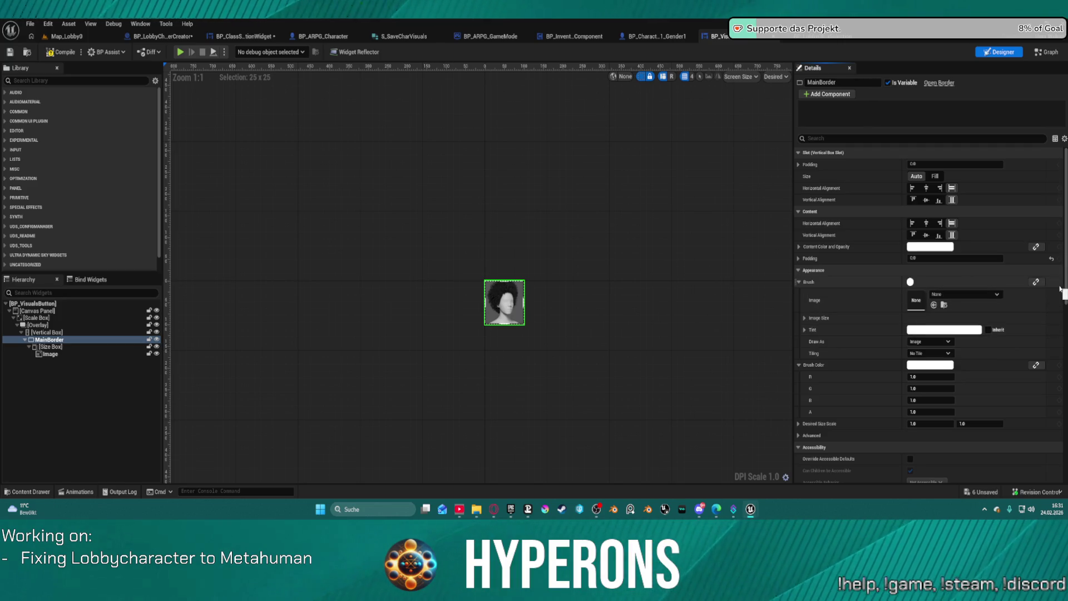
scroll(908, 399, down, 5)
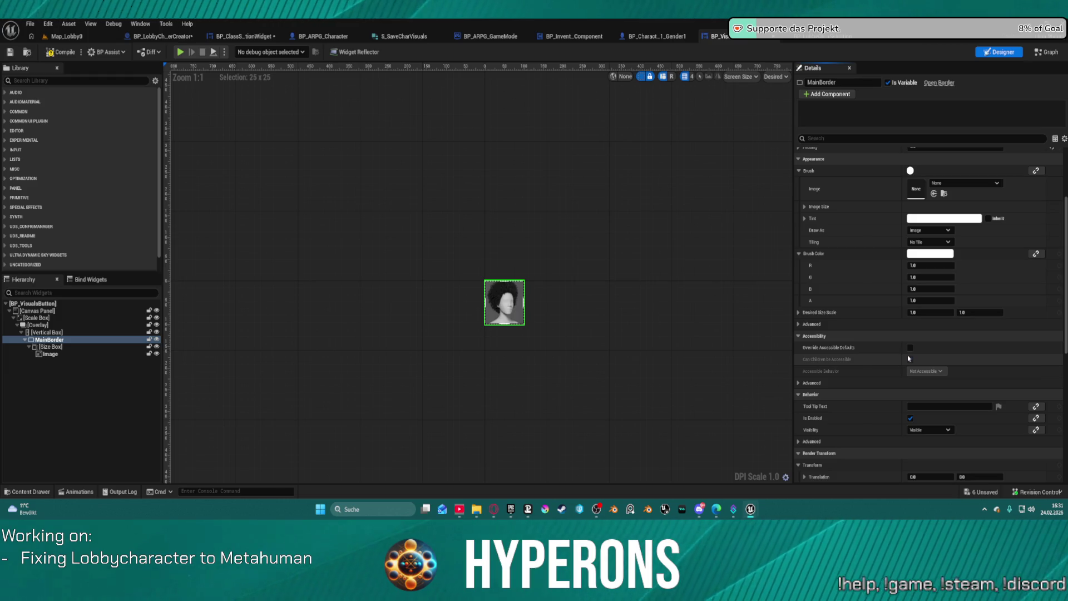
scroll(910, 358, down, 9)
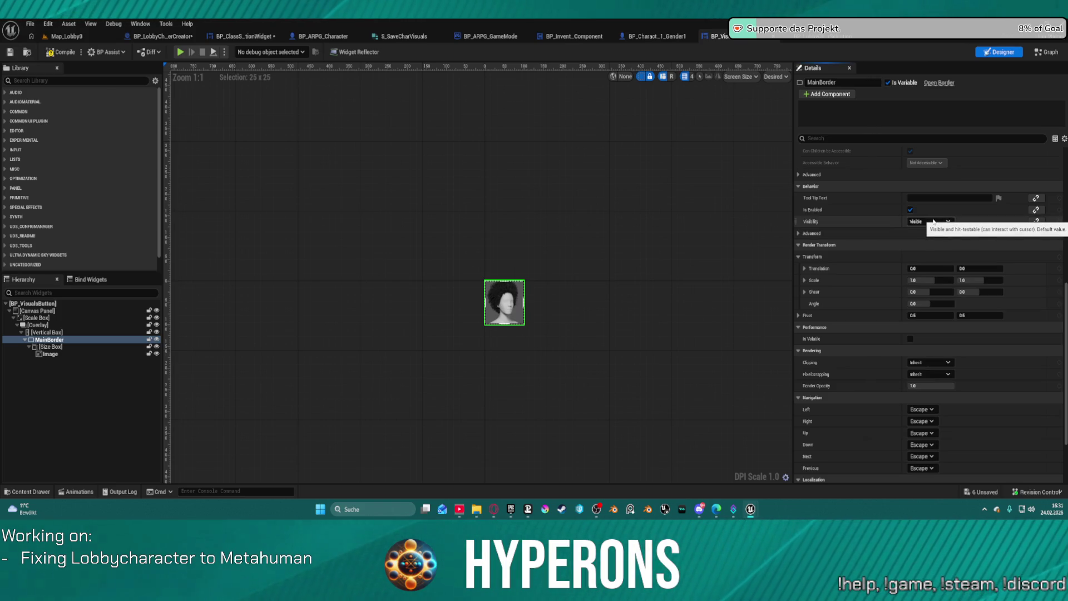
click(123, 352)
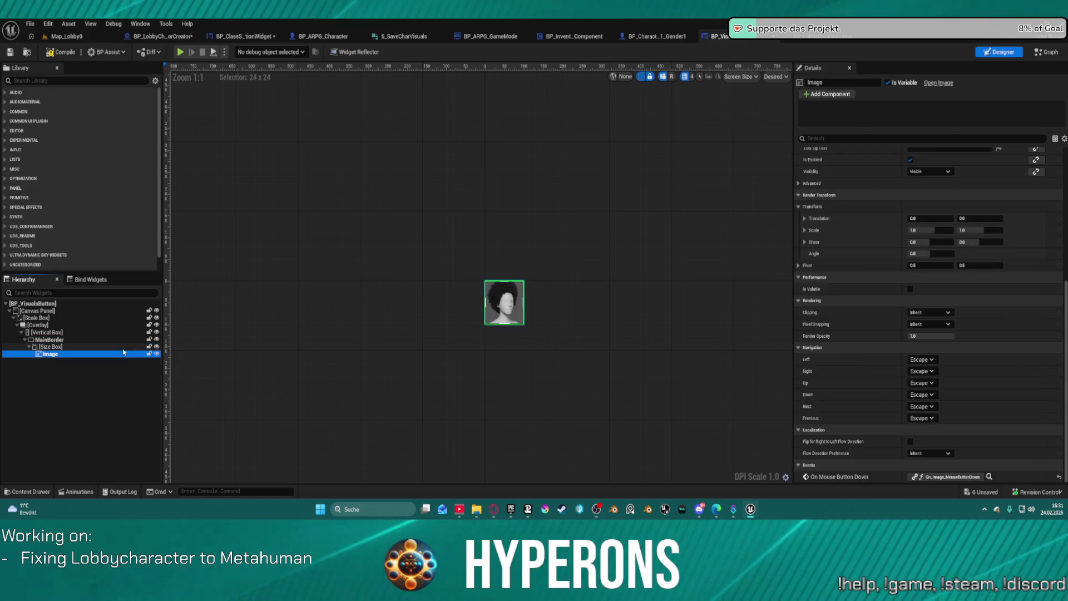
Check the size box, then return to the Image widget's brush settings
scroll(967, 239, up, 10)
scroll(970, 241, up, 2)
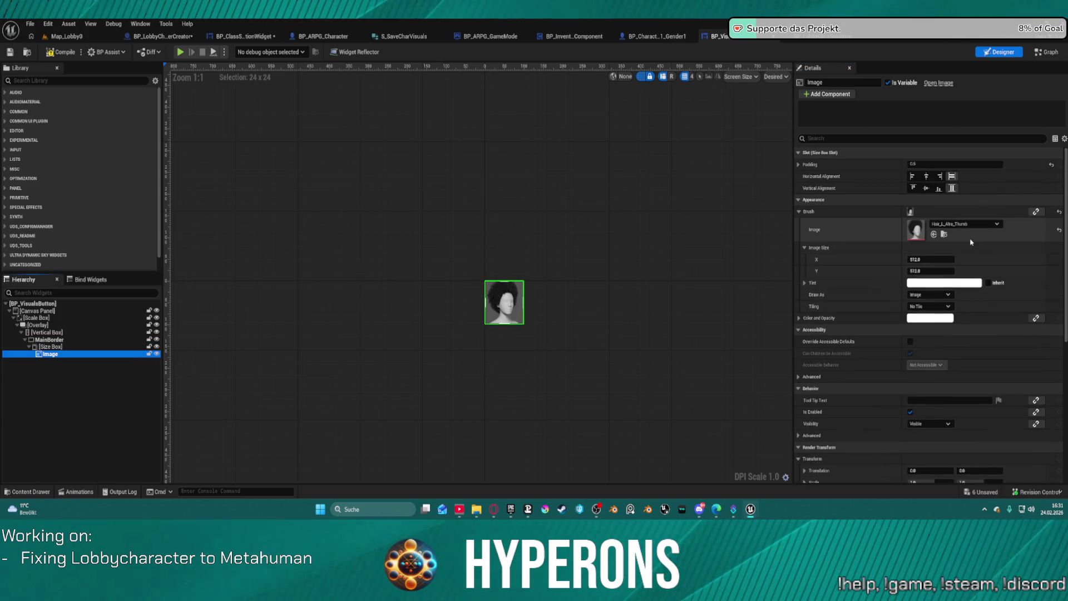
click(62, 346)
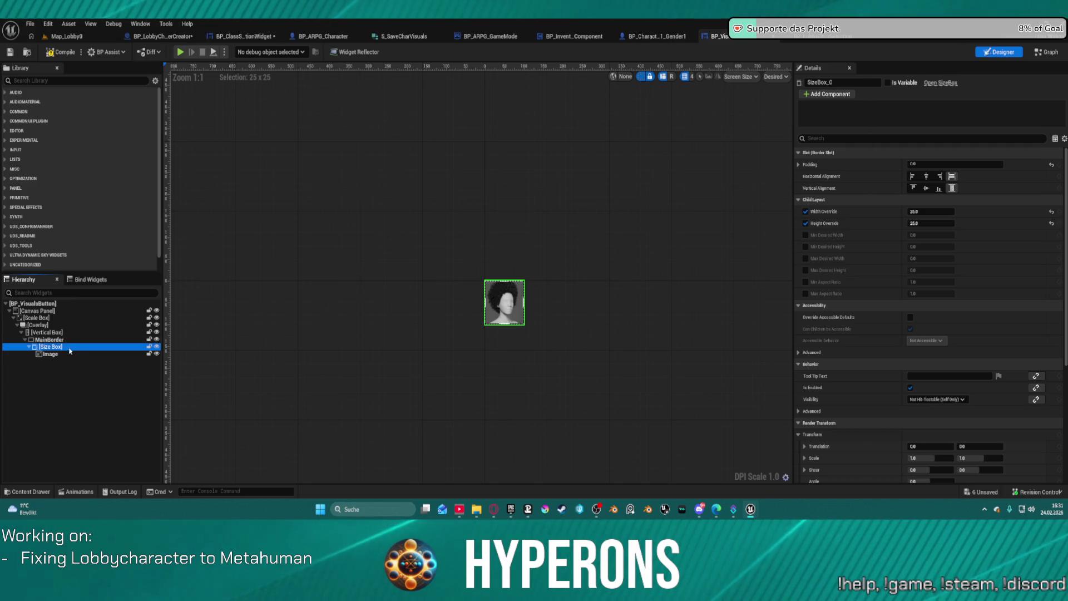
click(74, 354)
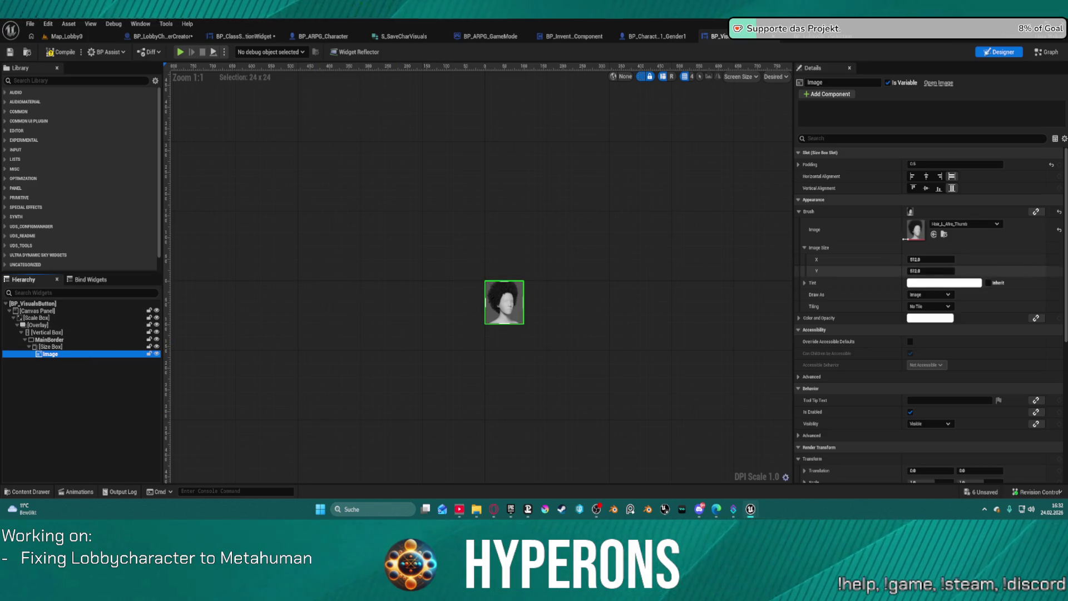
Set the Image brush texture to button_corner_square2_29 after searching 'button'
click(991, 223)
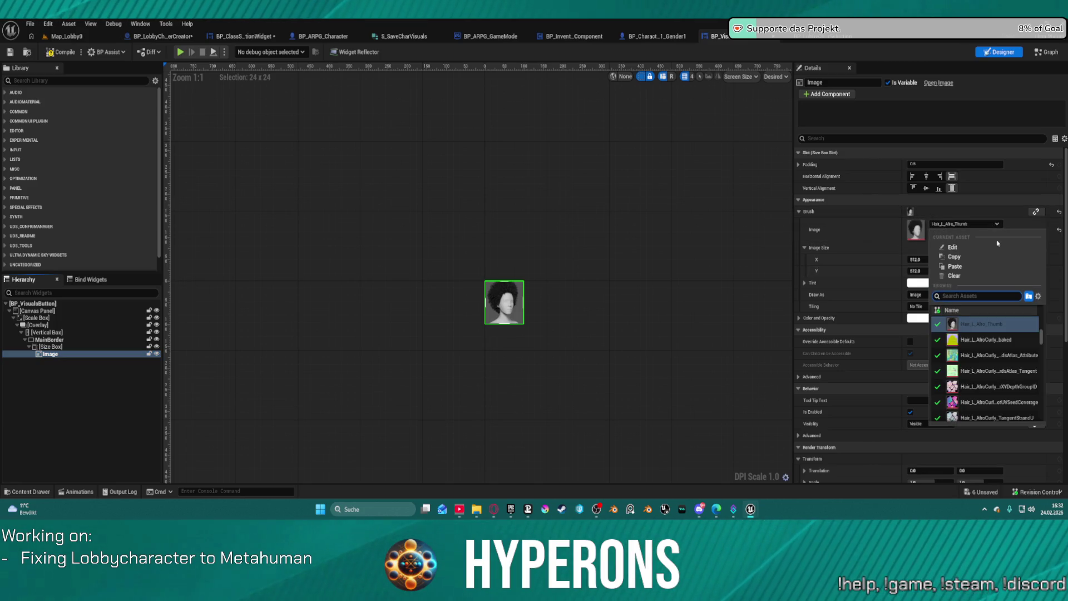
text(button)
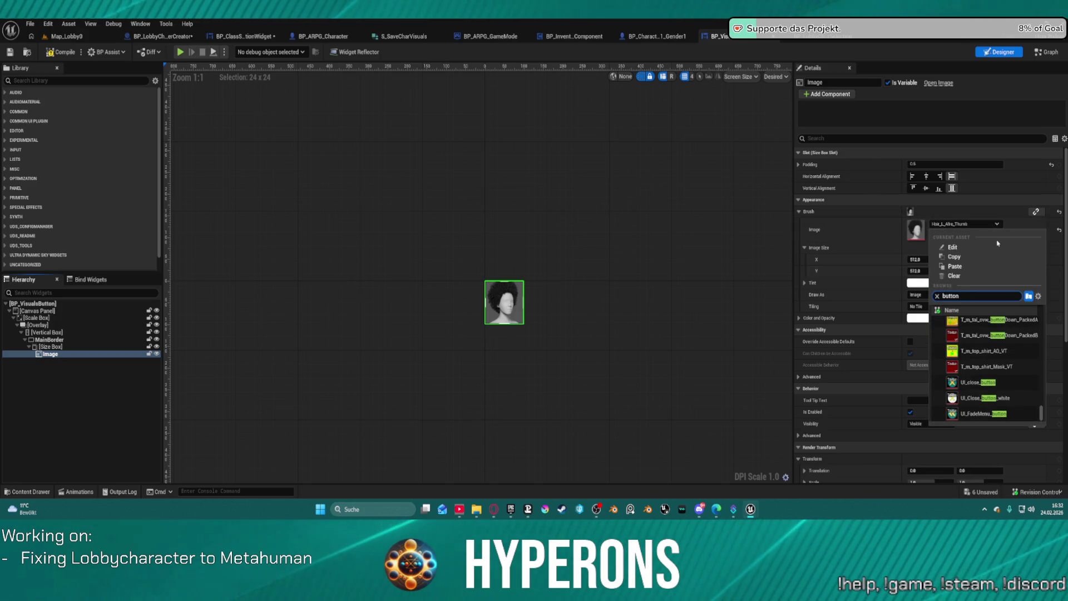
scroll(1025, 348, up, 5)
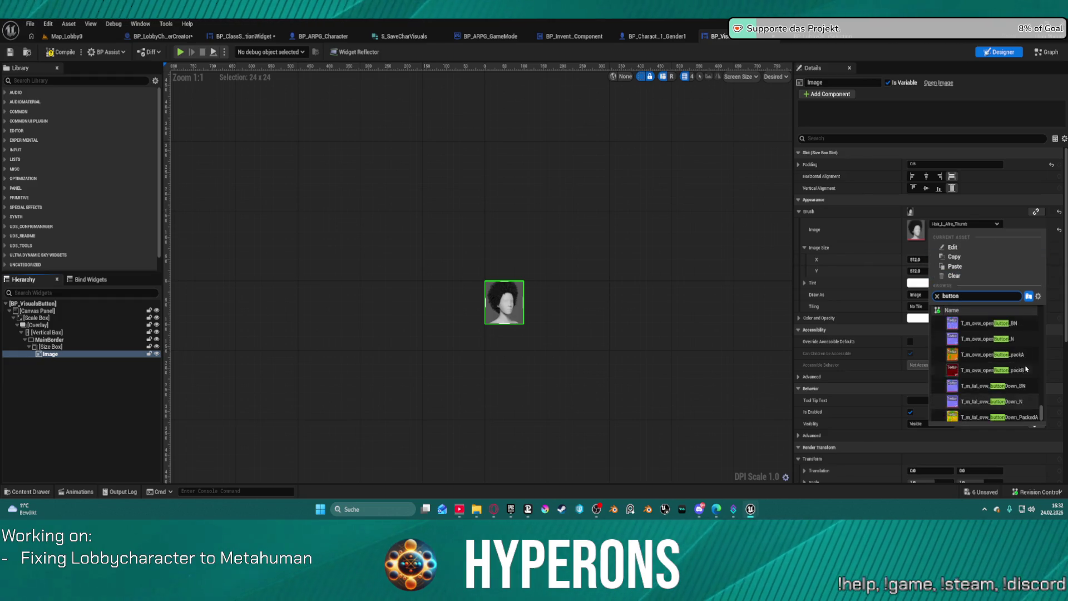
scroll(1025, 348, up, 3)
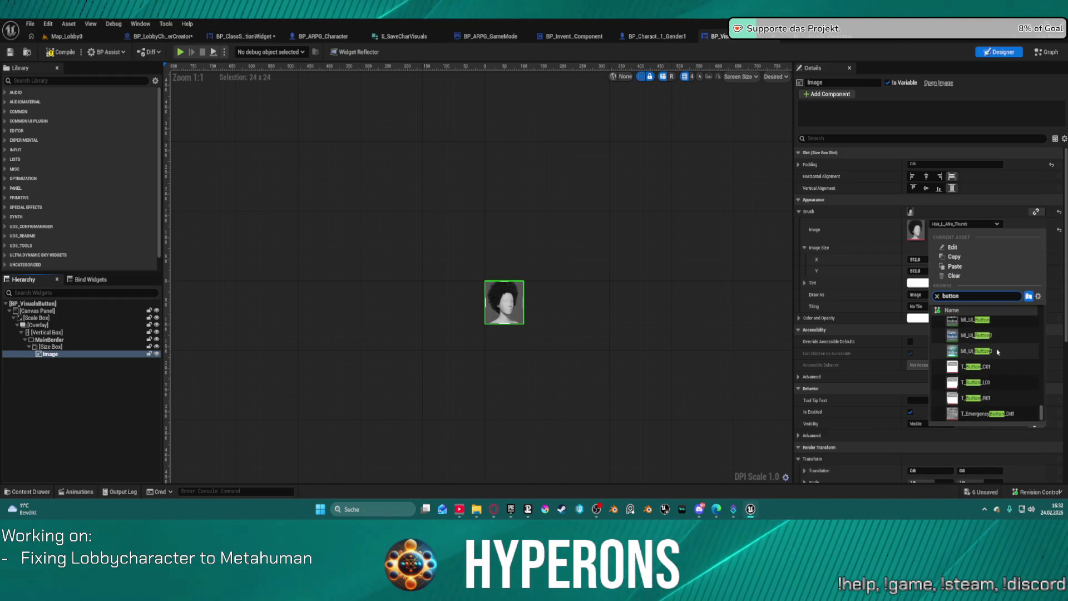
scroll(996, 362, up, 4)
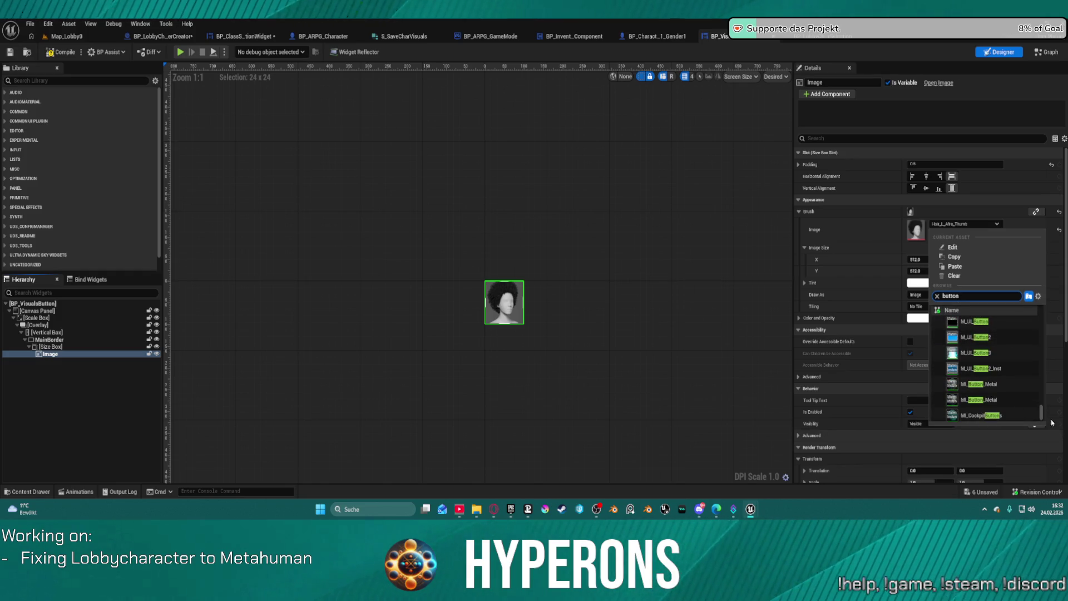
mouse_move(1040, 415)
mouse_down()
mouse_move(1041, 336)
mouse_move(1042, 362)
mouse_up()
scroll(996, 384, up, 5)
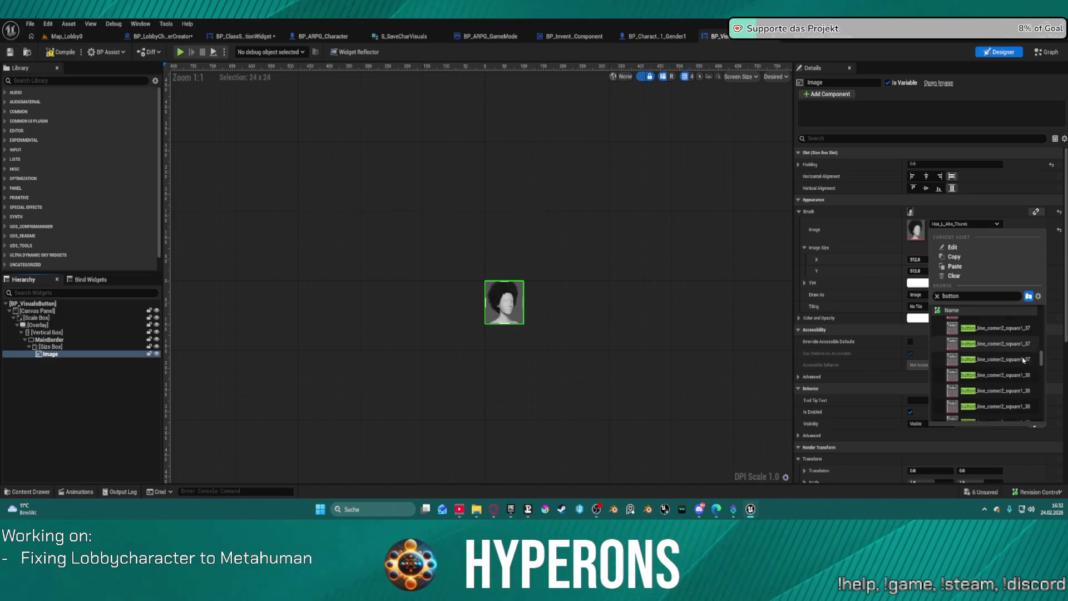
scroll(996, 384, up, 4)
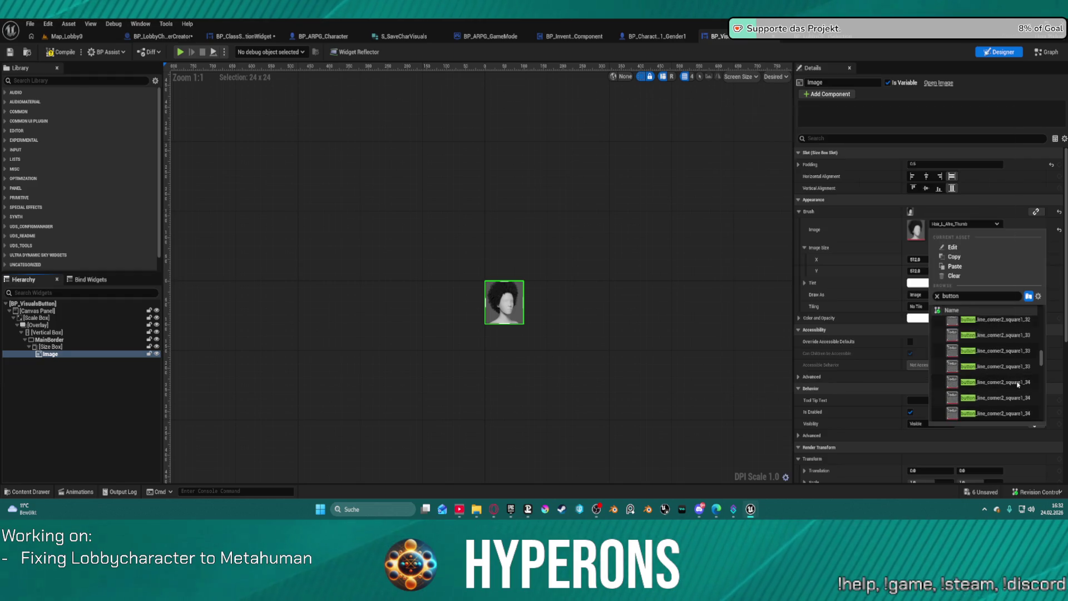
drag(1040, 359, 1042, 335)
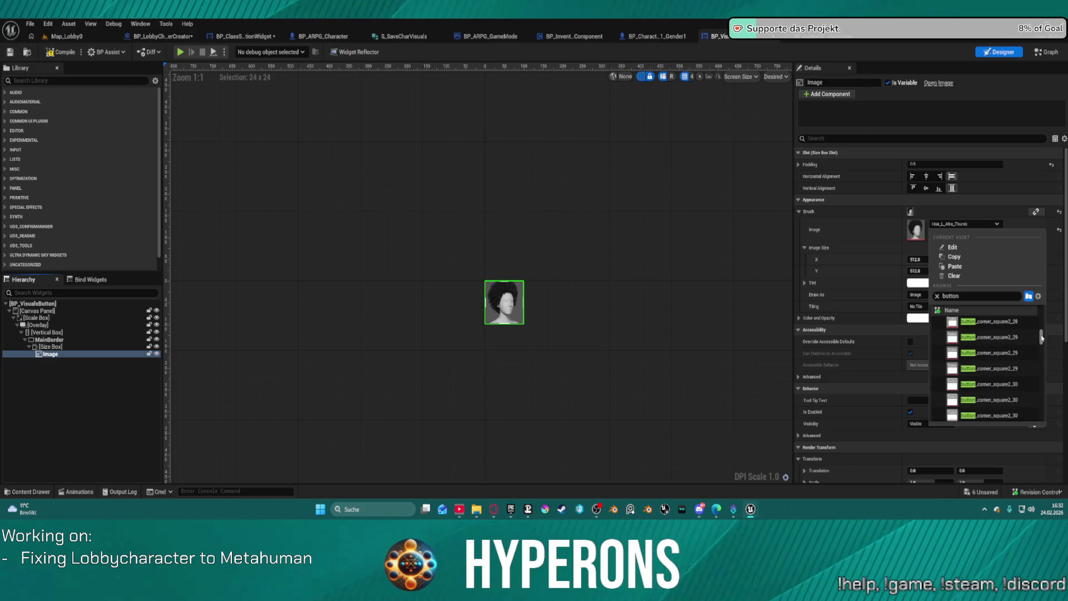
click(984, 352)
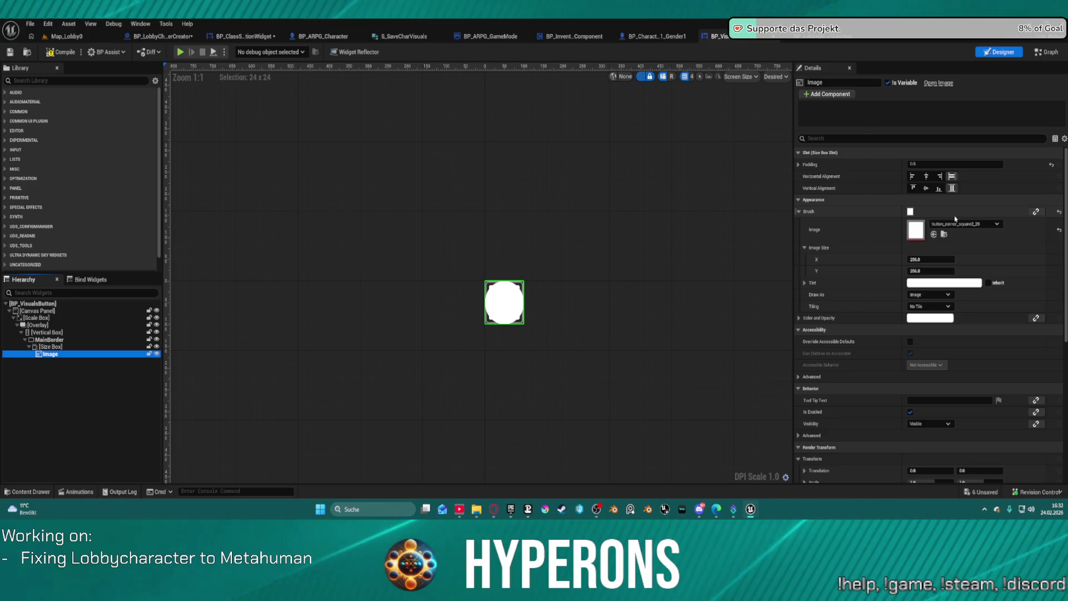
Compile BP_VisualsButton and select MainBorder to view its brush settings
scroll(503, 297, up, 9)
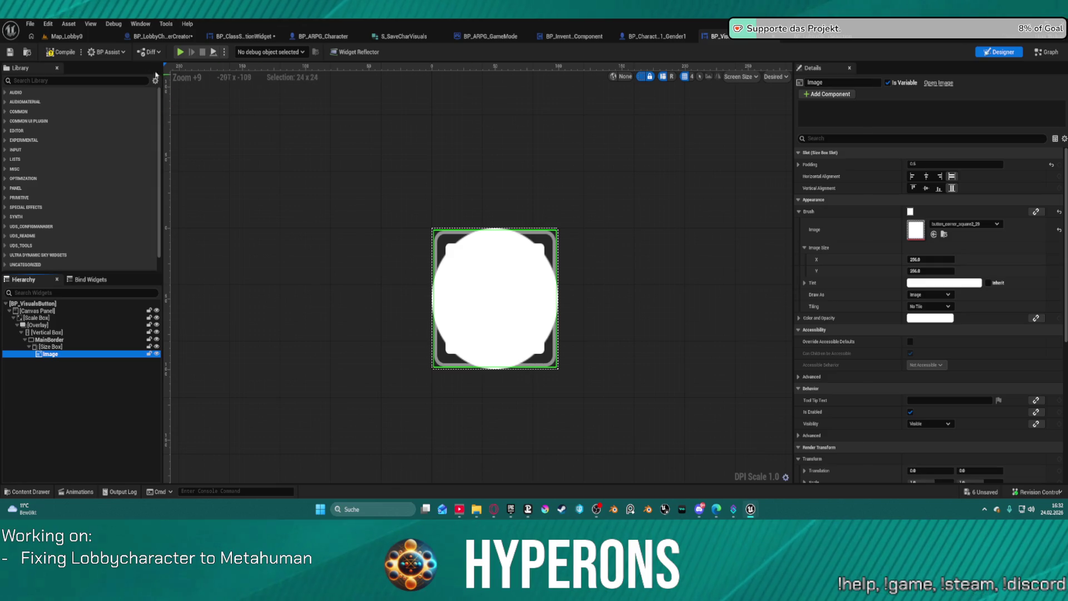
click(55, 55)
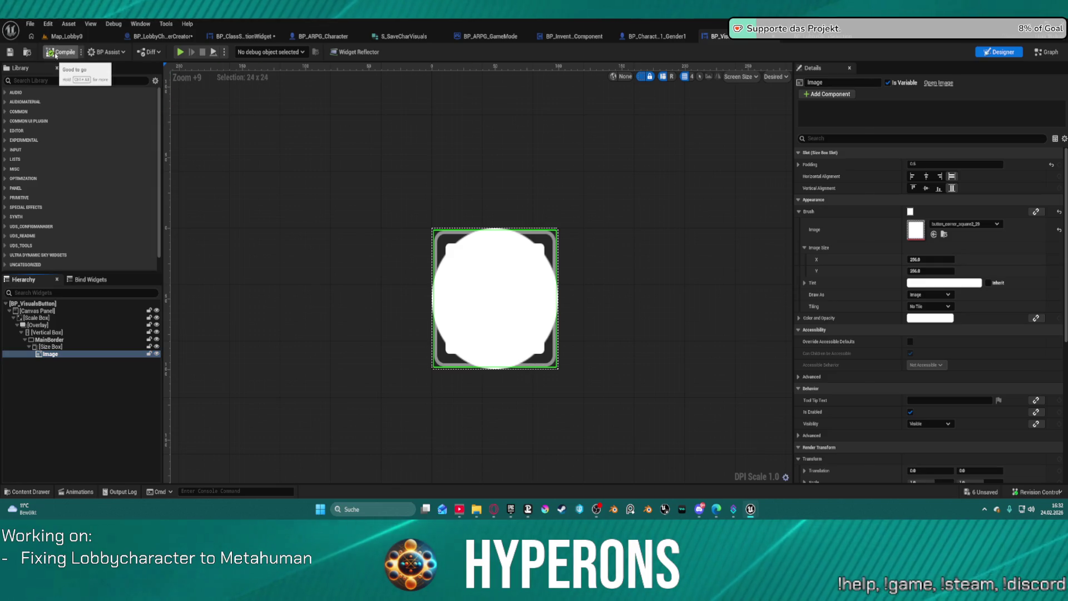
click(51, 340)
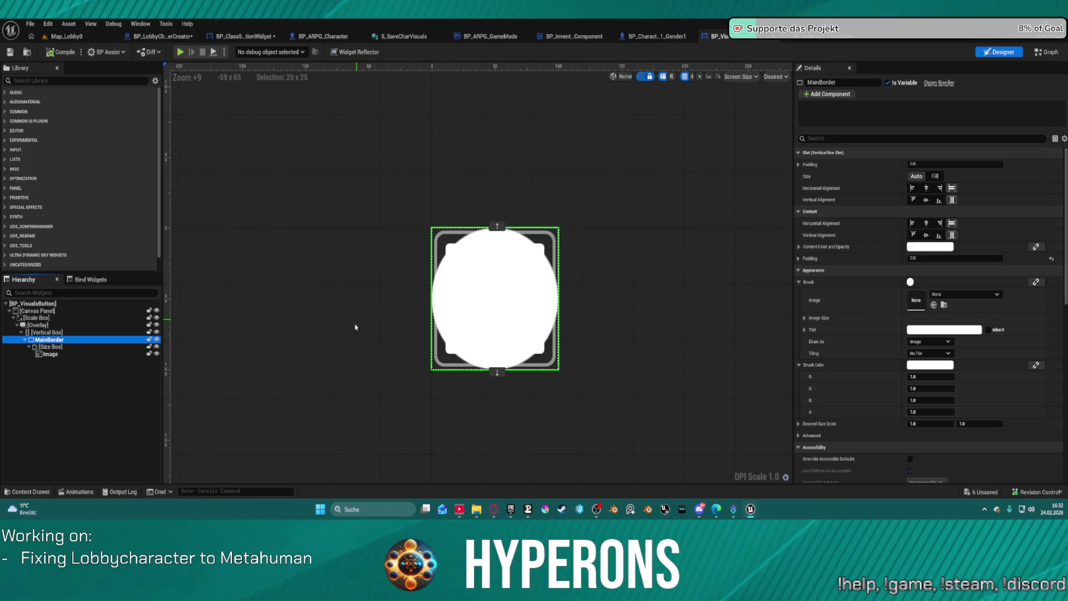
Set MainBorder's Brush Draw As to None, then go to BP_LobbyCharacterSelection's graph
click(948, 341)
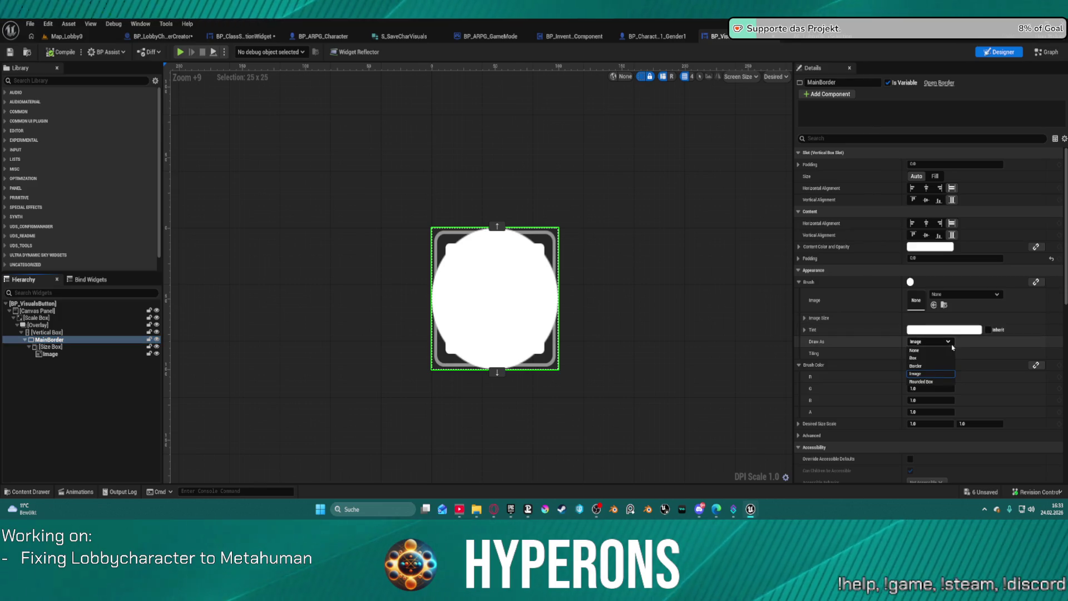
click(938, 354)
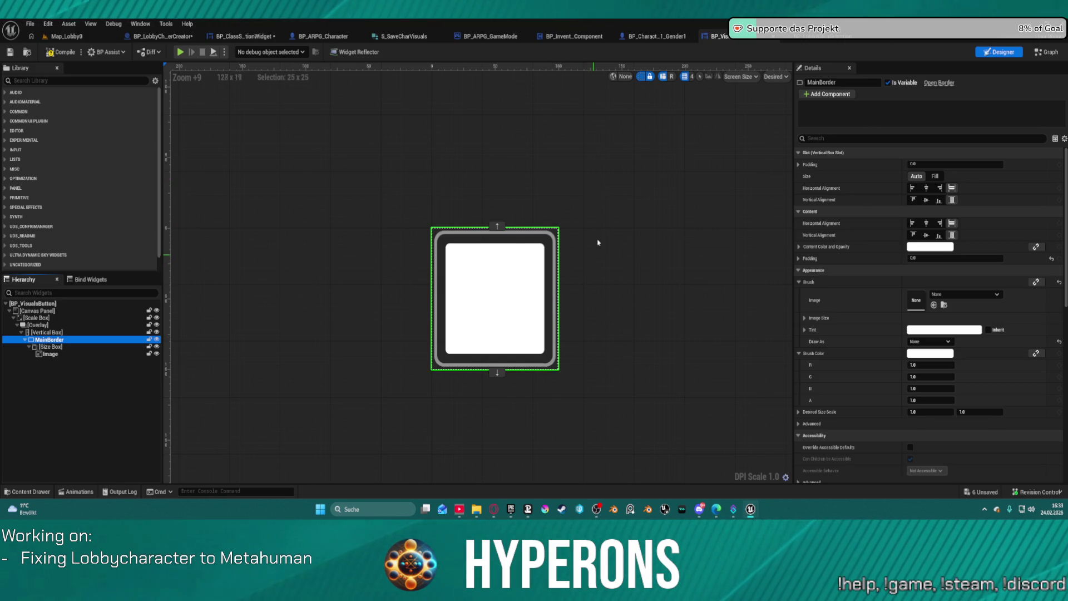
click(823, 37)
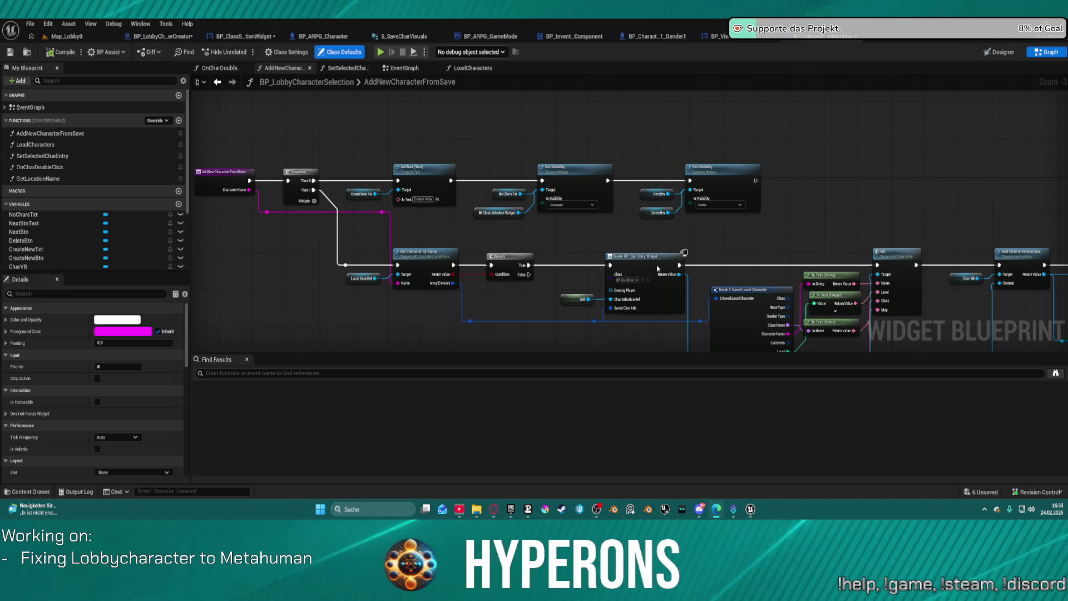
Move Set Brush Tint Color into the top row of BP_VisualsButton's event graph
drag(822, 141, 532, 33)
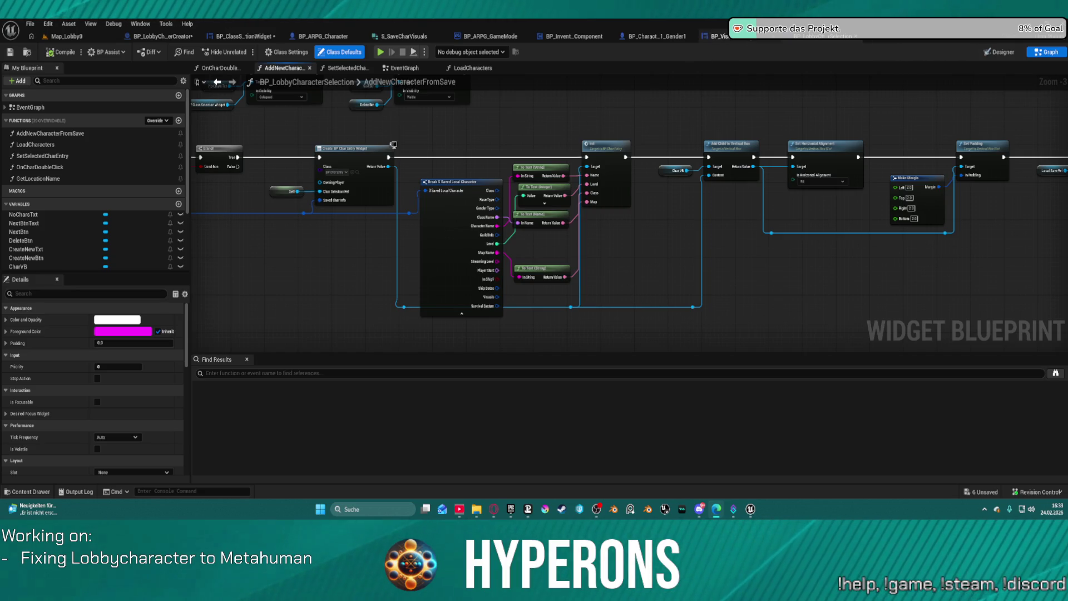
click(718, 36)
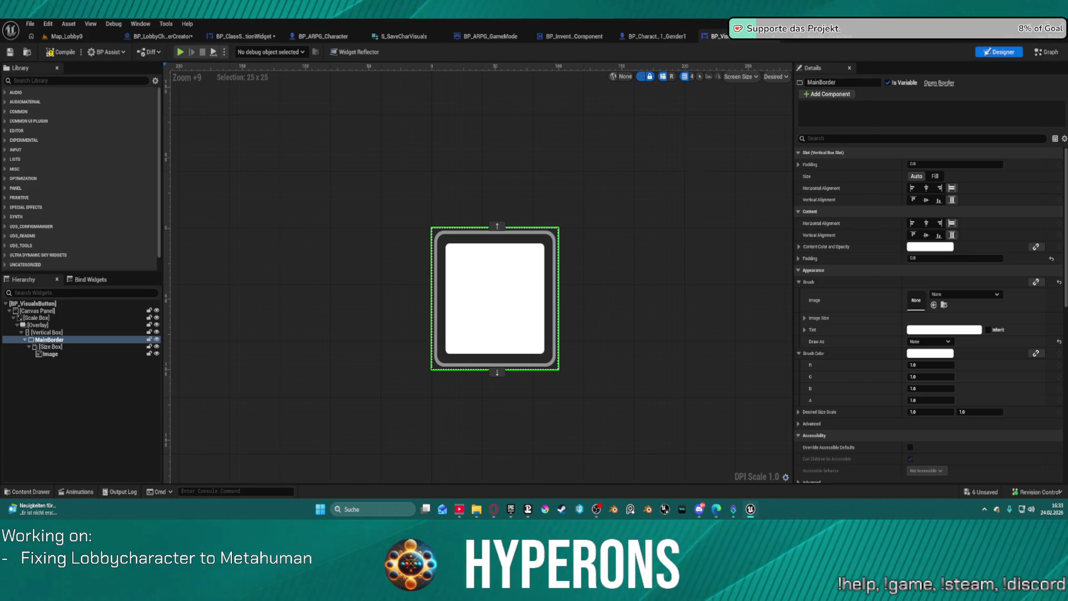
click(1046, 52)
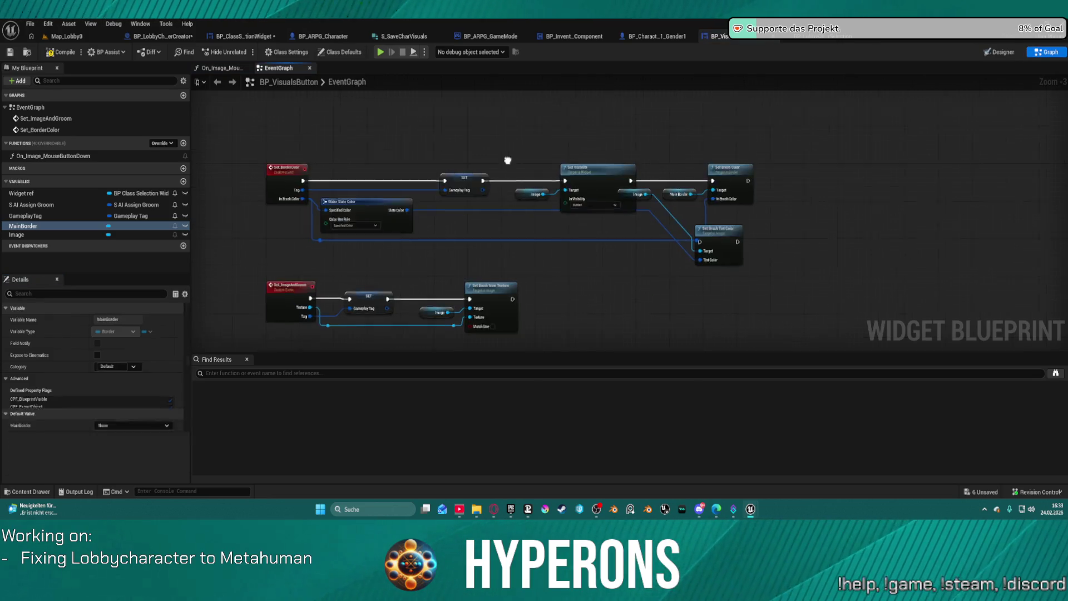
mouse_move(781, 200)
mouse_down()
mouse_move(906, 203)
mouse_move(912, 121)
mouse_move(910, 143)
mouse_move(876, 153)
mouse_move(784, 151)
mouse_move(797, 150)
mouse_up()
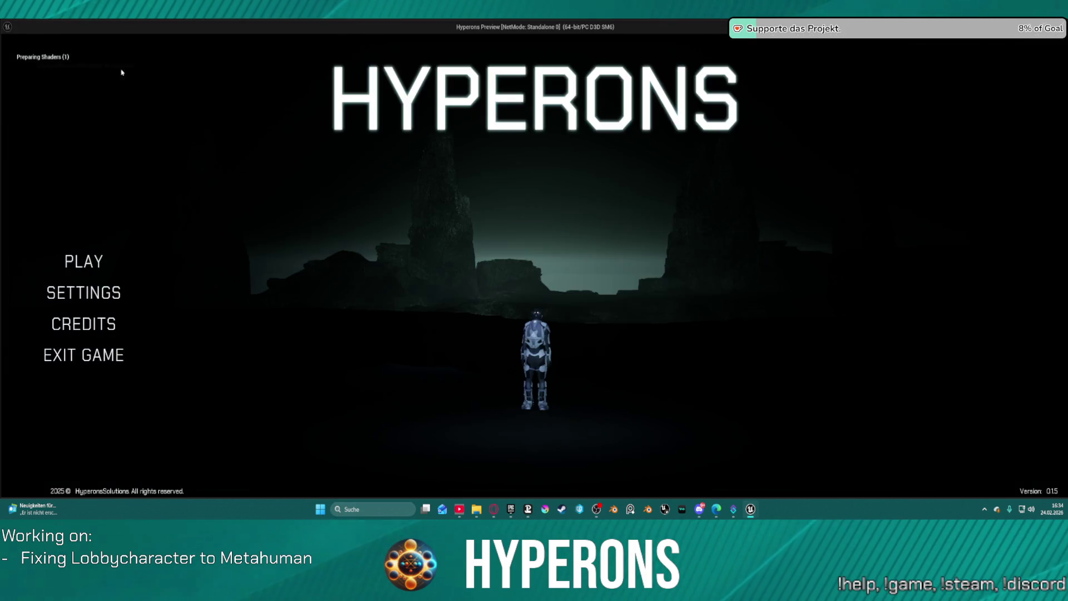
In the game, pick the Fade character, open Create New to view hair colours, then exit
click(84, 261)
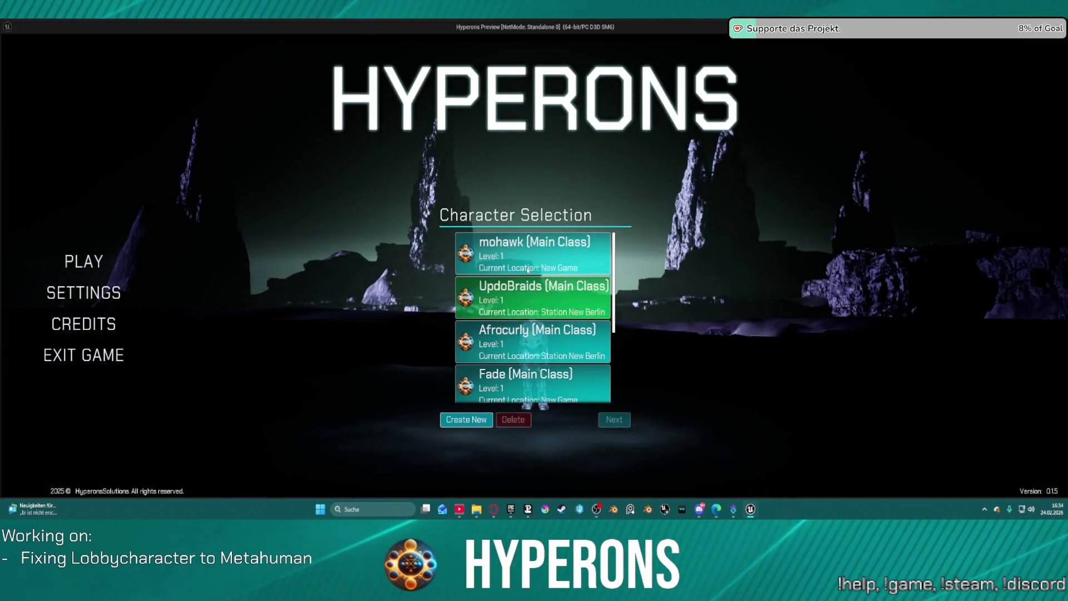
click(523, 373)
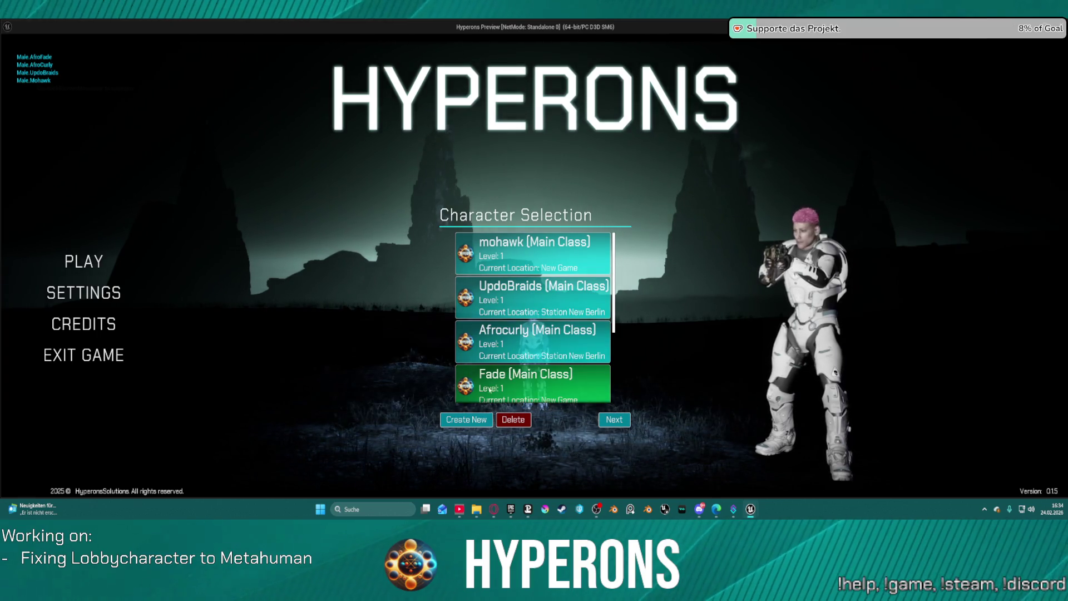
click(466, 420)
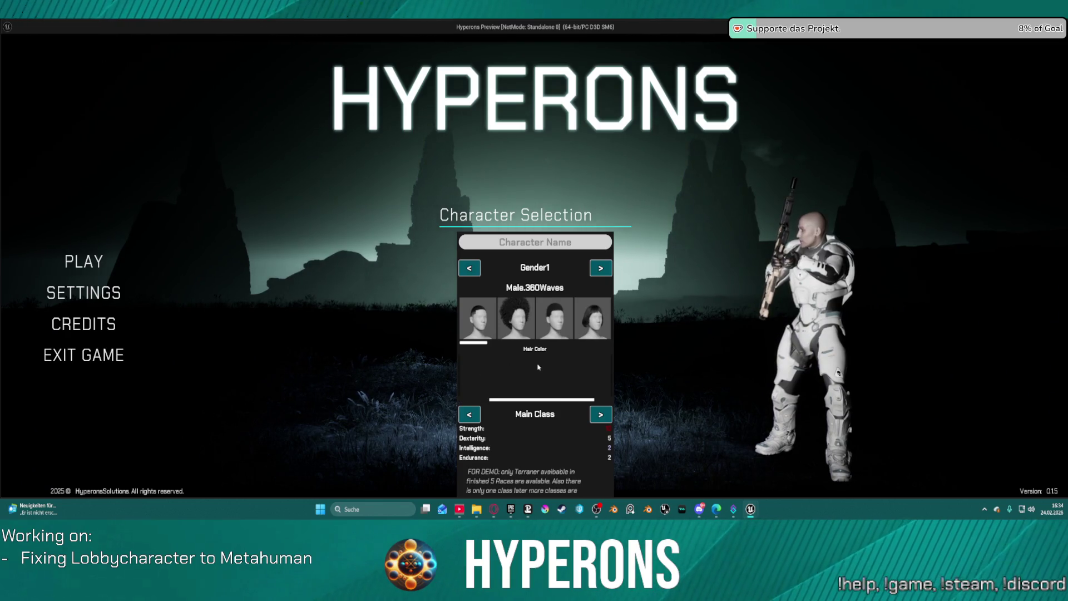
key(Escape)
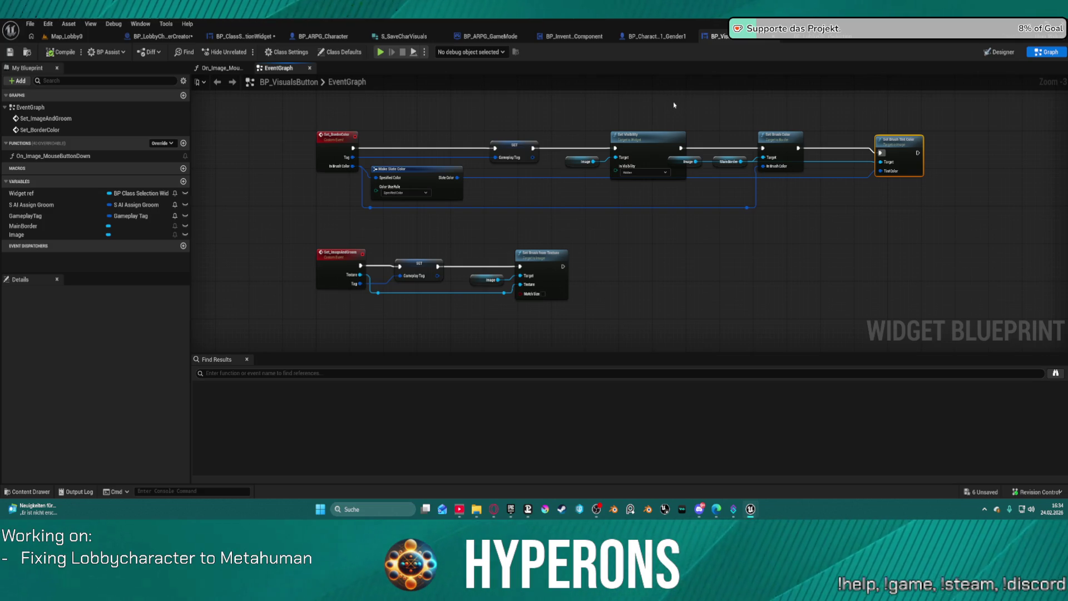
Reposition the Set Brush Tint Color and Set Brush Color nodes, then show BP_VisualsButton's Designer layout
mouse_move(881, 162)
mouse_down()
mouse_move(846, 281)
mouse_move(851, 238)
mouse_move(849, 248)
mouse_up()
click(864, 224)
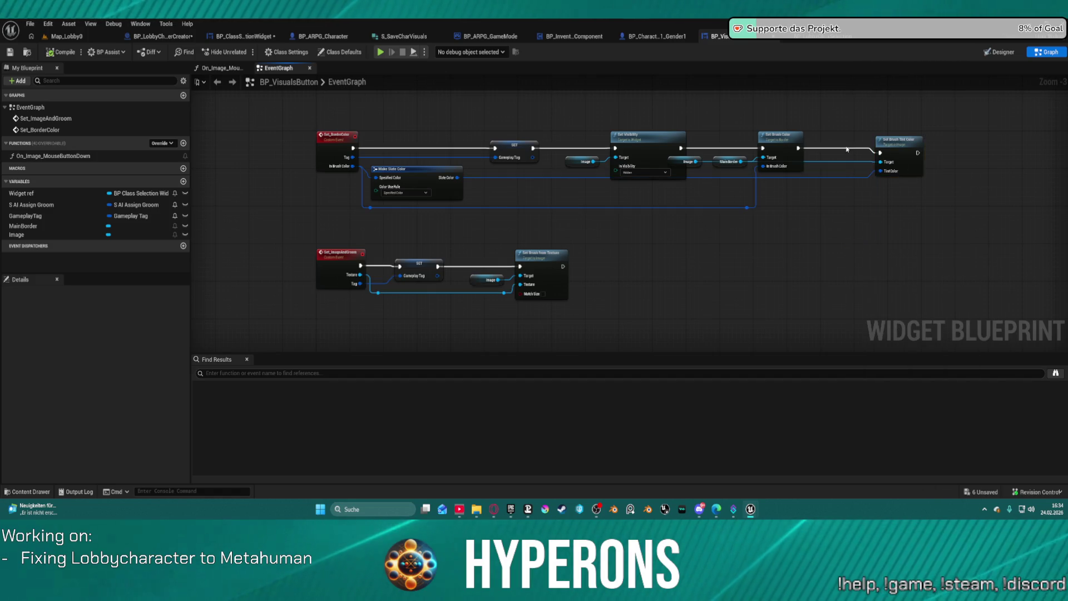
drag(899, 148, 902, 181)
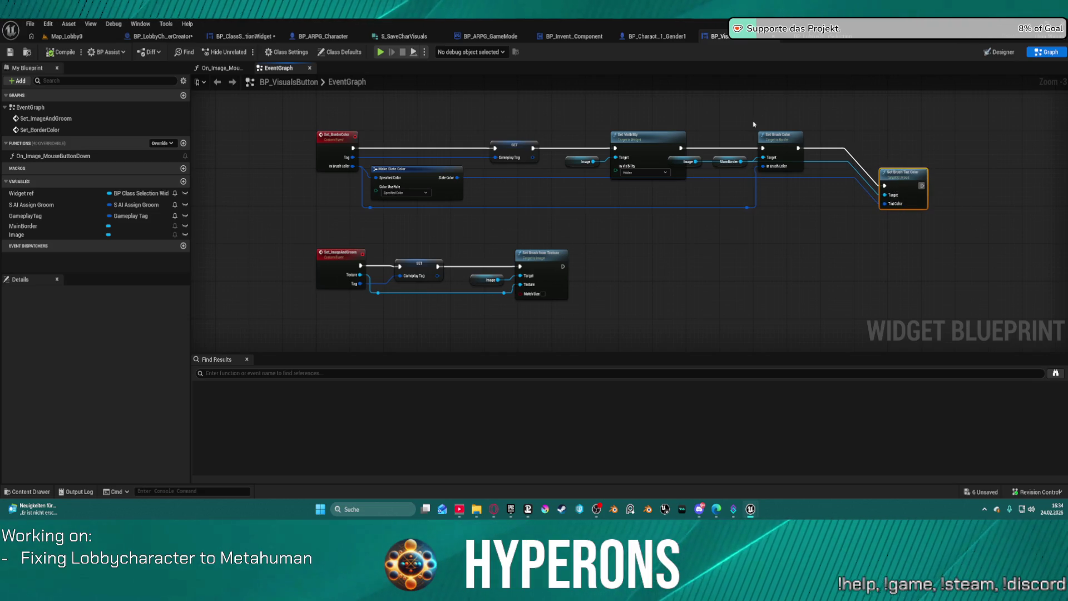
mouse_move(791, 138)
mouse_down()
mouse_move(807, 244)
mouse_move(783, 265)
mouse_move(814, 140)
mouse_move(803, 124)
mouse_up()
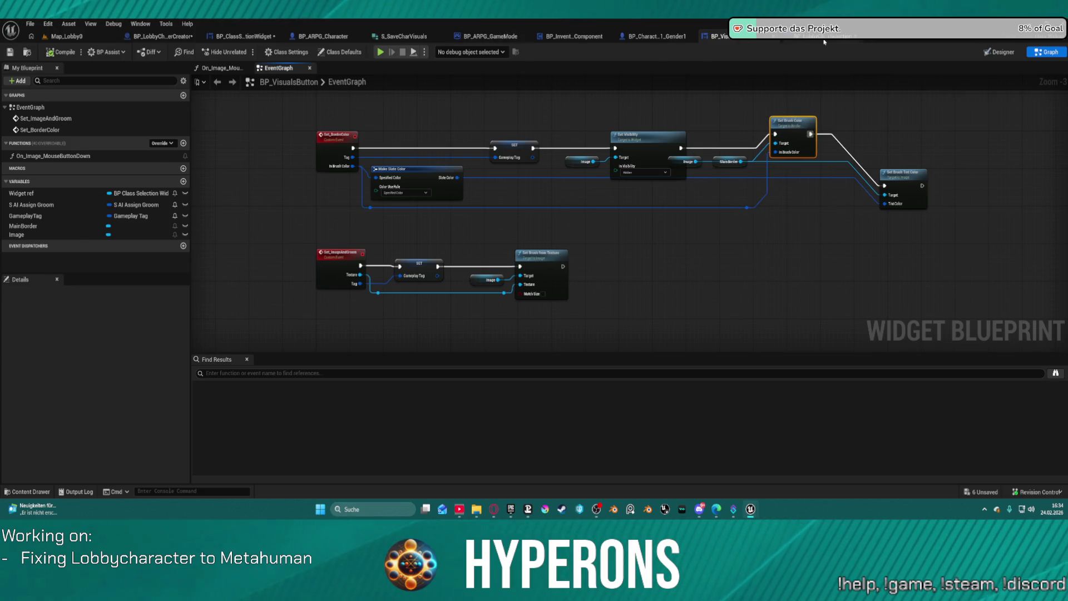
click(824, 40)
click(723, 36)
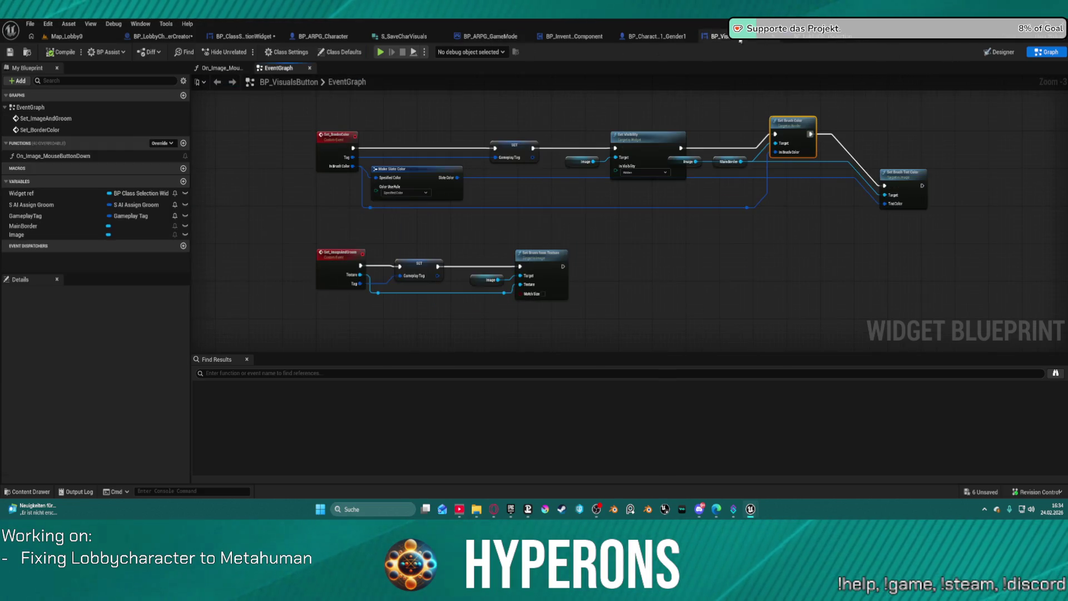
click(995, 53)
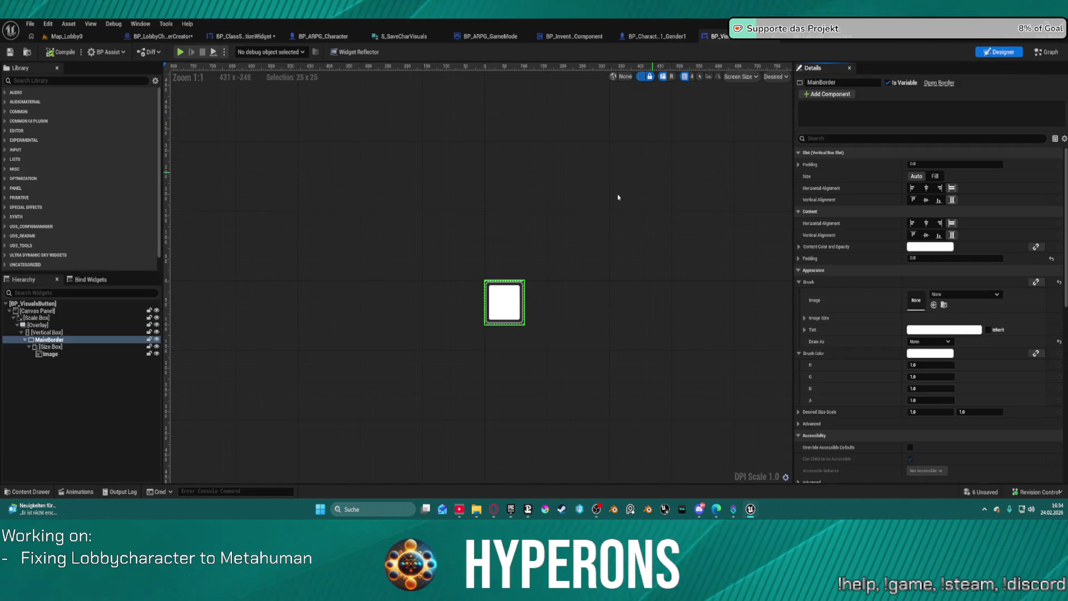
click(926, 332)
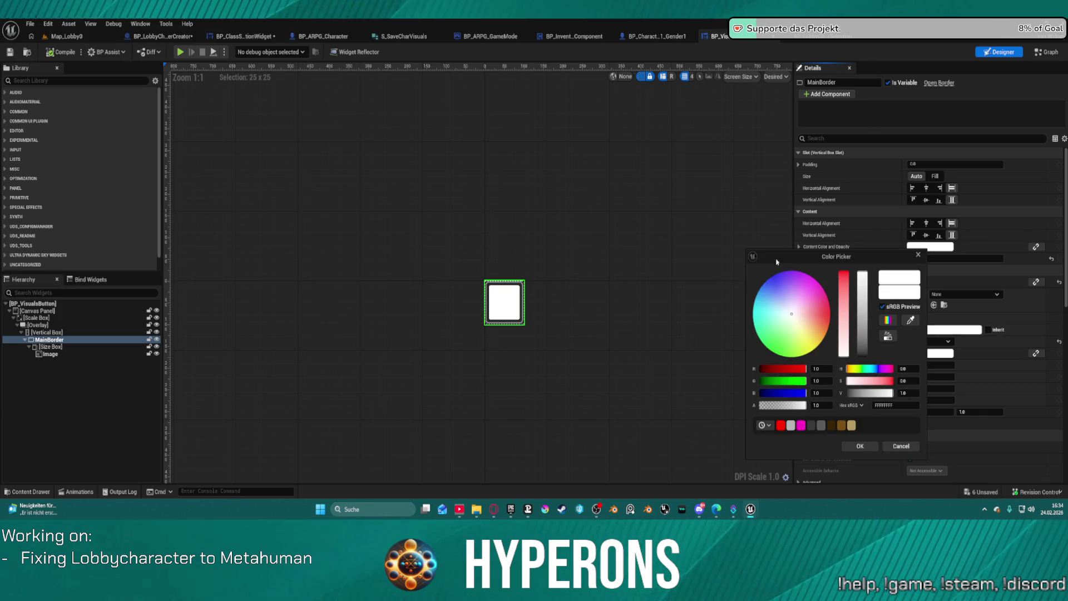
mouse_move(798, 348)
mouse_down()
mouse_move(833, 337)
mouse_move(805, 303)
mouse_move(819, 294)
mouse_move(774, 294)
mouse_move(758, 329)
mouse_move(818, 289)
mouse_move(799, 237)
mouse_move(665, 196)
mouse_move(617, 254)
mouse_up()
click(729, 386)
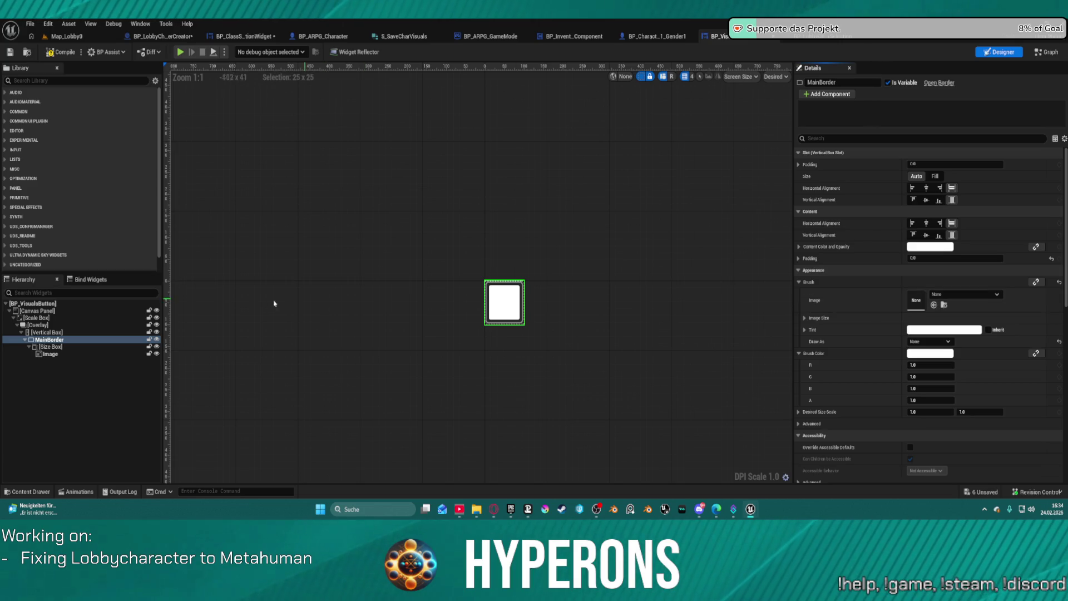
click(72, 353)
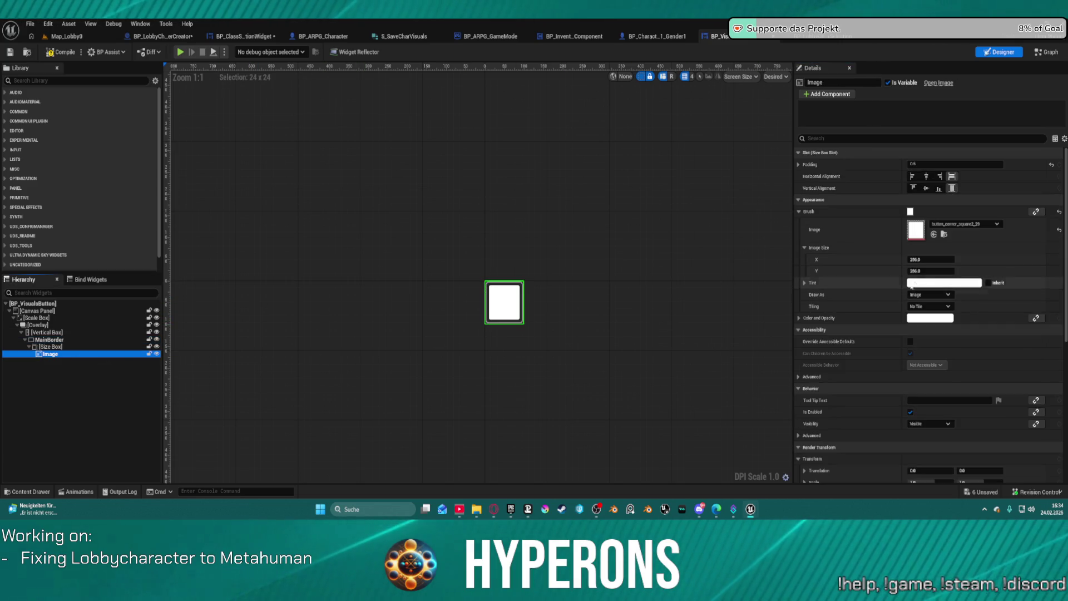
click(943, 283)
click(808, 306)
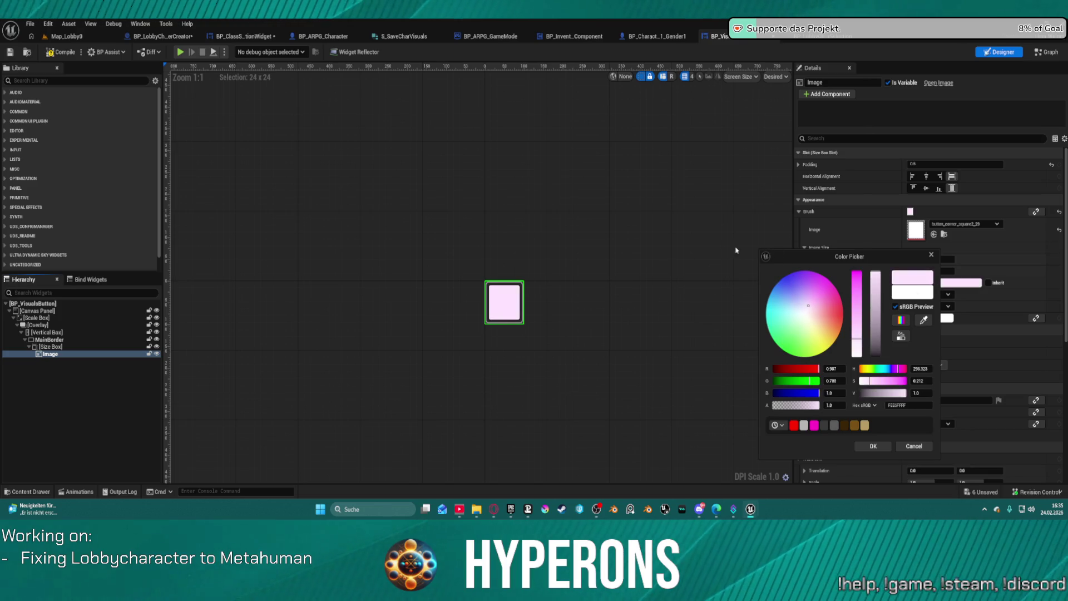
mouse_move(782, 320)
mouse_down()
mouse_move(834, 339)
mouse_move(837, 309)
mouse_move(767, 304)
mouse_move(842, 303)
mouse_up()
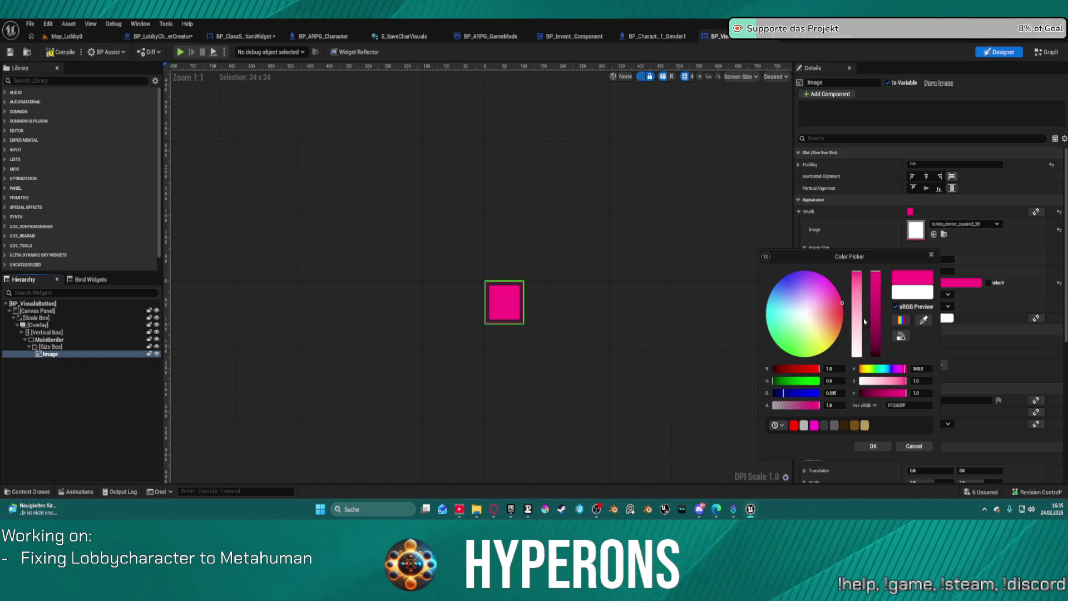
click(912, 447)
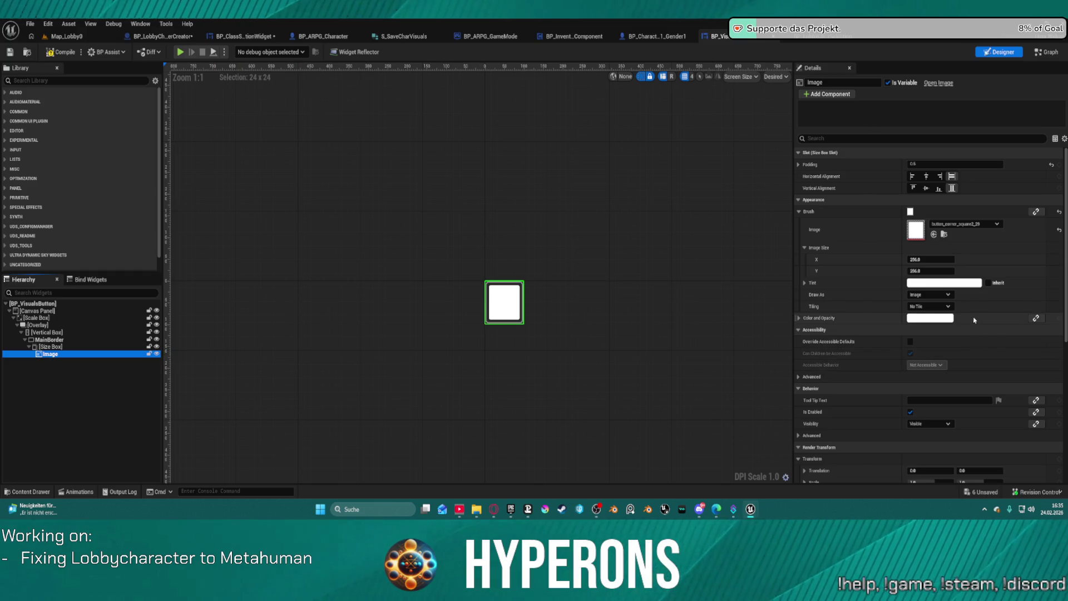
click(833, 316)
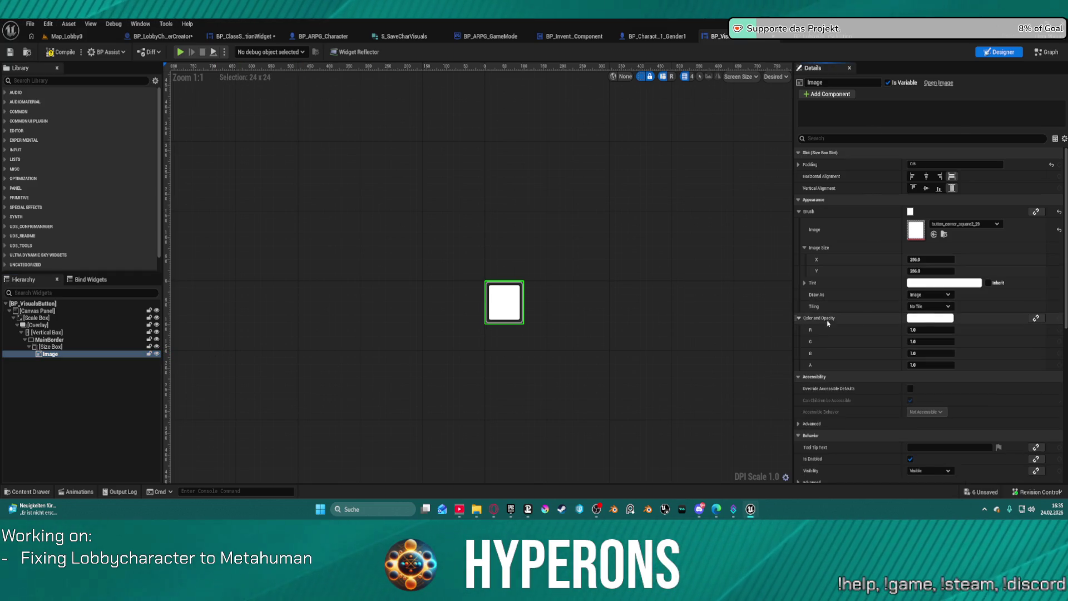
click(930, 318)
click(930, 320)
mouse_move(807, 318)
mouse_down()
mouse_move(790, 335)
mouse_move(792, 284)
mouse_move(811, 280)
mouse_move(839, 340)
mouse_up()
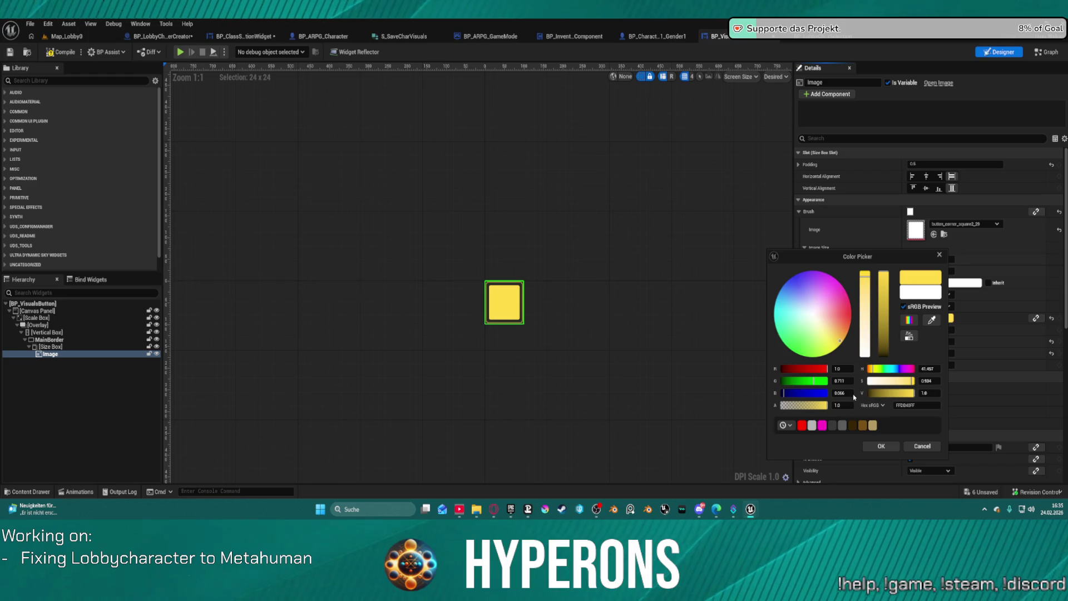
click(922, 446)
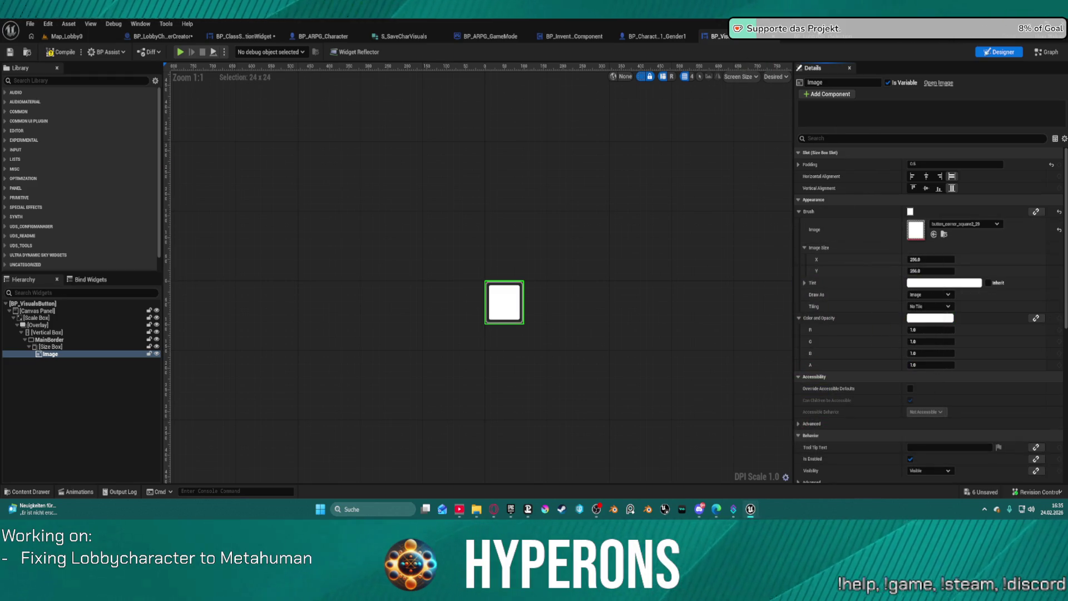
Delete the Set Visibility node from the button's event graph
click(1049, 52)
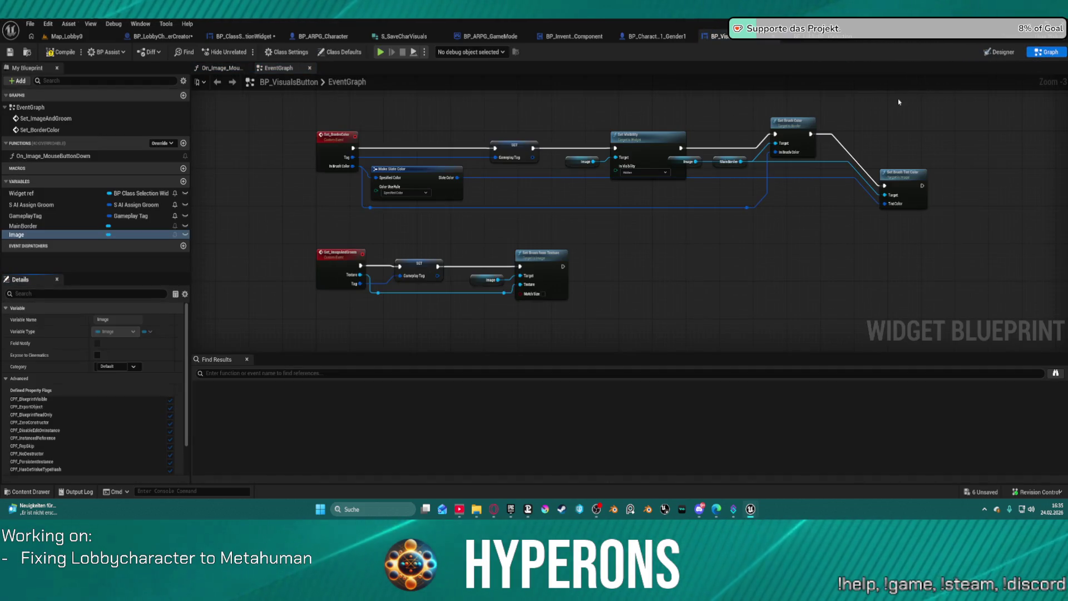
drag(586, 132, 627, 184)
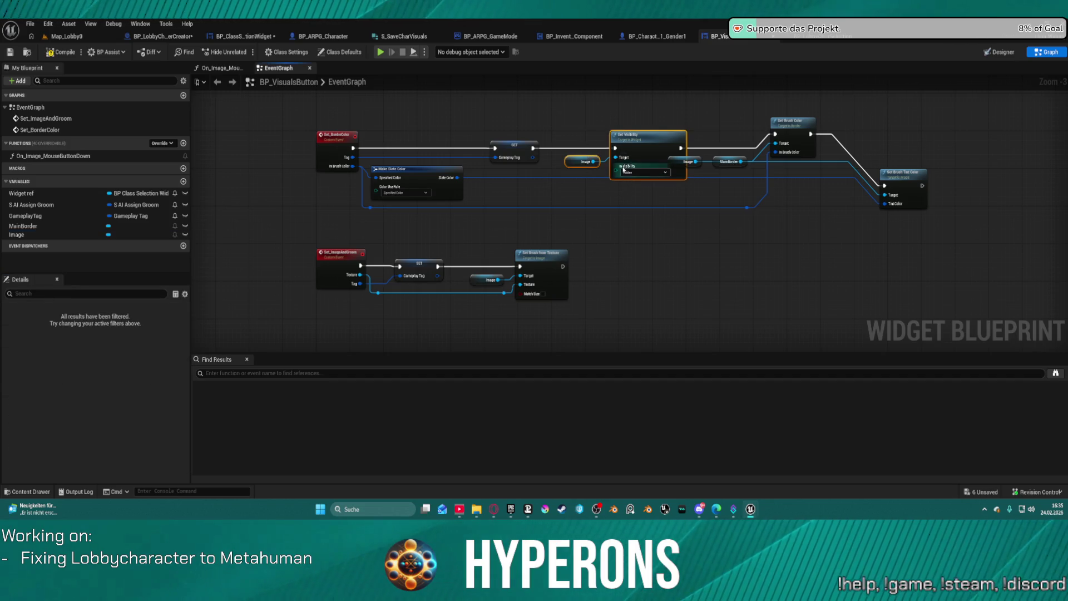
click(542, 148)
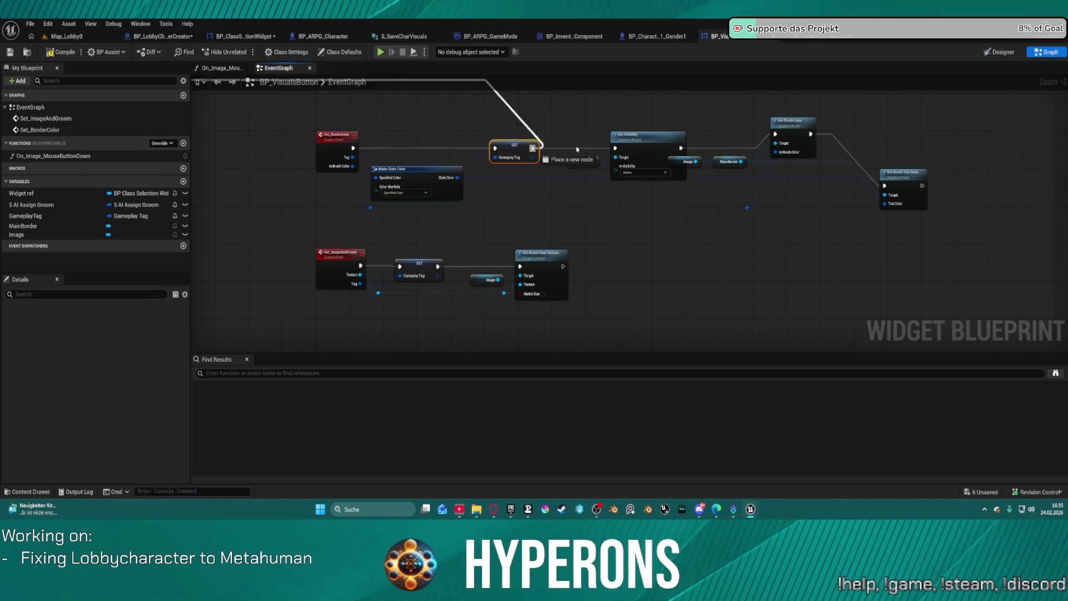
click(642, 151)
key(Delete)
Move the SET GameplayTag node right, delete Set Brush Tint Color, and straighten the top row
mouse_move(536, 149)
mouse_down()
mouse_move(723, 147)
mouse_move(542, 149)
mouse_move(775, 134)
mouse_up()
drag(912, 138, 893, 235)
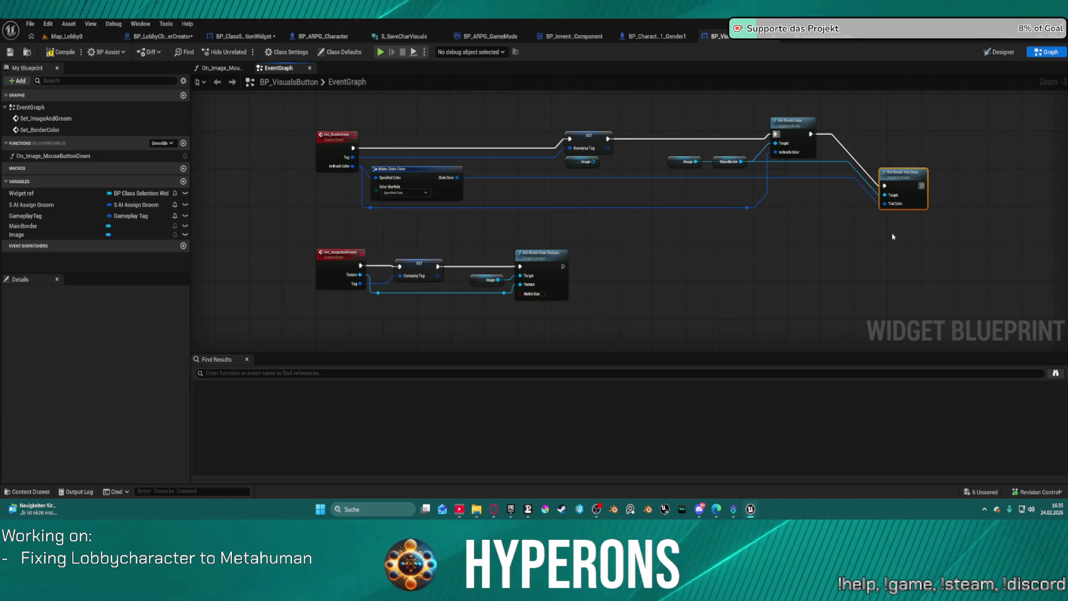
key(Delete)
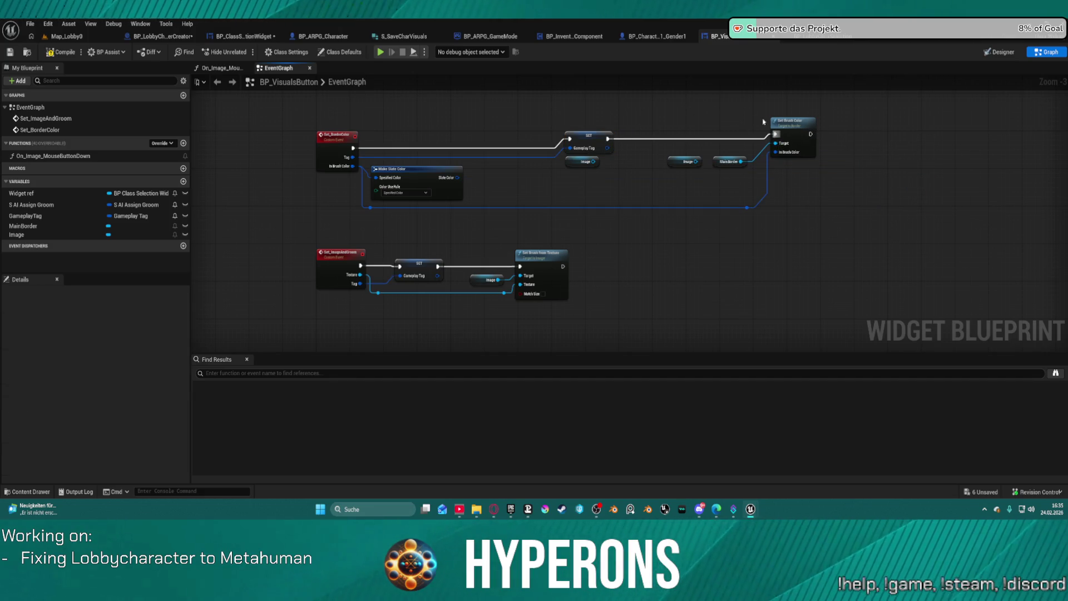
key(f)
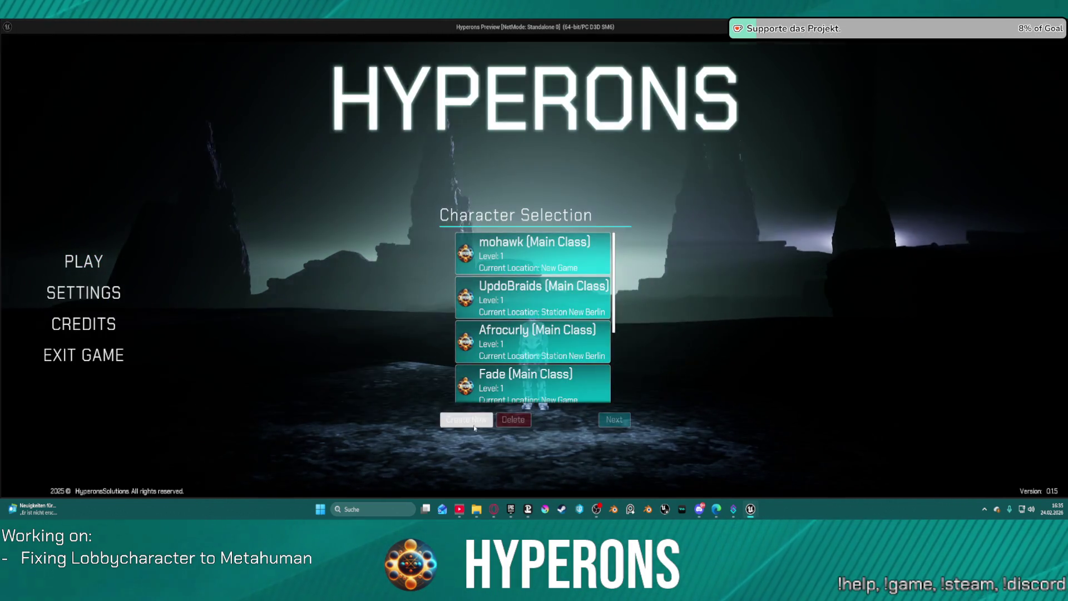
Check the white hair squares in character creation, stop play, and trial a wire from Make Slate Color
click(468, 421)
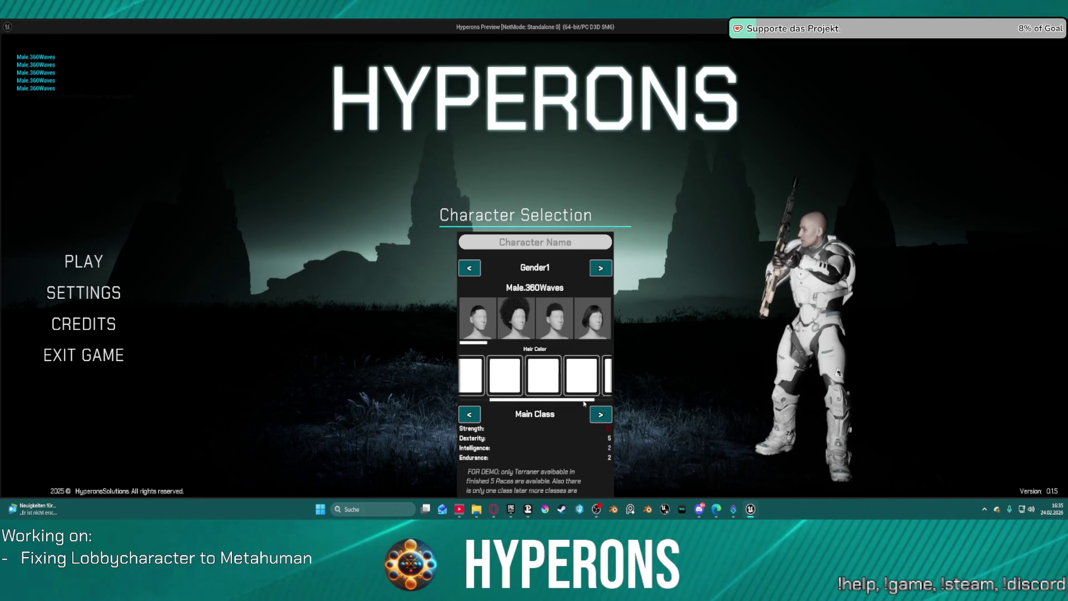
key(Escape)
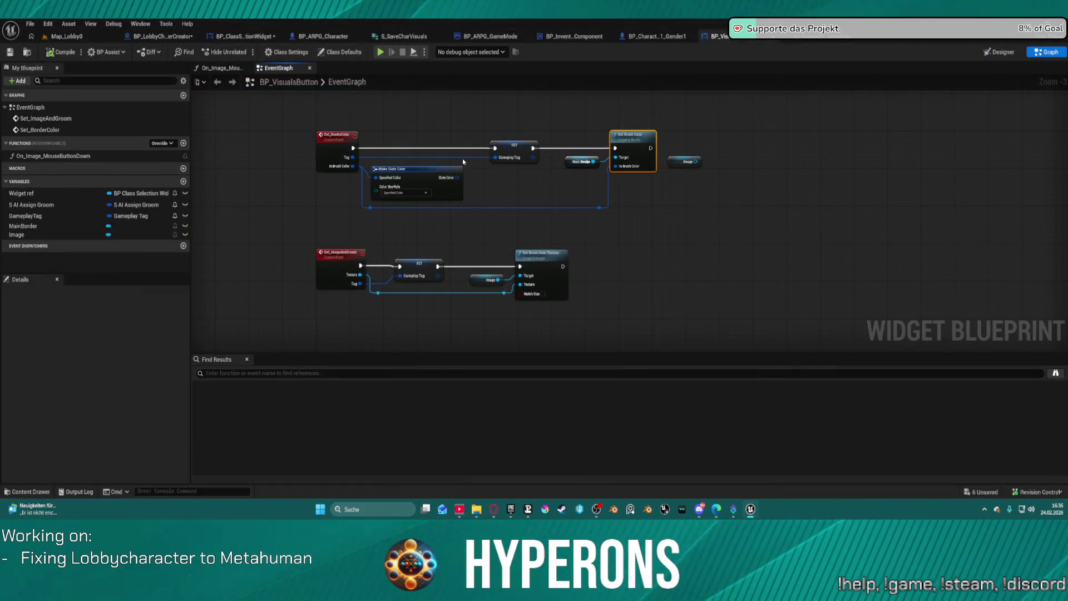
scroll(462, 158, up, 2)
mouse_move(455, 184)
mouse_down()
mouse_move(615, 214)
mouse_move(681, 179)
mouse_up()
click(629, 160)
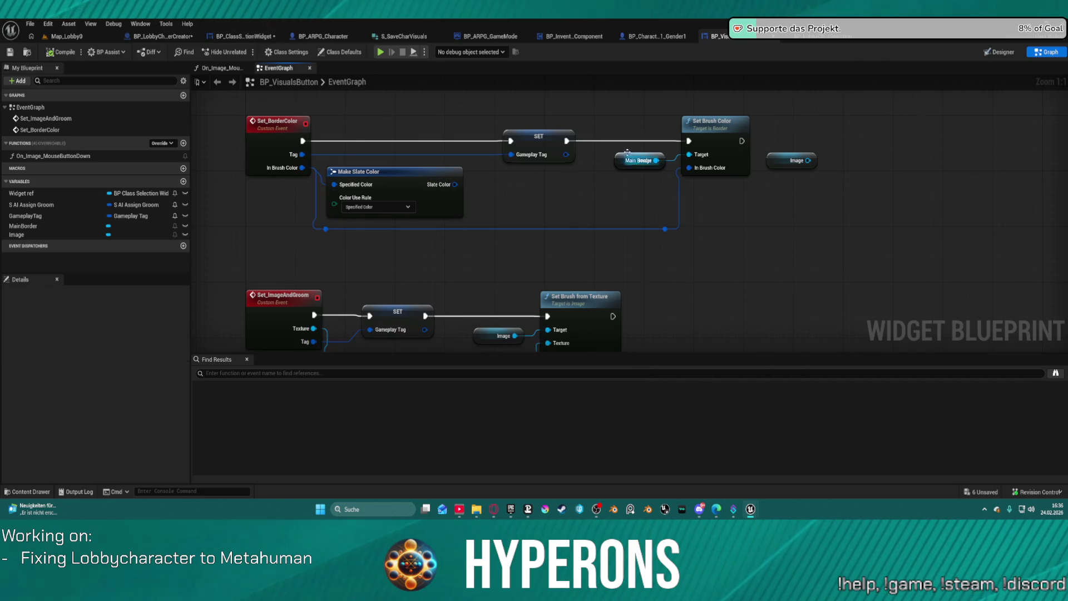
Move the Main Border getter aside and delete the Set Brush Color node
mouse_move(621, 162)
mouse_down()
mouse_move(659, 213)
mouse_move(752, 222)
mouse_up()
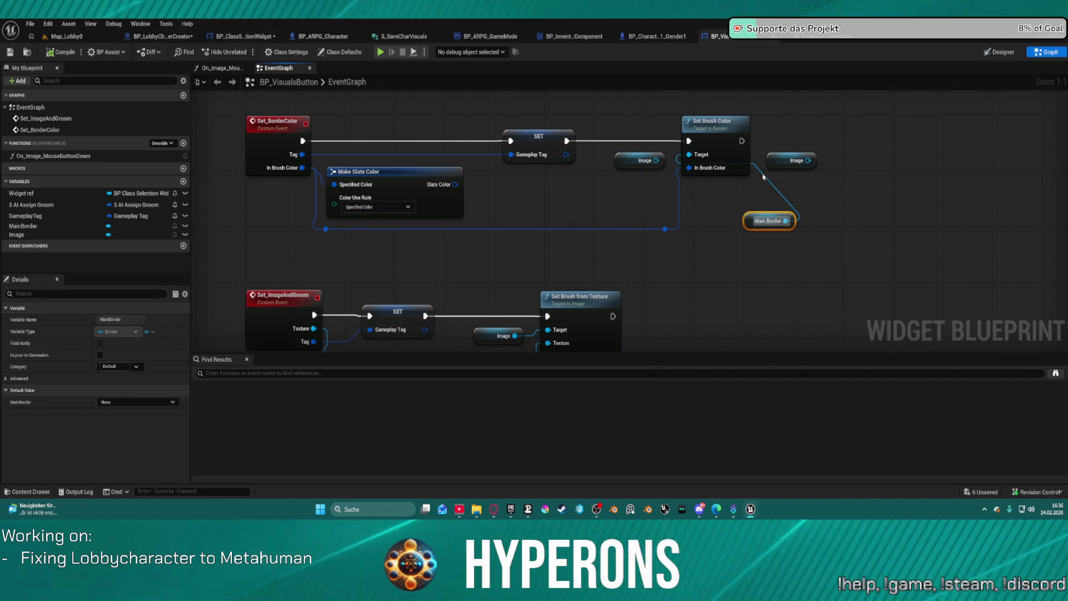
click(536, 139)
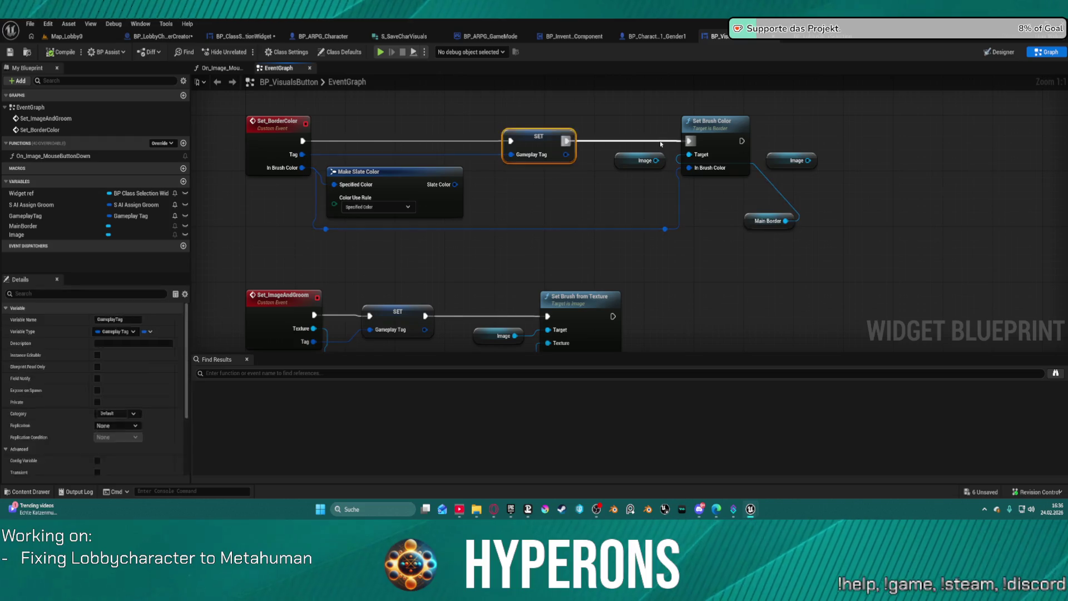
click(671, 141)
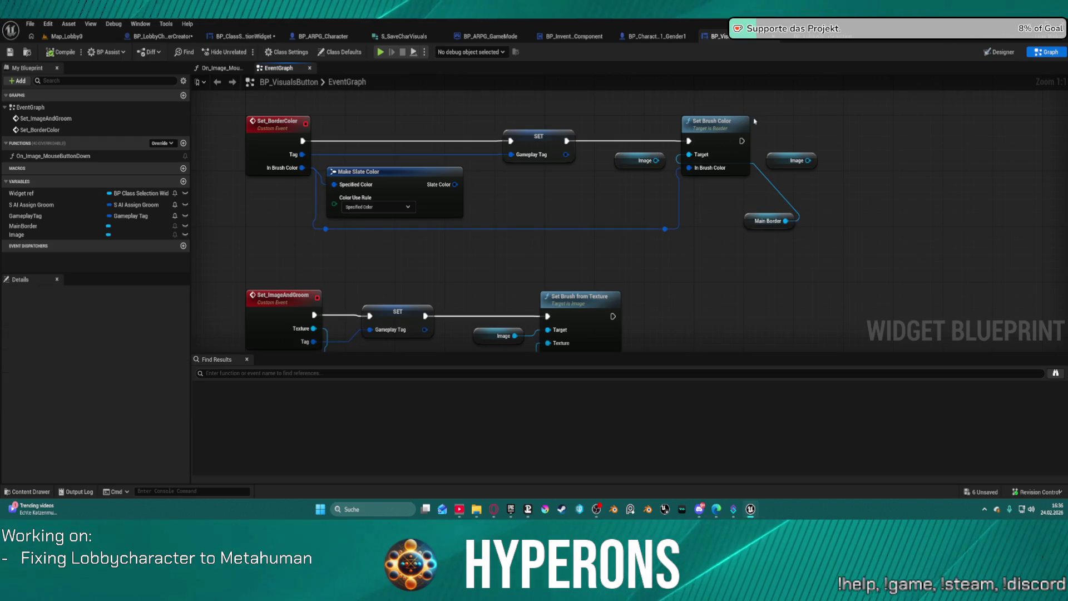
click(714, 149)
key(Delete)
Add Image's Set Color and Opacity, fed by the event's colour and executed after SET
click(647, 161)
drag(656, 160, 695, 120)
text(set )
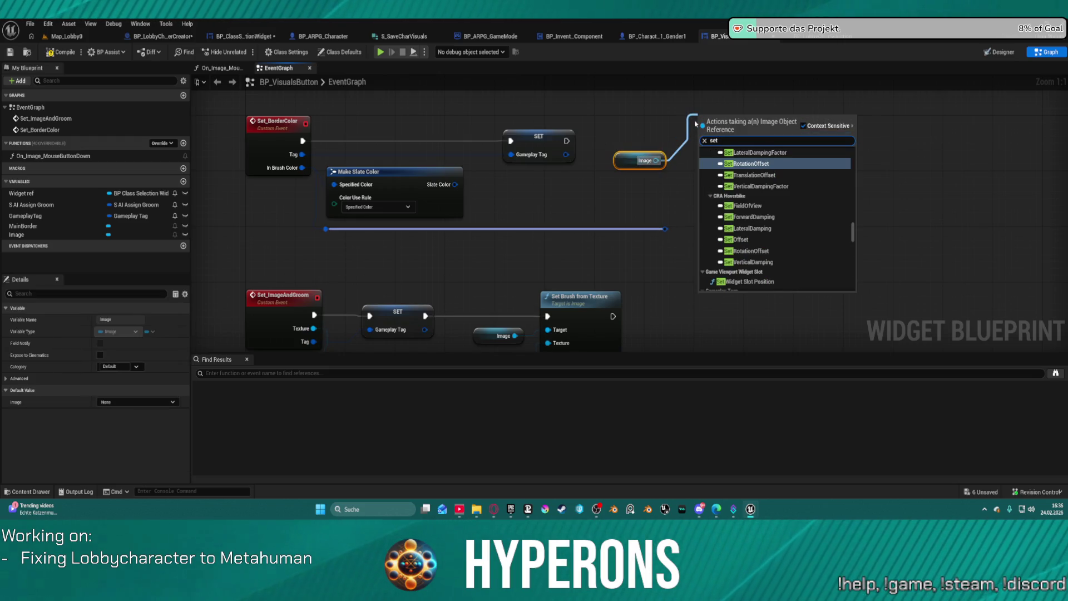
text(colo)
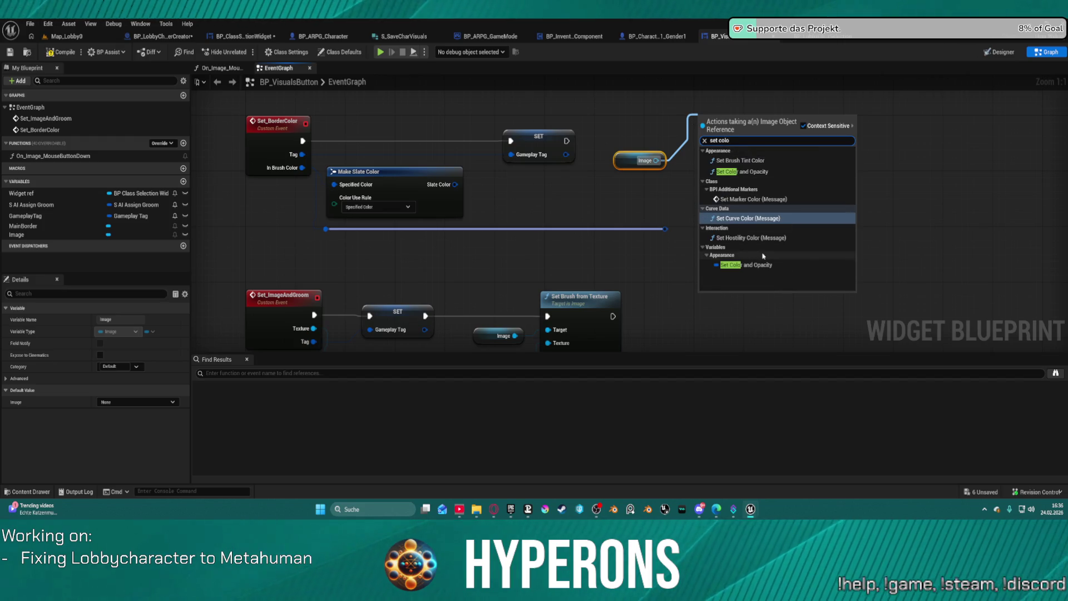
click(753, 172)
drag(701, 162, 664, 229)
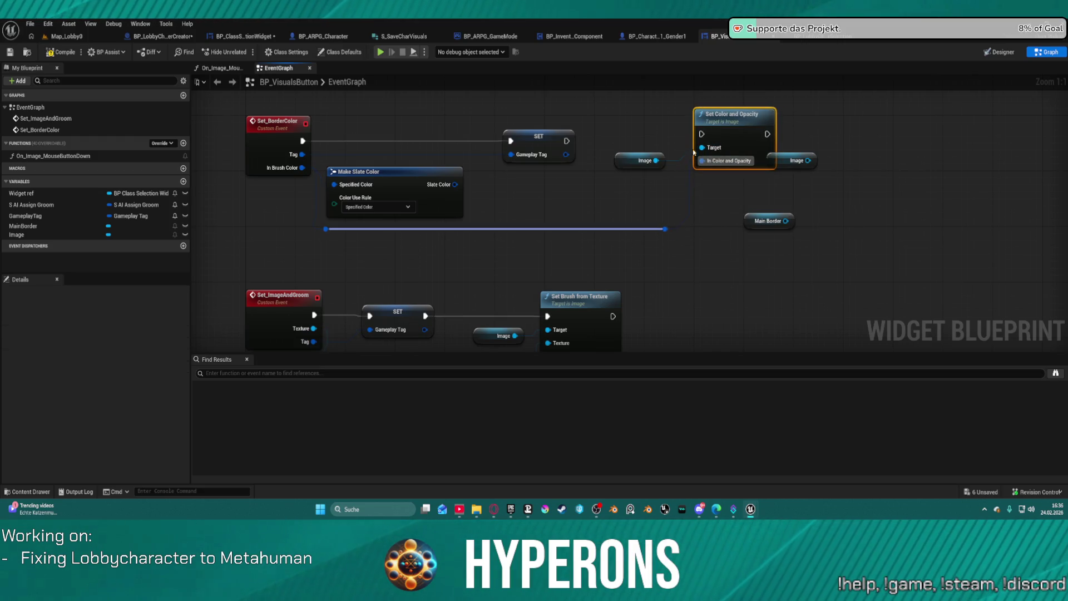
mouse_move(702, 134)
mouse_down()
mouse_move(560, 142)
mouse_move(702, 134)
mouse_up()
click(538, 145)
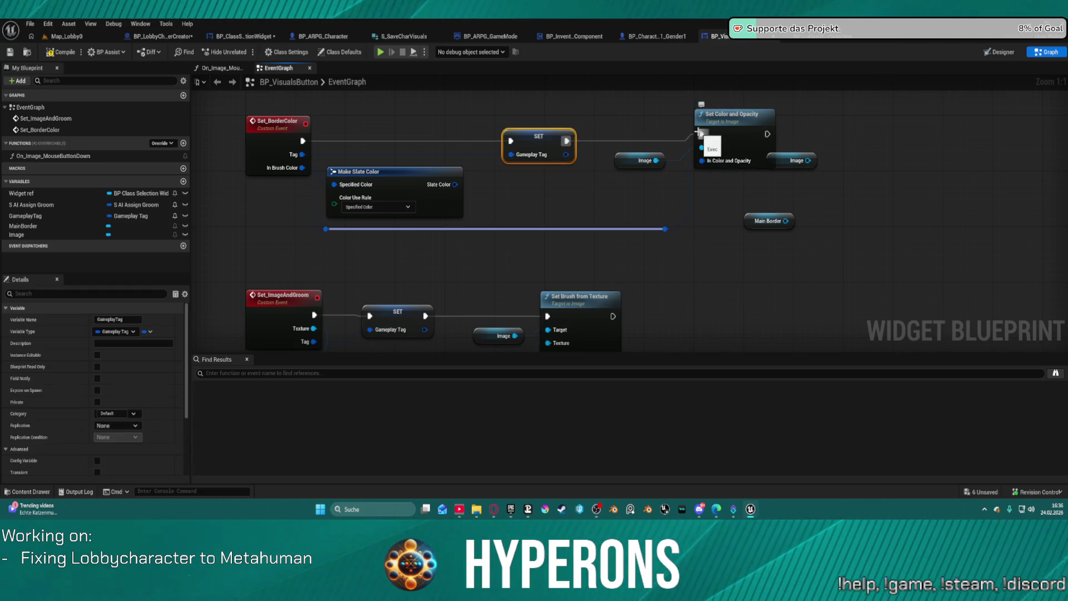
Compile the widget and open character creation in the game preview to check hair colours
click(50, 54)
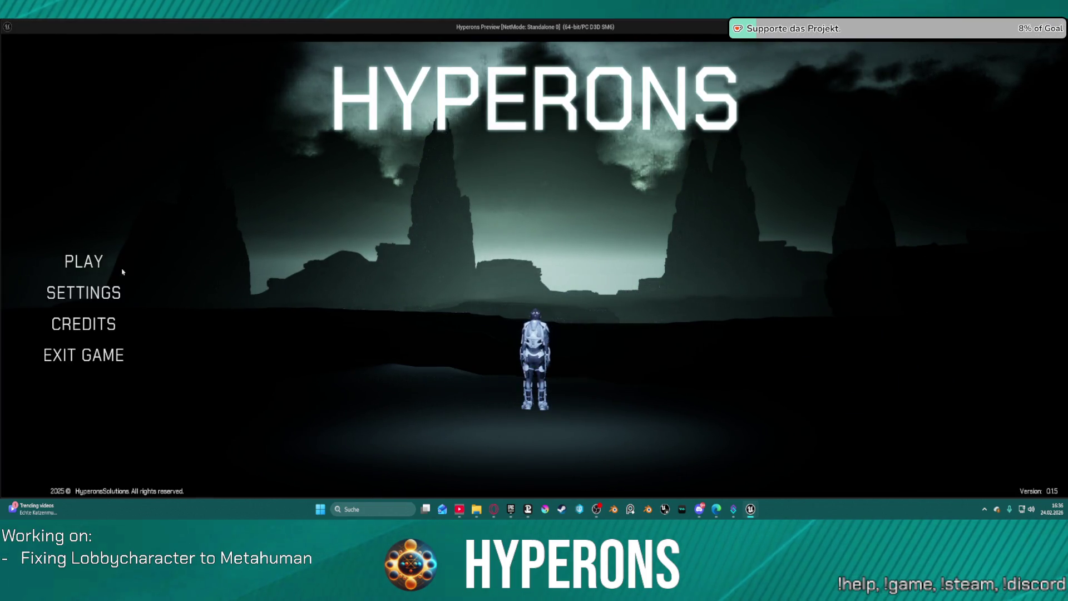
click(100, 263)
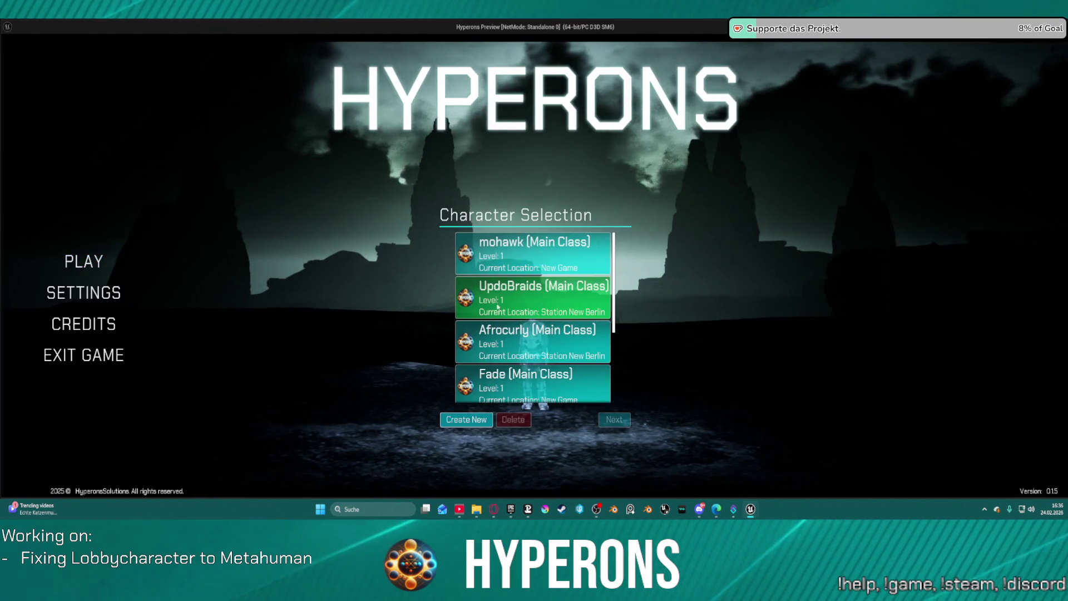
click(466, 420)
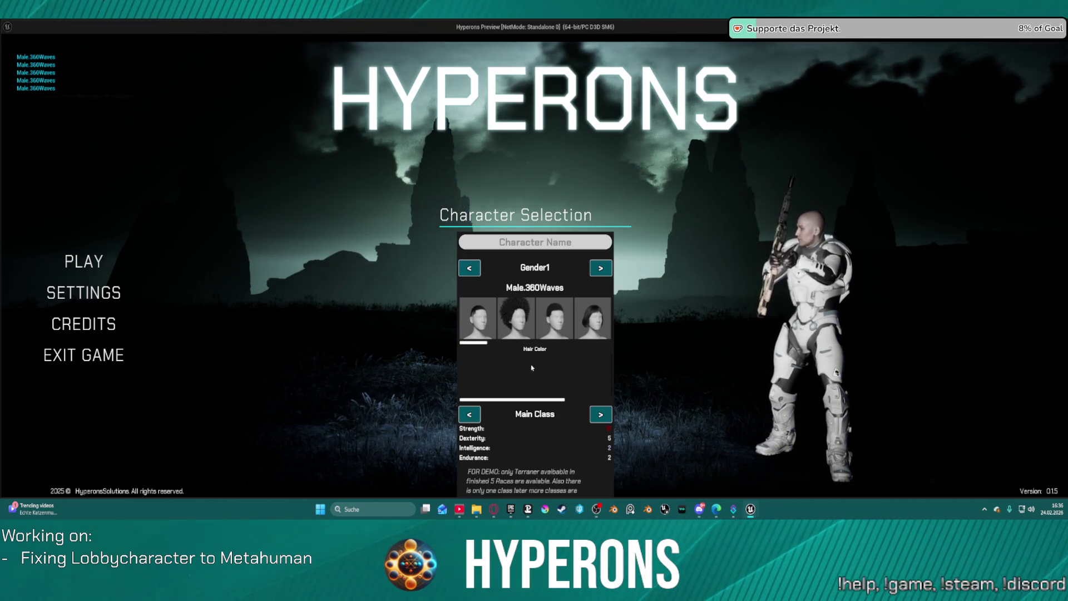
Close the preview and undo Set Color and Opacity, restoring Set Brush Color on Main Border
key(Escape)
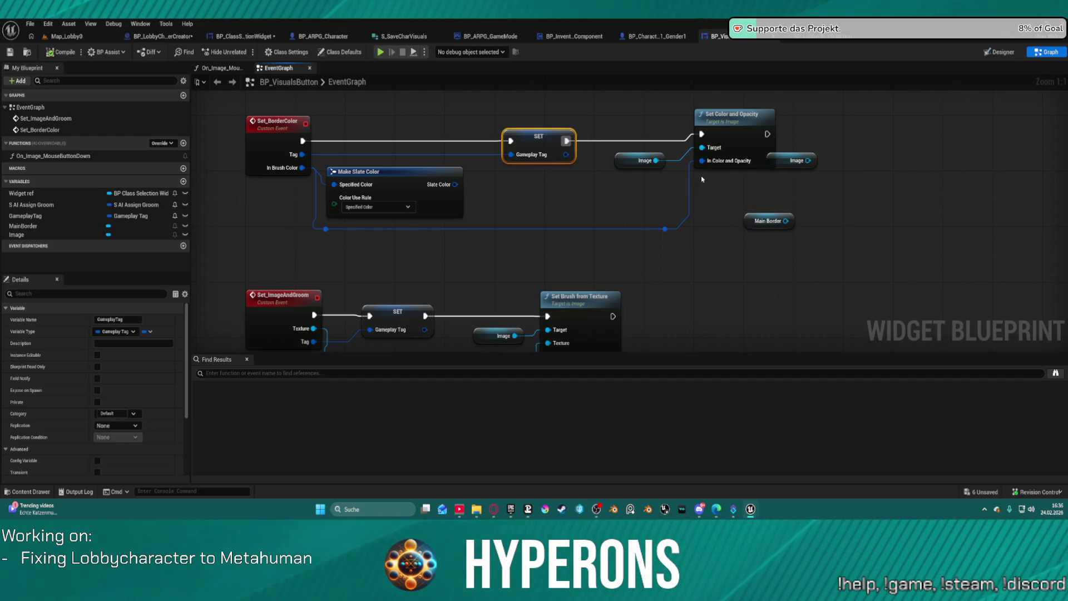
mouse_move(705, 161)
mouse_down()
mouse_move(570, 161)
mouse_move(713, 161)
mouse_move(688, 168)
mouse_move(701, 162)
mouse_up()
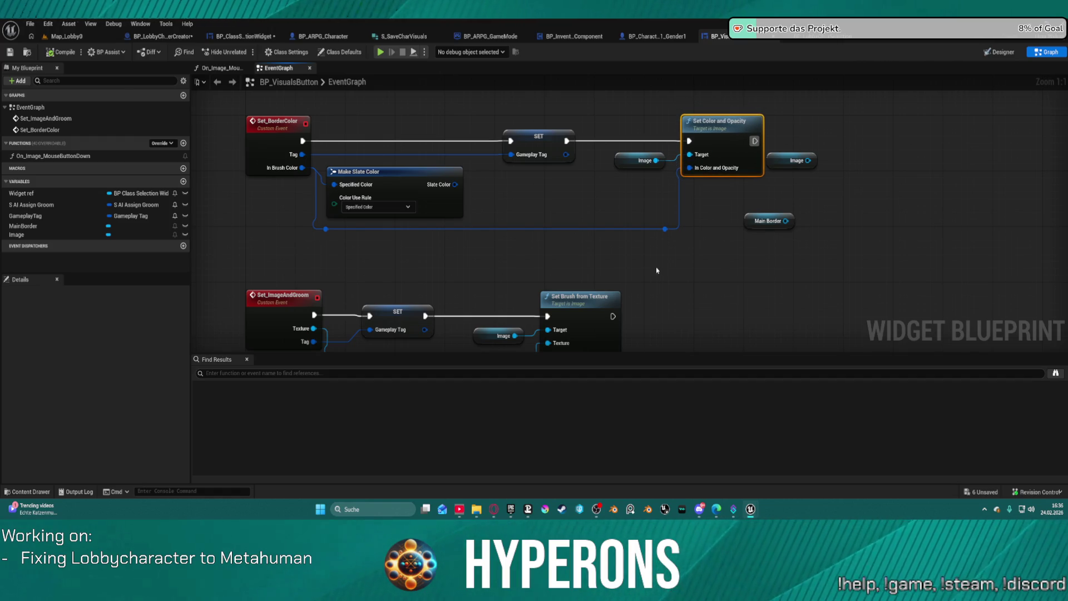
key(ctrl+z)
key(ctrl+z)
key(ctrl+z)
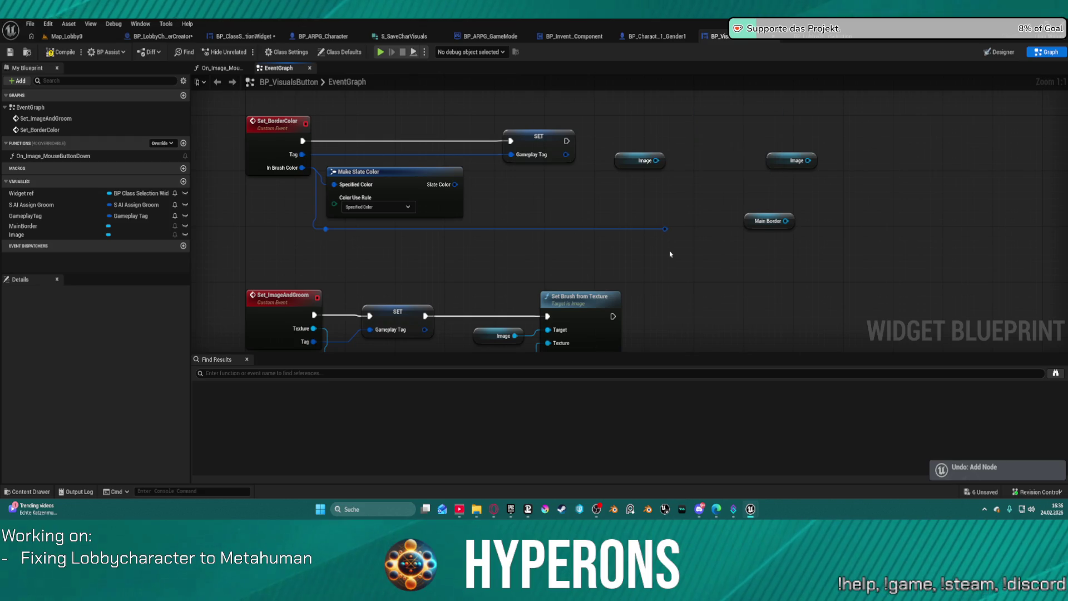
mouse_move(763, 224)
mouse_down()
mouse_move(566, 200)
mouse_move(582, 103)
mouse_up()
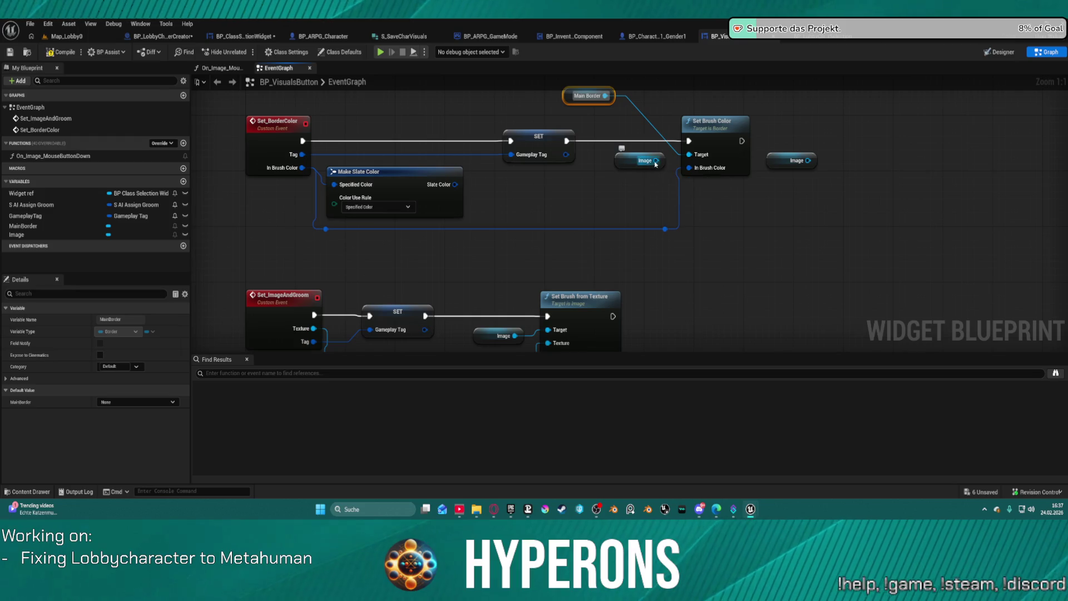
Add a Set Brush Tint Color node from Image beside Set Brush Color, then start a play test
drag(656, 160, 766, 225)
text(set)
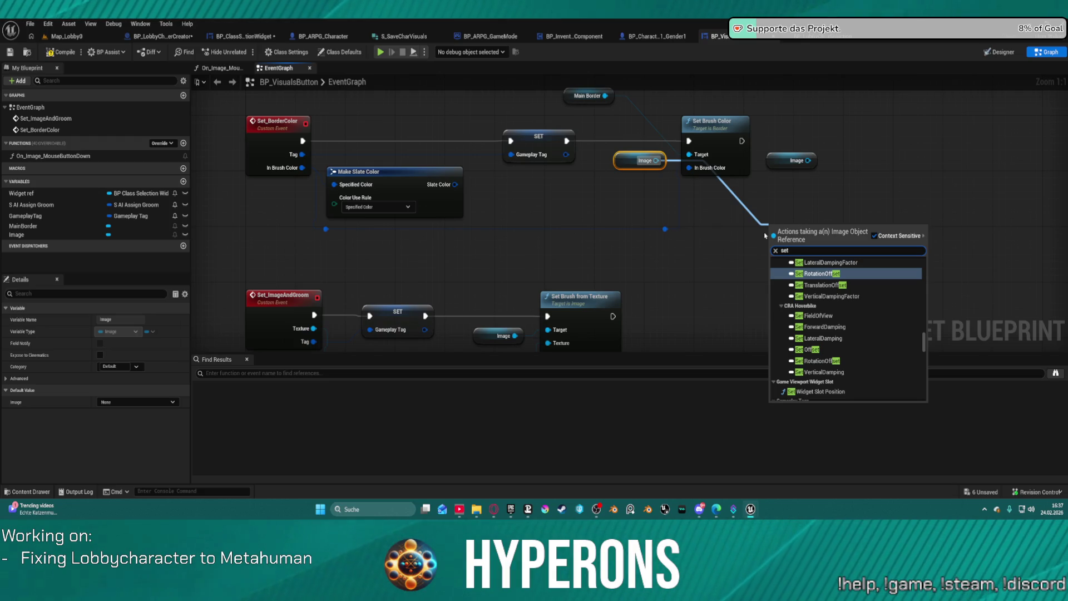
text(ti)
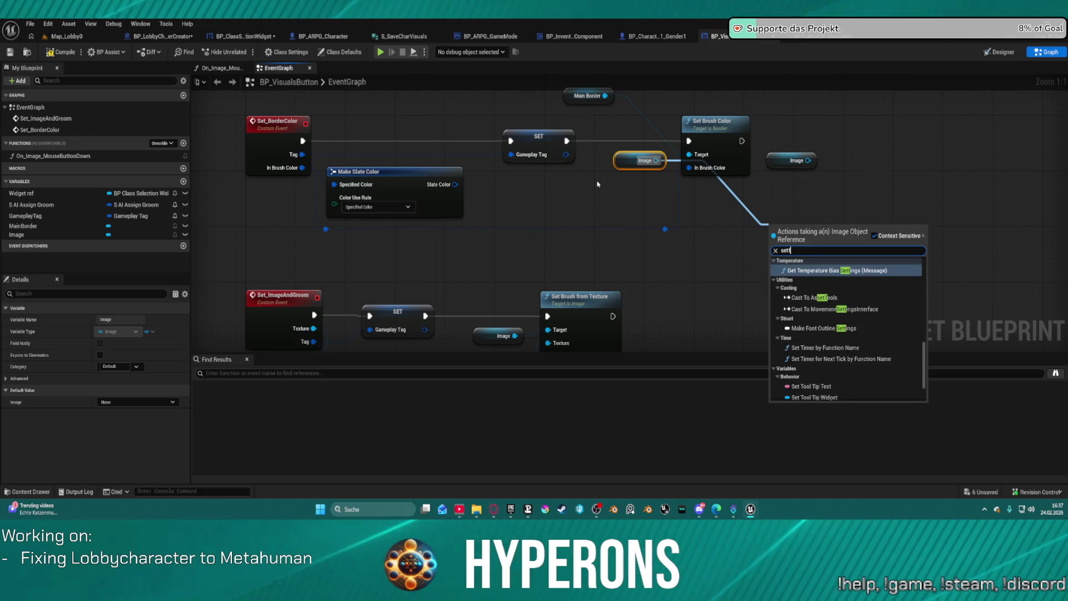
key(BackSpace)
key(BackSpace)
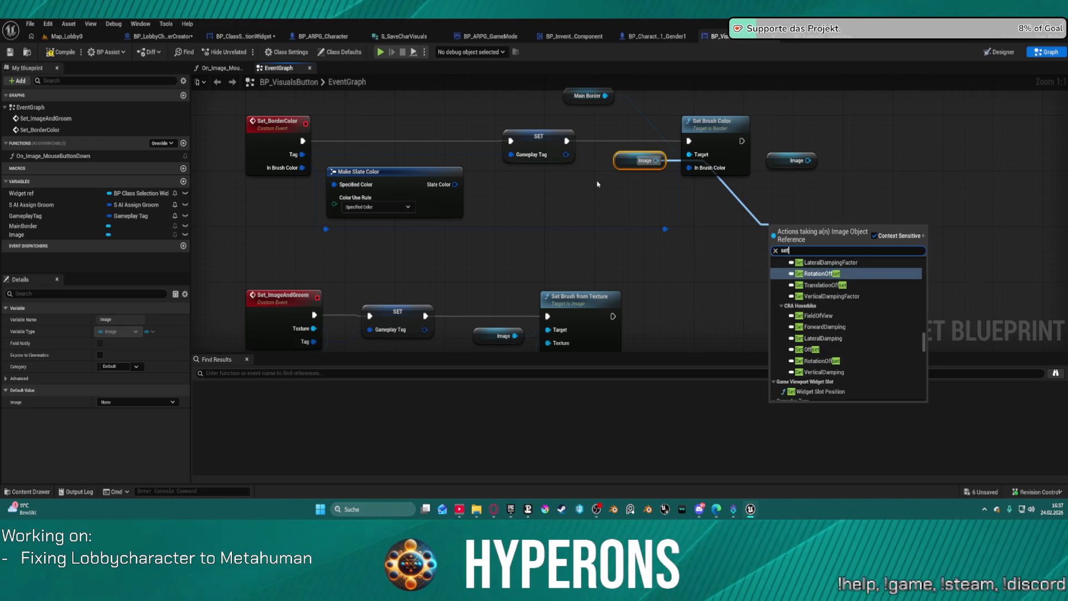
text( tin)
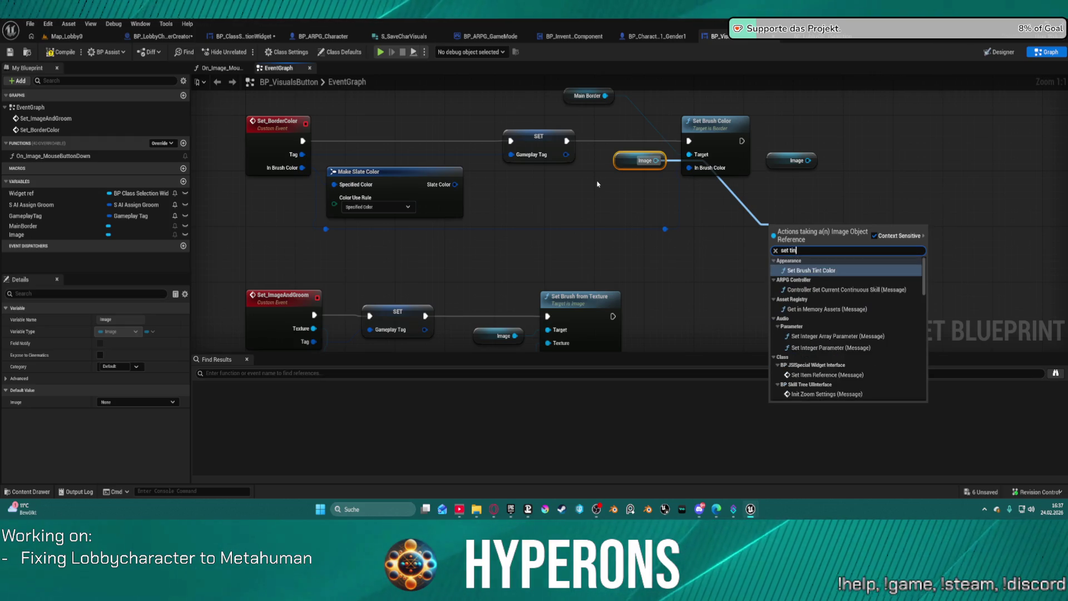
key(Return)
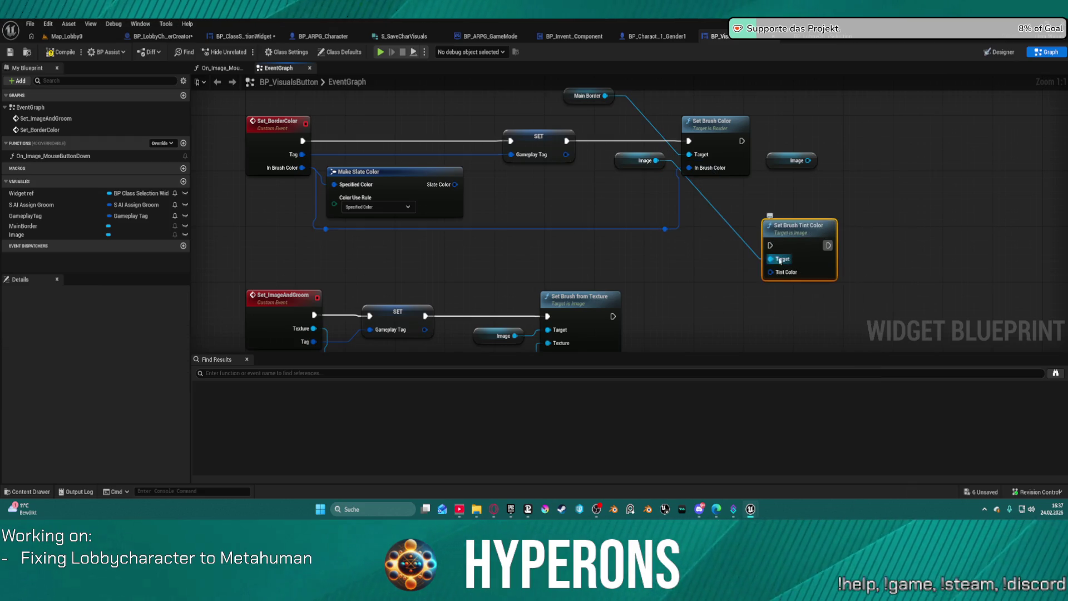
mouse_move(770, 250)
mouse_down()
mouse_move(756, 170)
mouse_move(830, 126)
mouse_move(832, 146)
mouse_move(777, 138)
mouse_up()
key(alt+p)
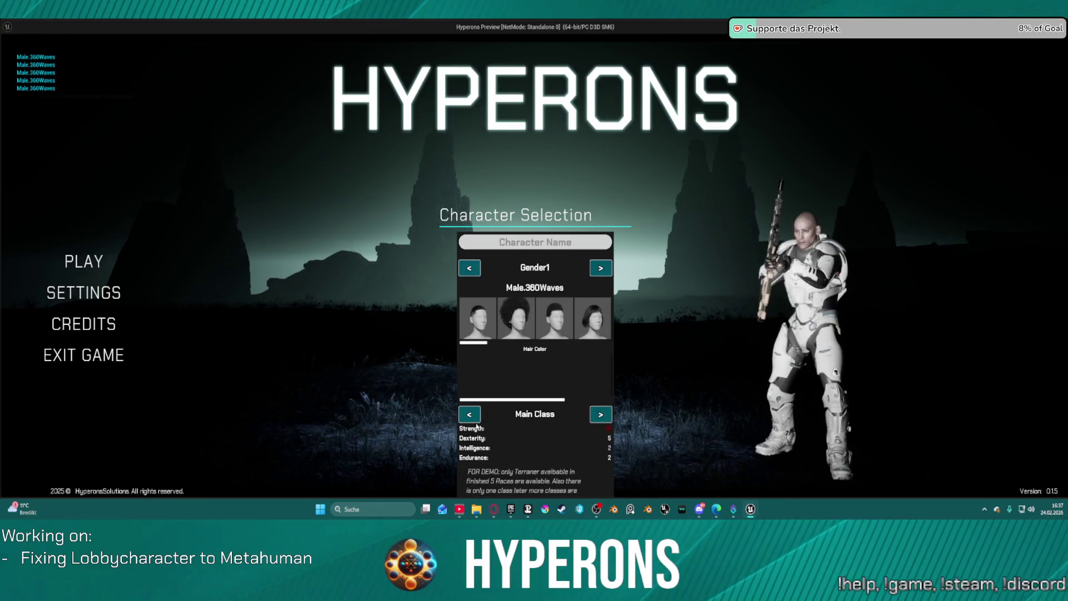
Relaunch the game standalone and open character creation twice; the hair colour squares remain white
key(Escape)
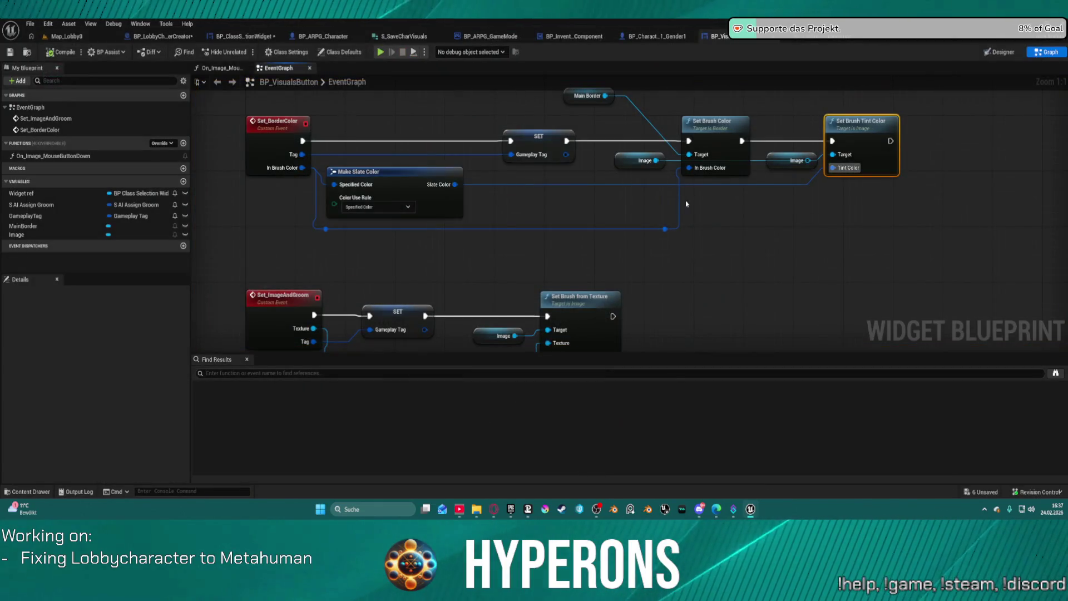
click(566, 143)
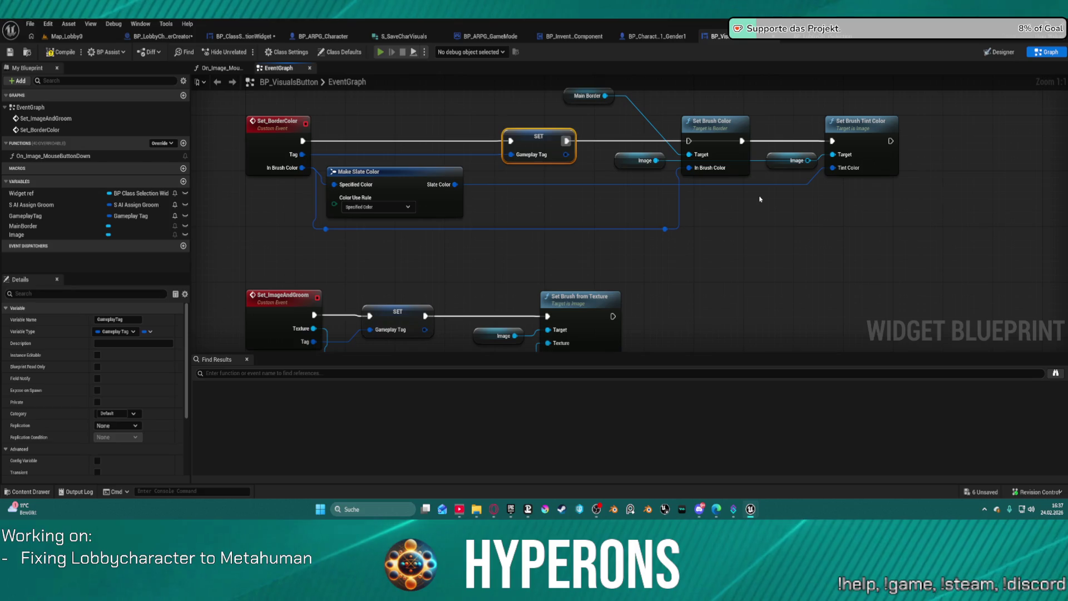
key(alt+p)
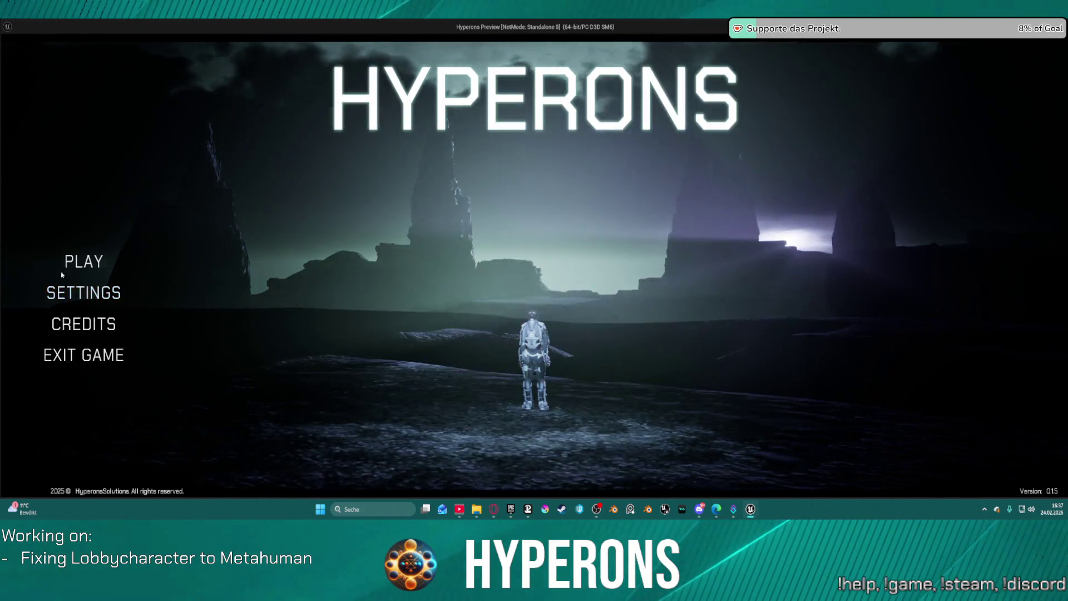
click(83, 261)
click(484, 421)
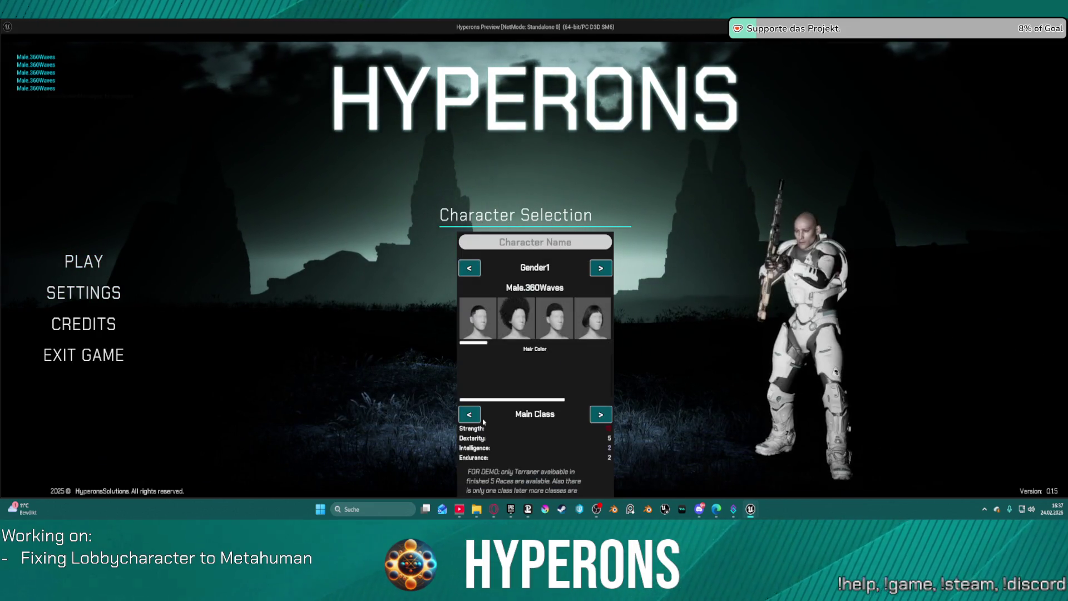
key(Escape)
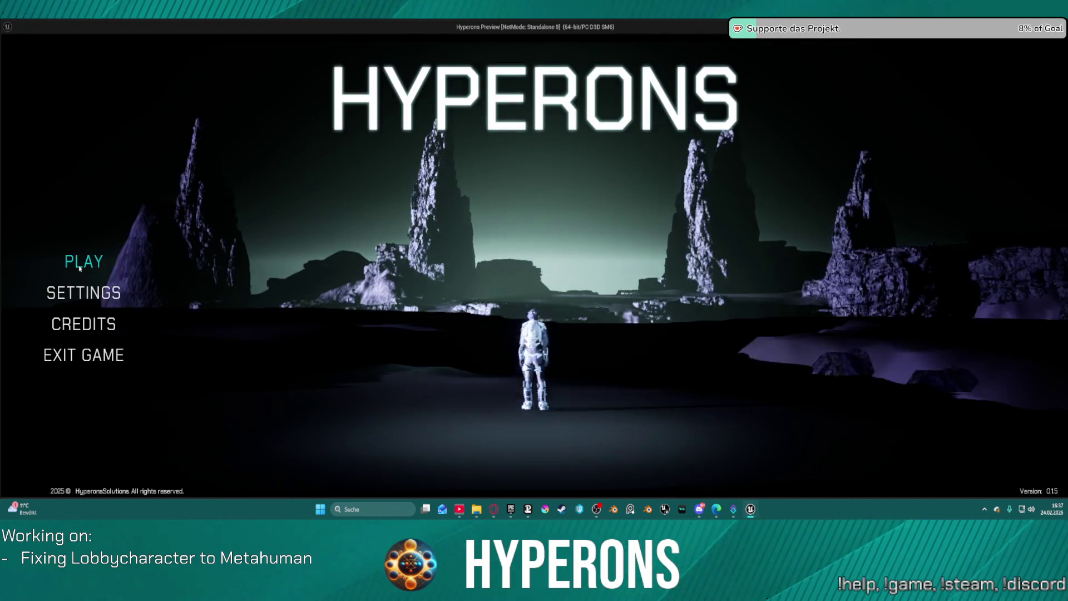
click(465, 419)
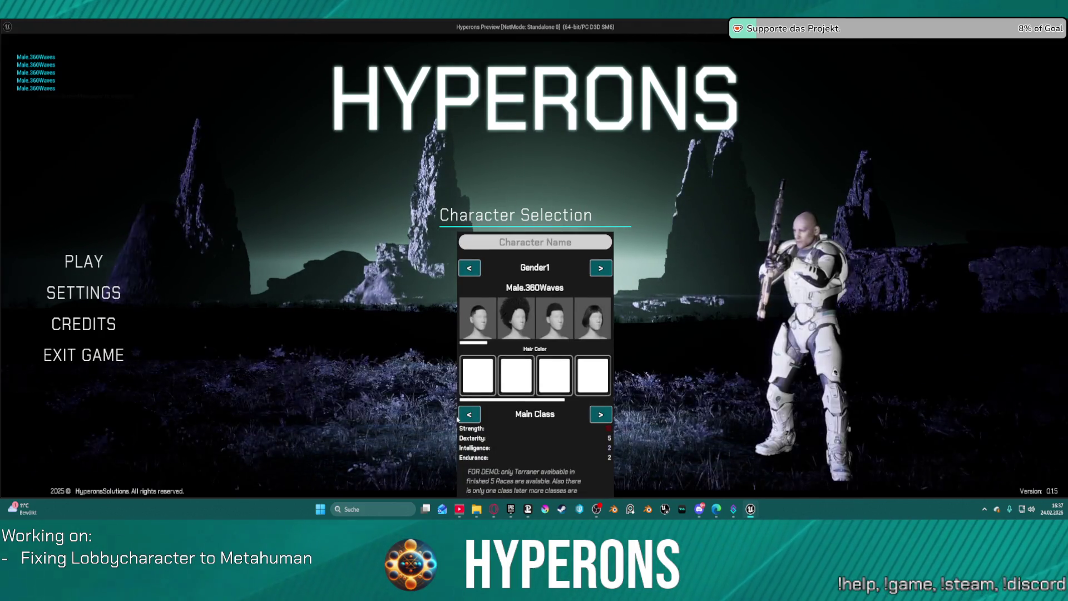
key(Escape)
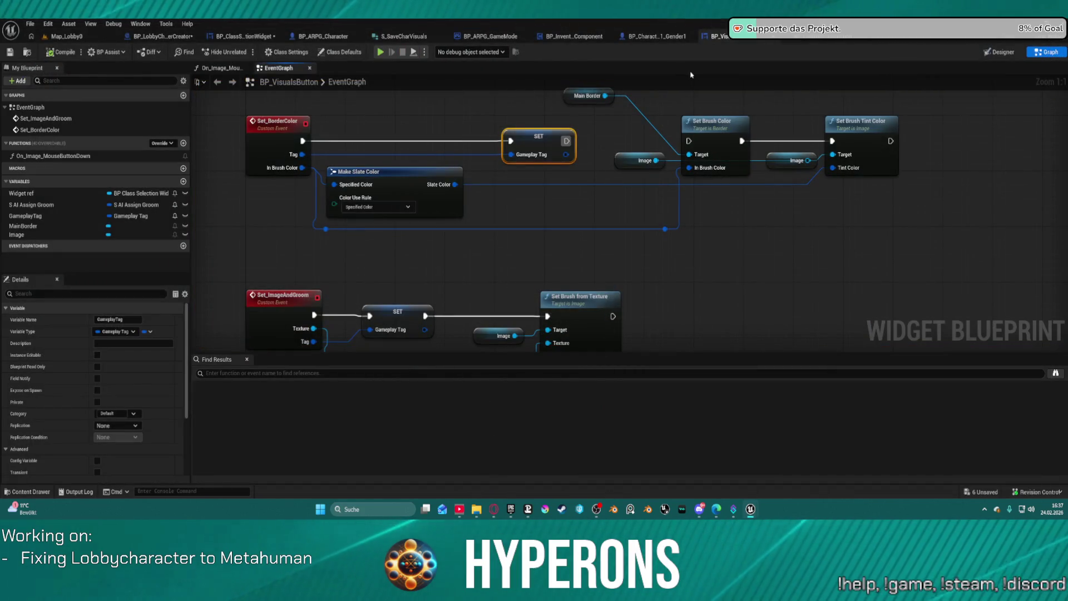
Switch BP_VisualsButton to its Designer layout and select MainBorder in the Hierarchy
drag(745, 144, 737, 185)
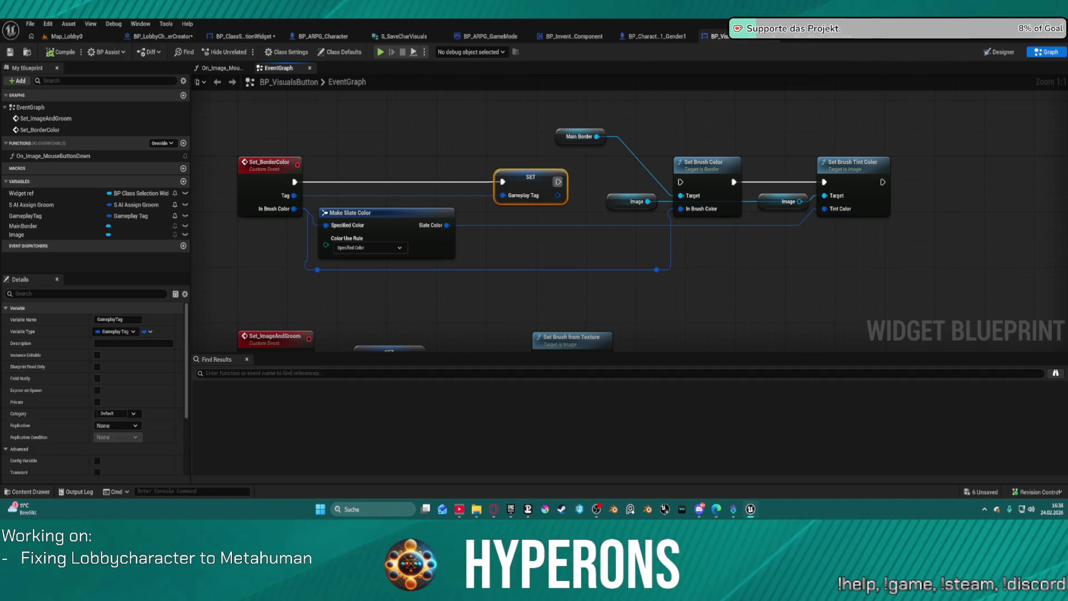
click(998, 51)
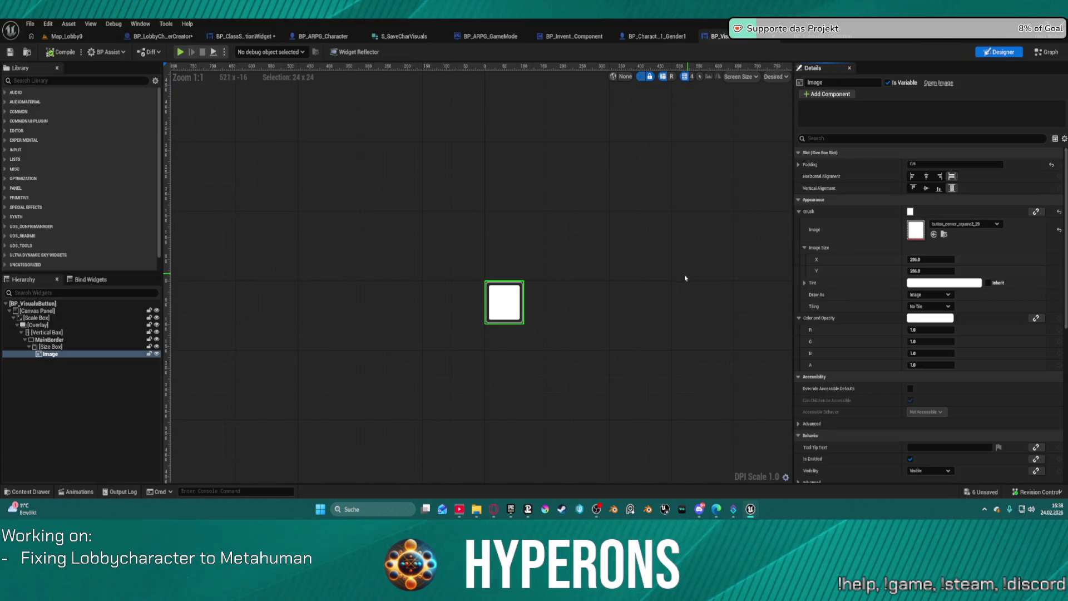
click(74, 341)
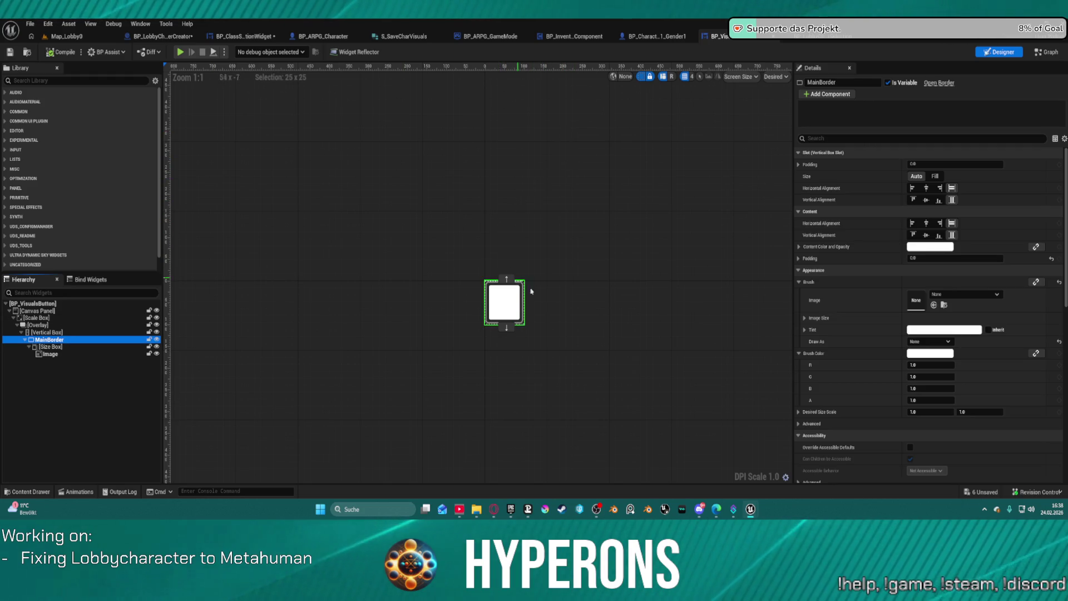
Check MainBorder's brush colour and tint alpha values, leaving Visibility set to Visible
click(940, 402)
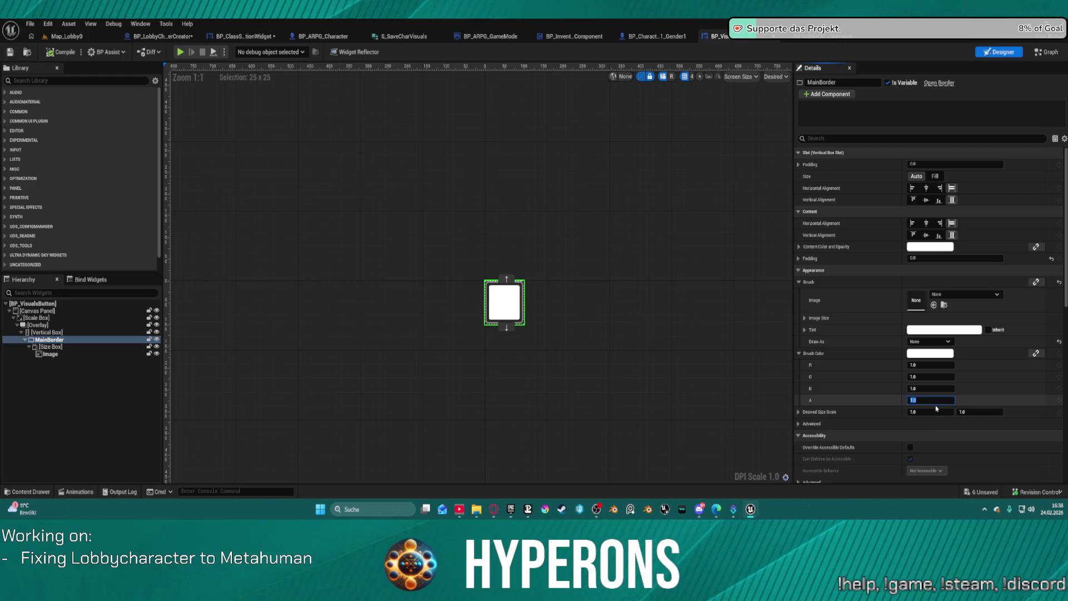
click(804, 330)
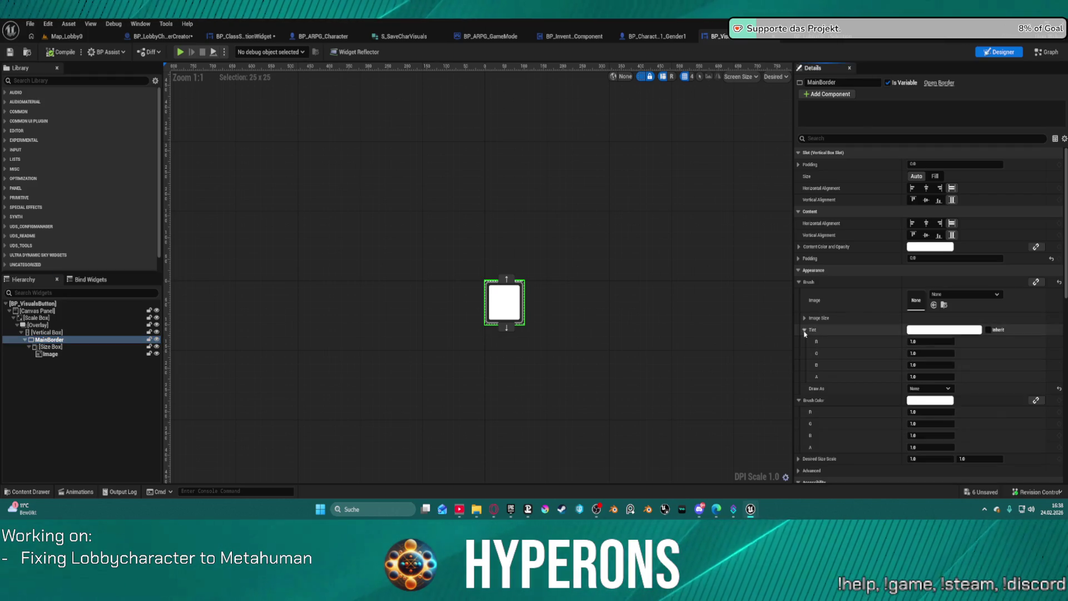
click(934, 377)
scroll(971, 398, down, 5)
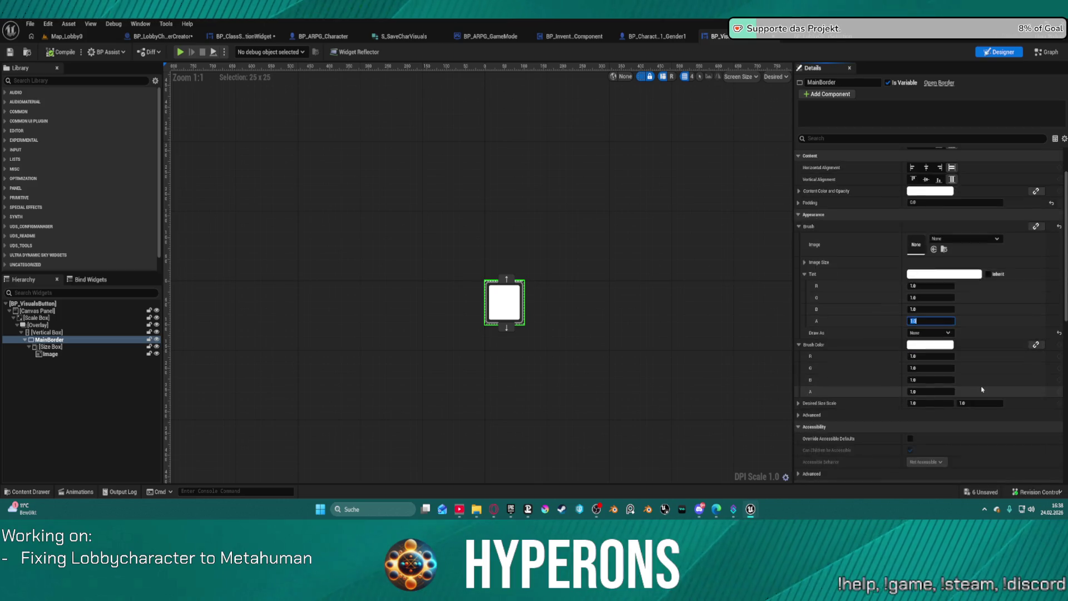
click(932, 451)
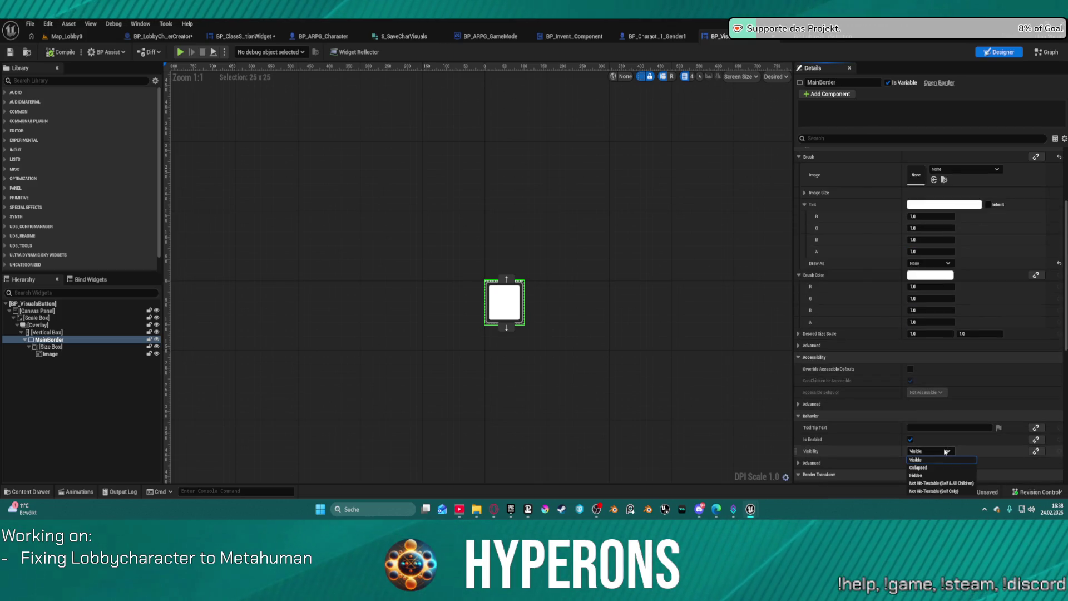
scroll(937, 439, down, 3)
scroll(937, 430, down, 5)
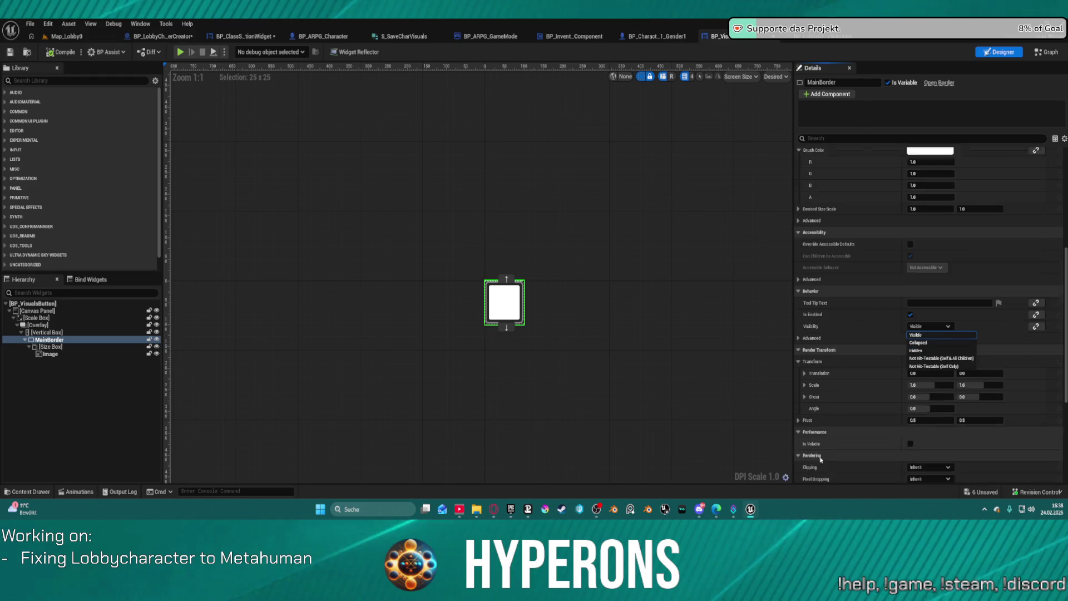
click(929, 391)
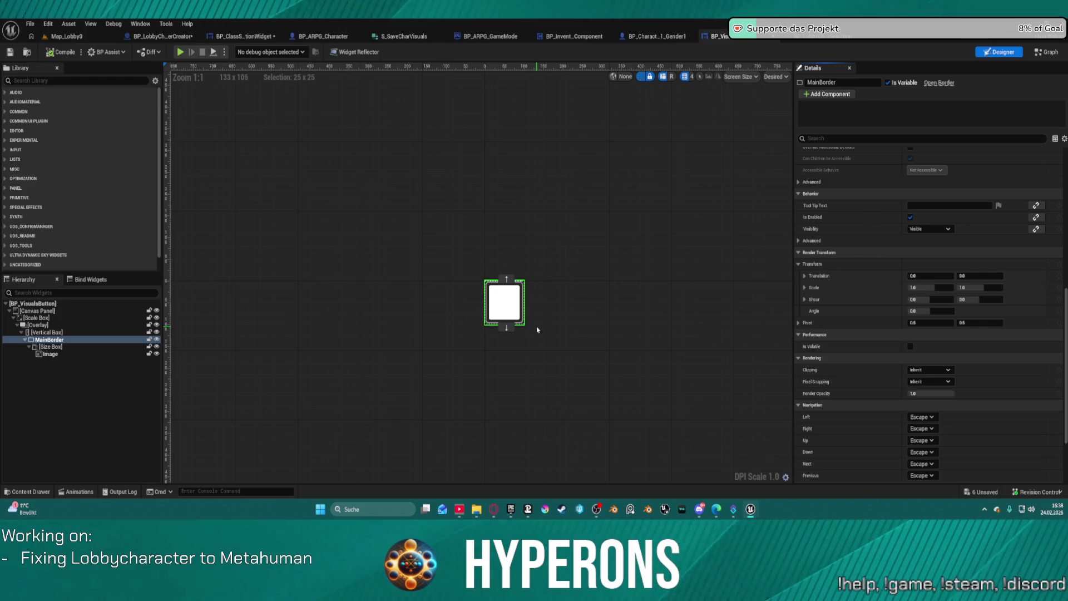
scroll(946, 239, up, 10)
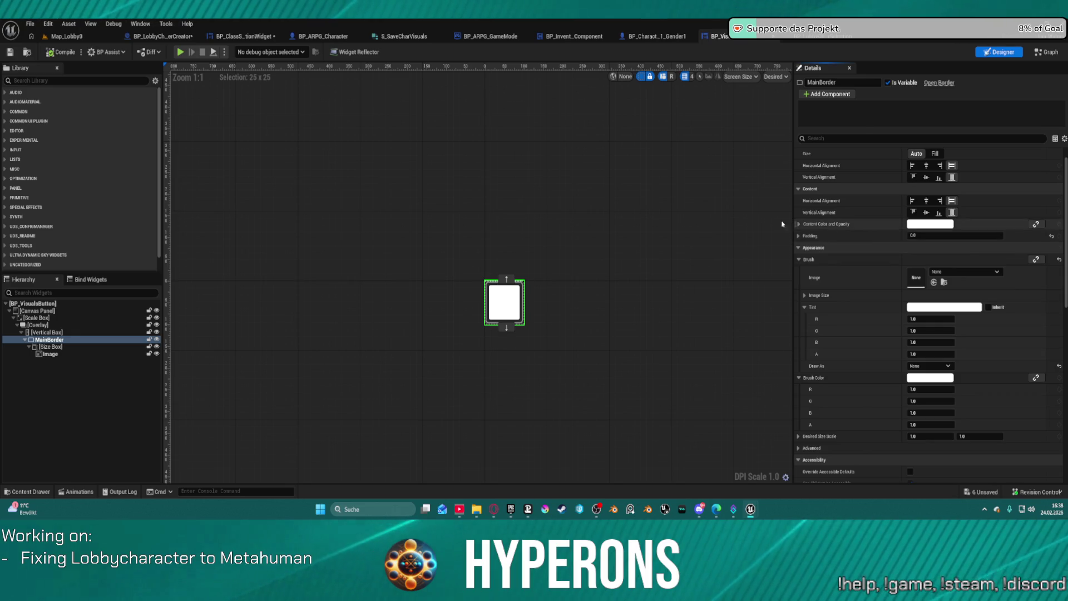
click(841, 38)
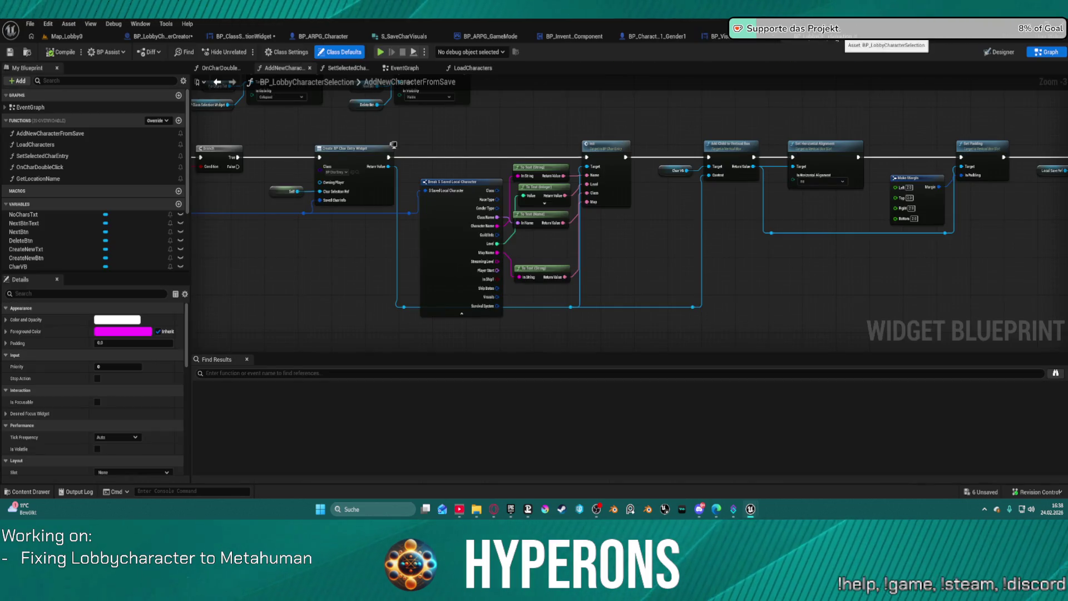
In BP_VisualsButton's designer, select the Image widget and make its tint inherit from its parent
click(717, 36)
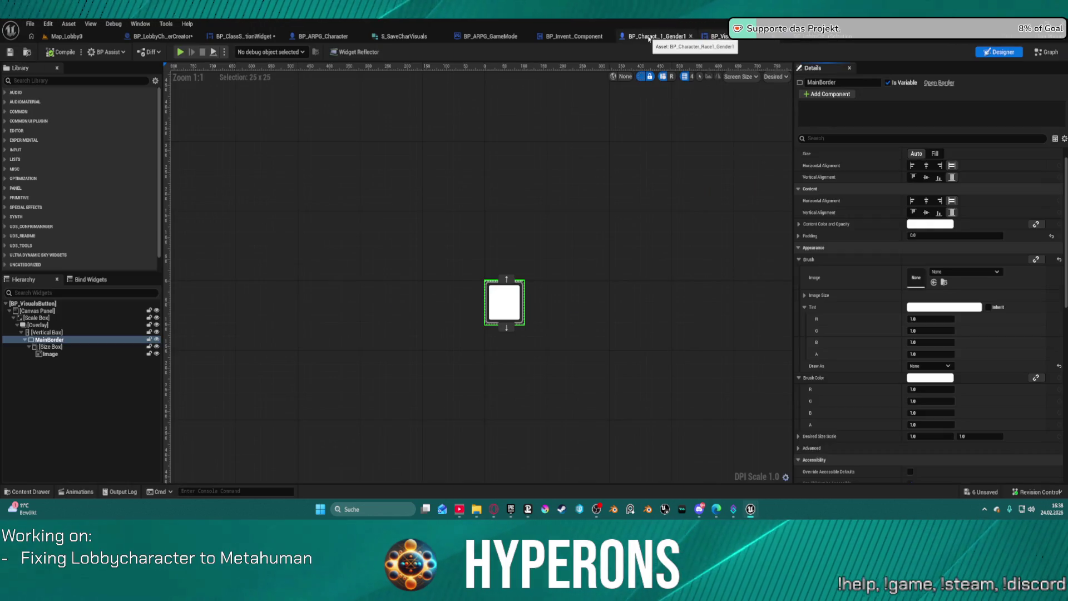
click(649, 38)
click(786, 38)
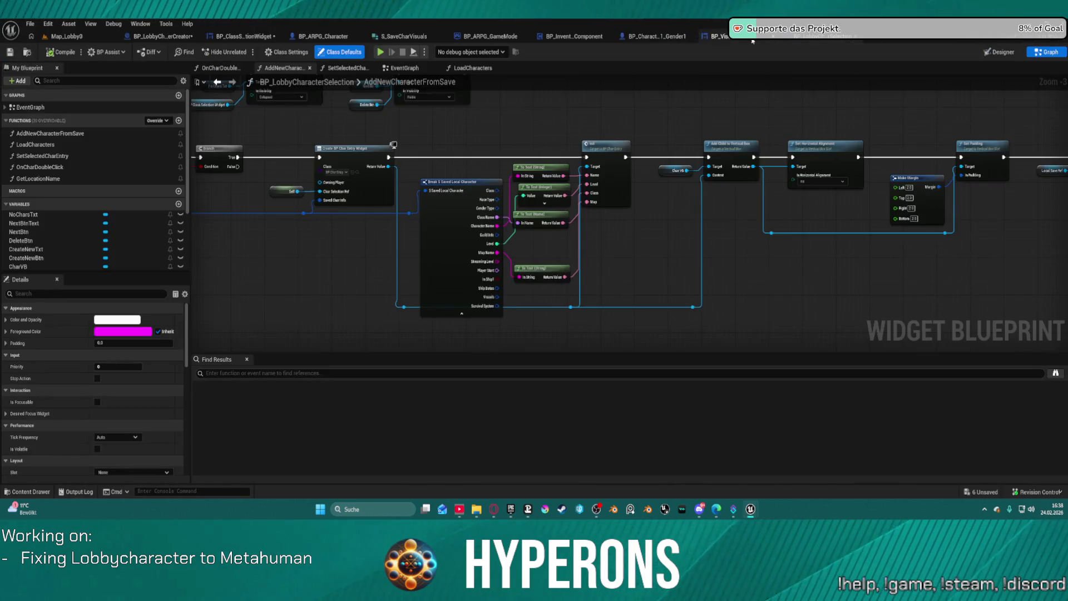
click(723, 37)
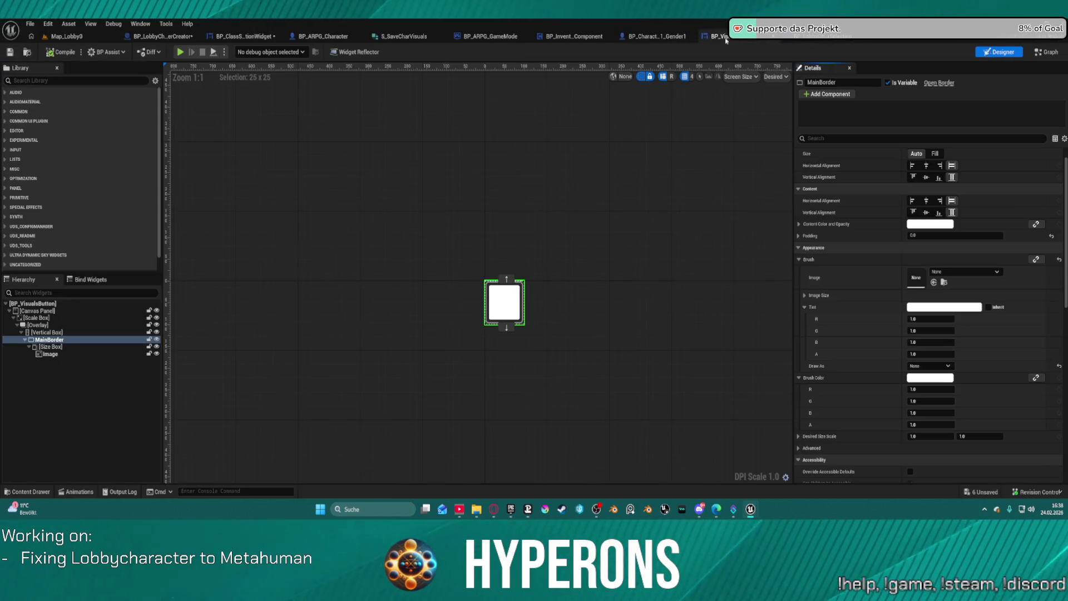
click(50, 354)
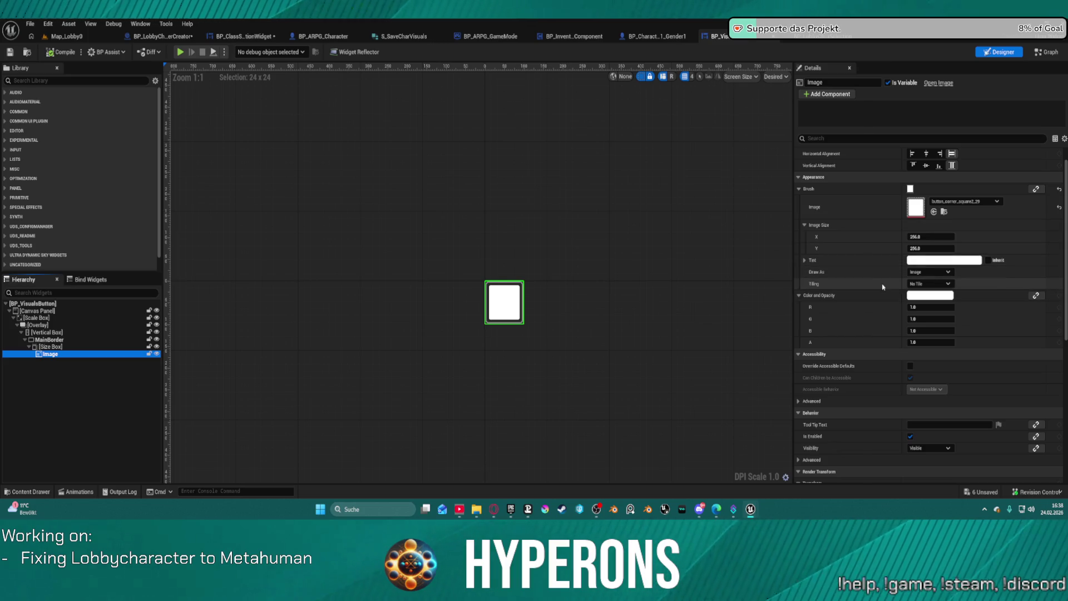
click(988, 260)
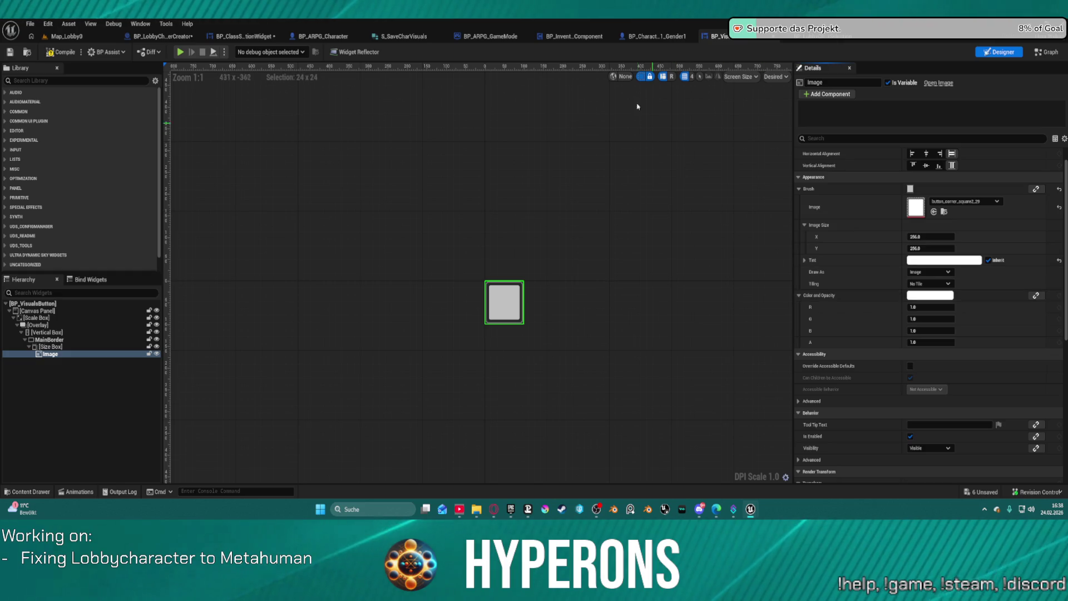
Look through the other open blueprints, then bring up BP_VisualsButton's event graph
click(781, 36)
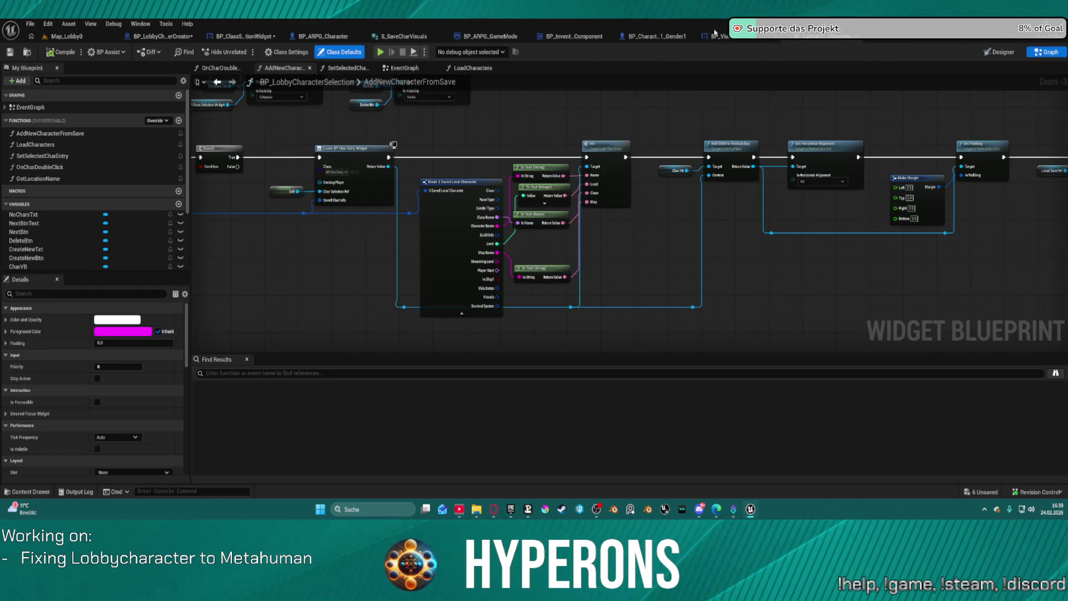
click(715, 35)
click(667, 36)
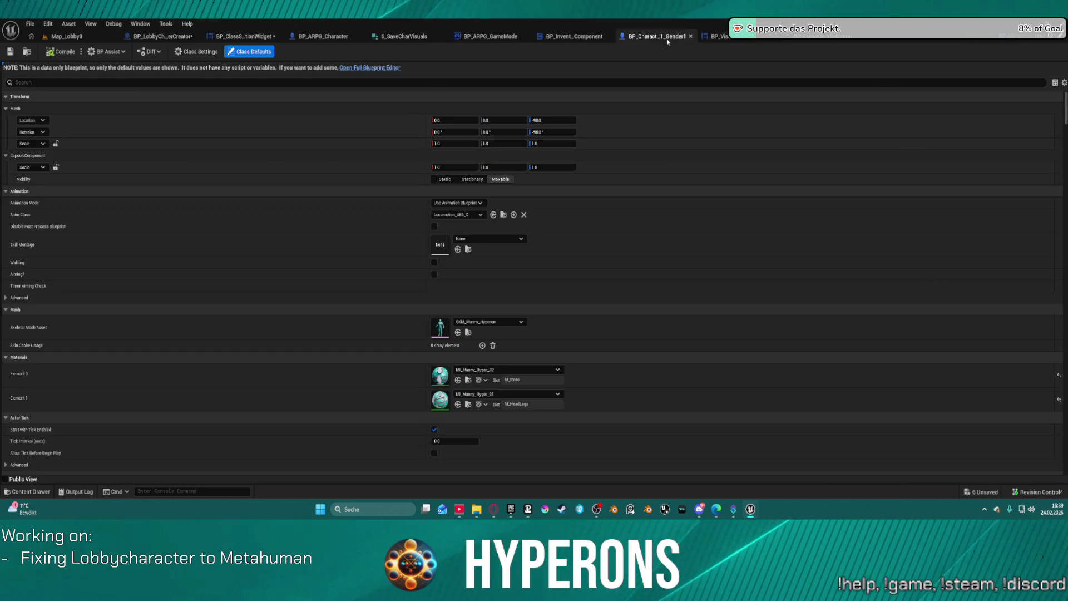
click(228, 35)
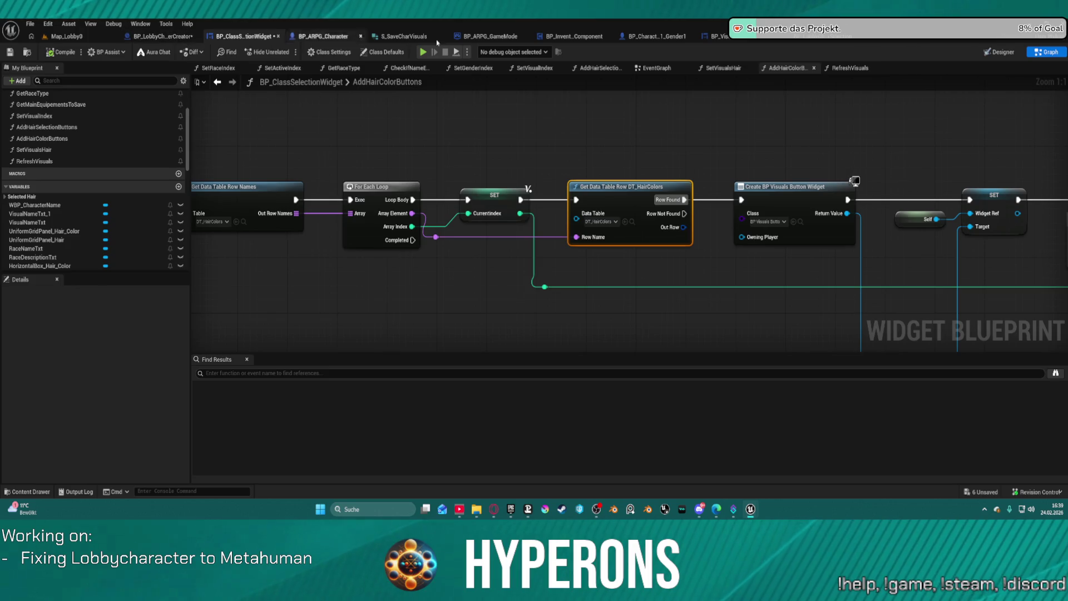
click(750, 40)
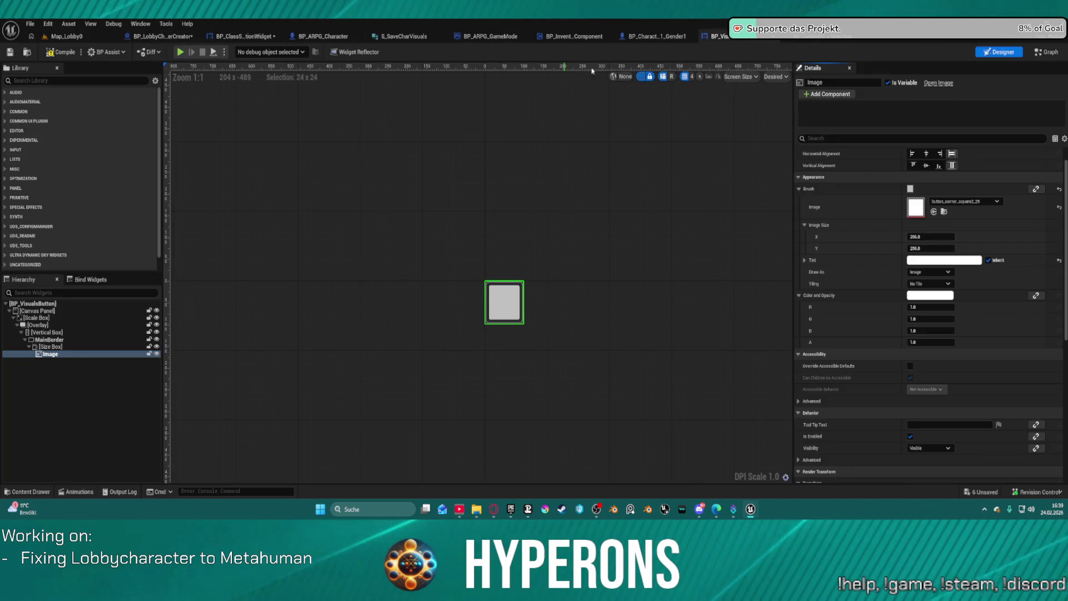
click(1046, 52)
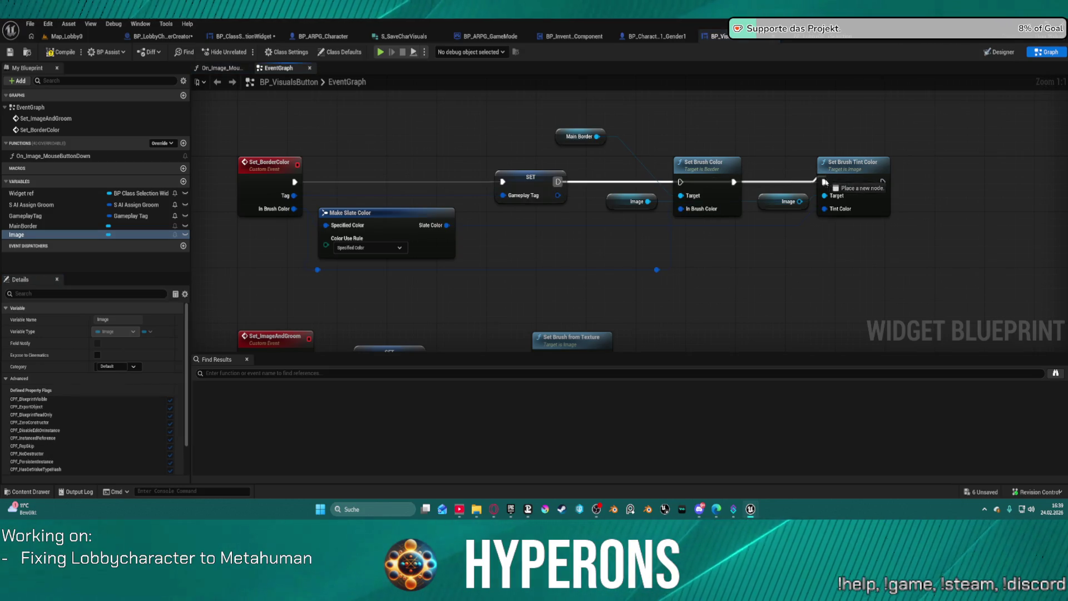
Delete the Image getter feeding Set Brush Tint Color and test the hair colours in-game
click(797, 208)
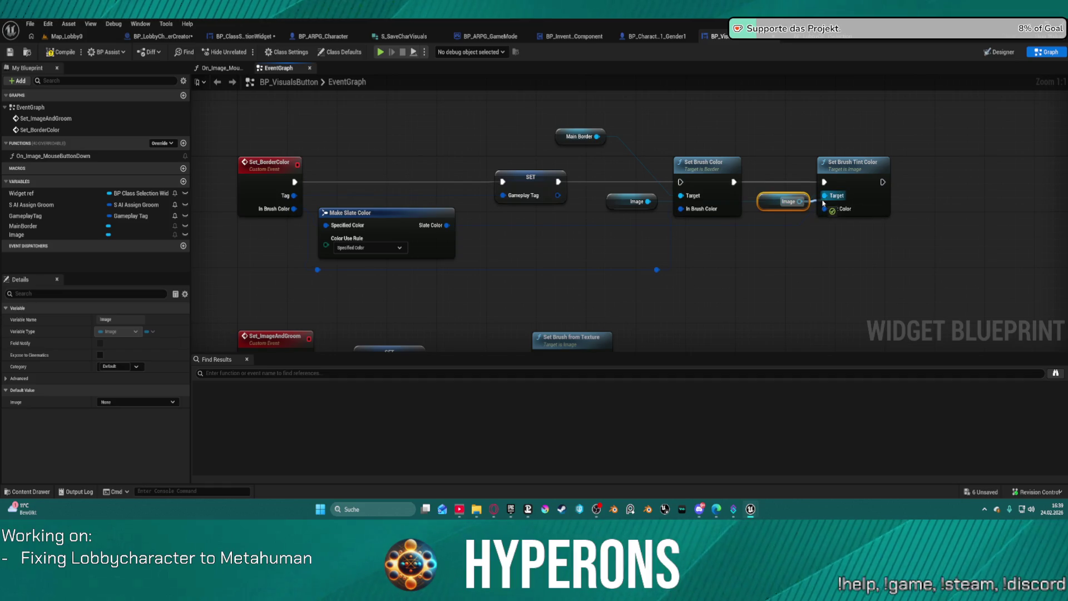
drag(764, 202, 755, 256)
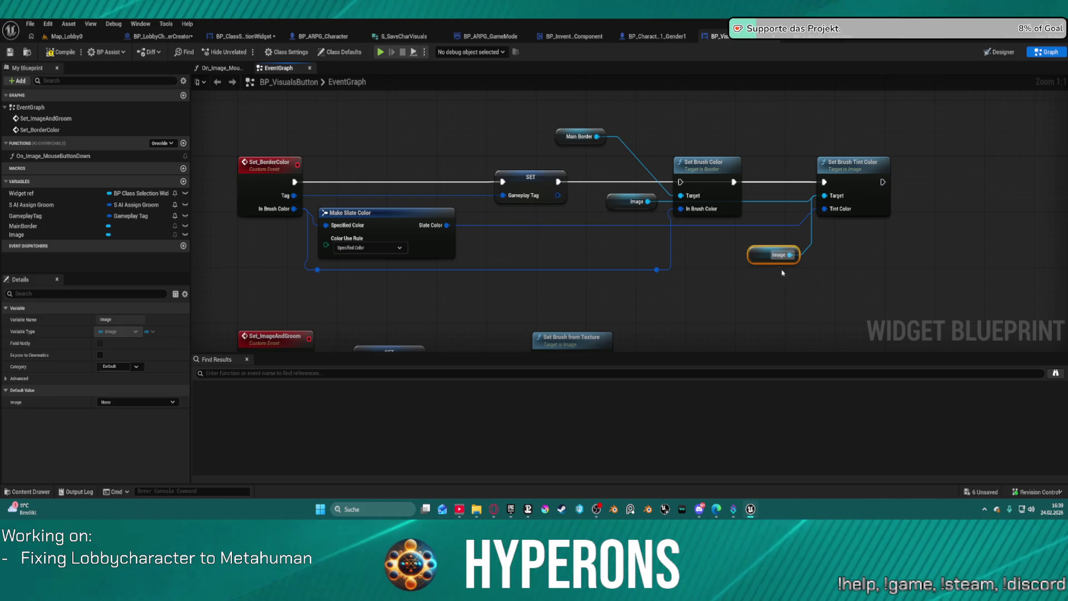
key(Delete)
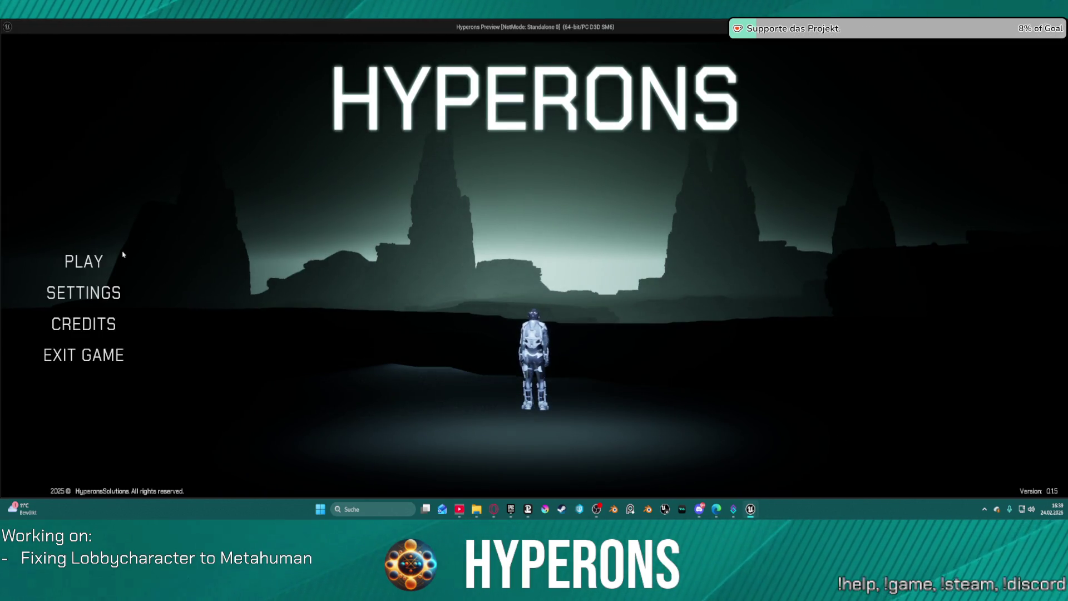
click(98, 261)
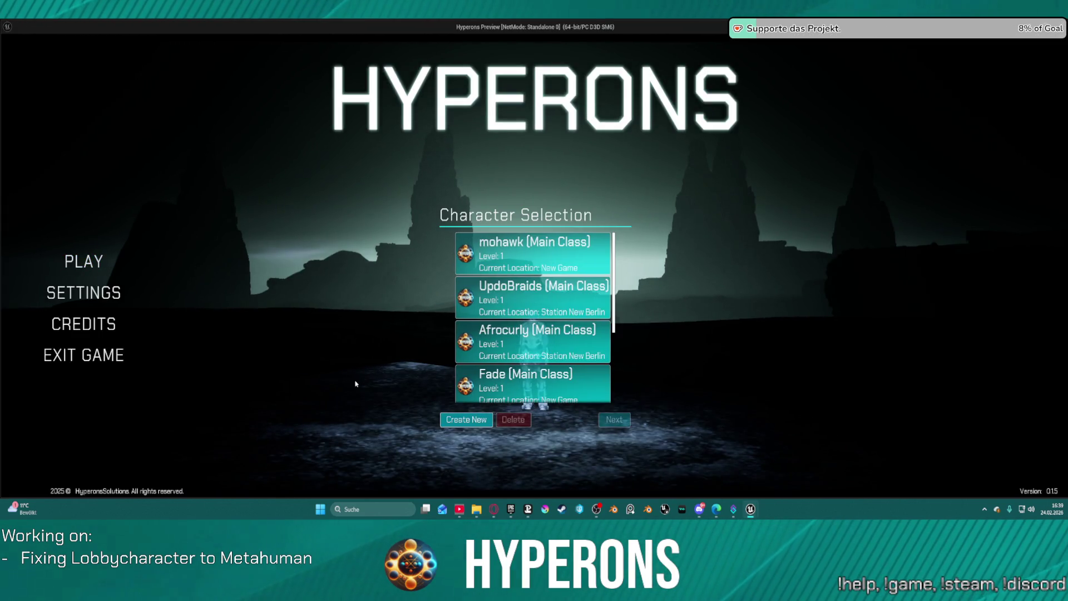
click(466, 420)
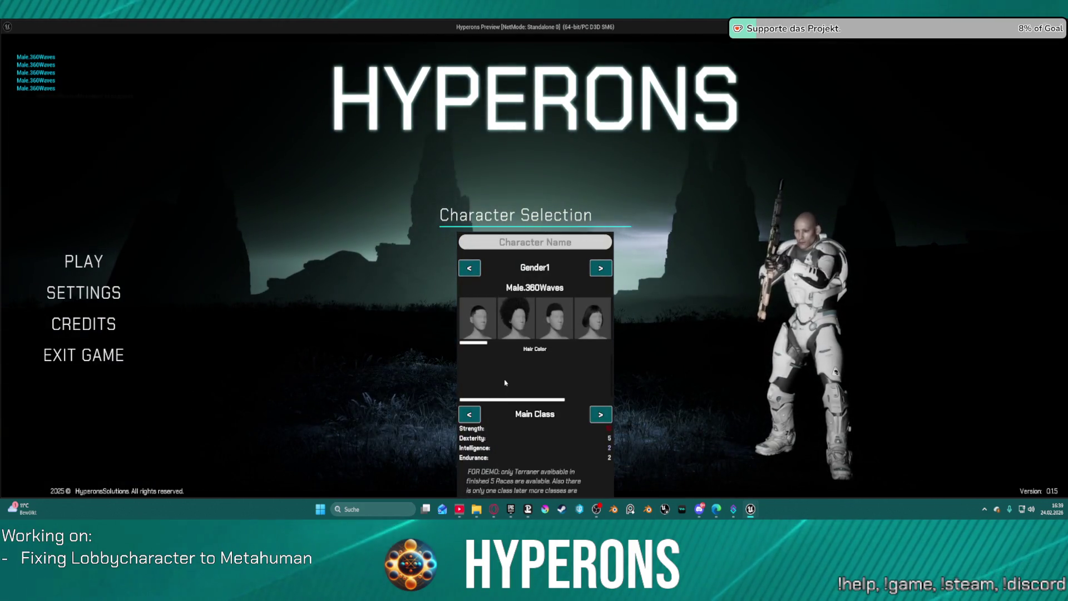
key(Escape)
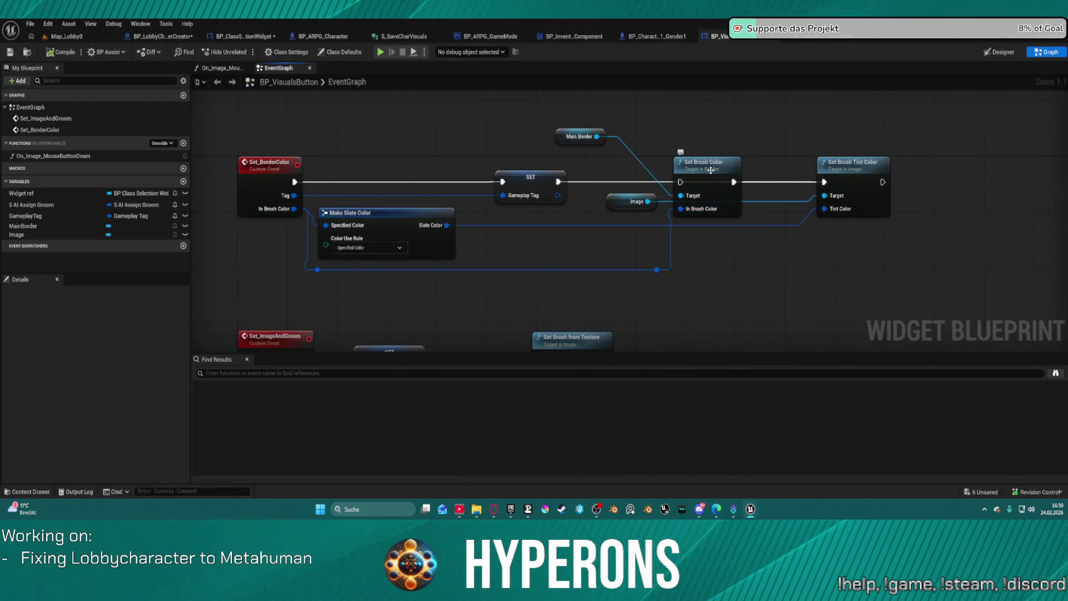
Set Make Slate Color's Color Use Rule to Foreground Color and retest the hair colour squares
click(389, 247)
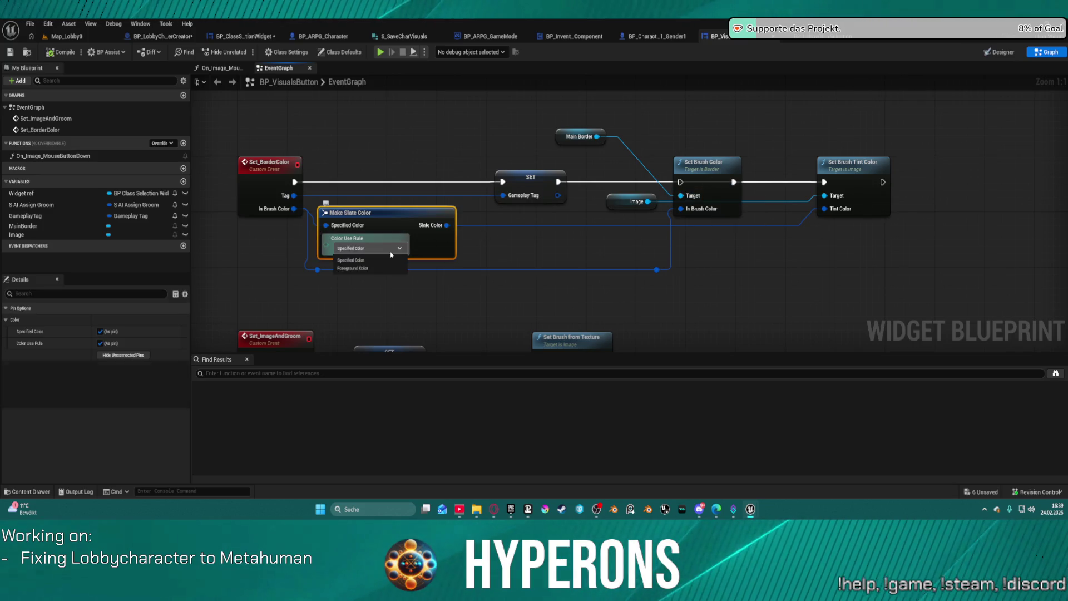
click(384, 269)
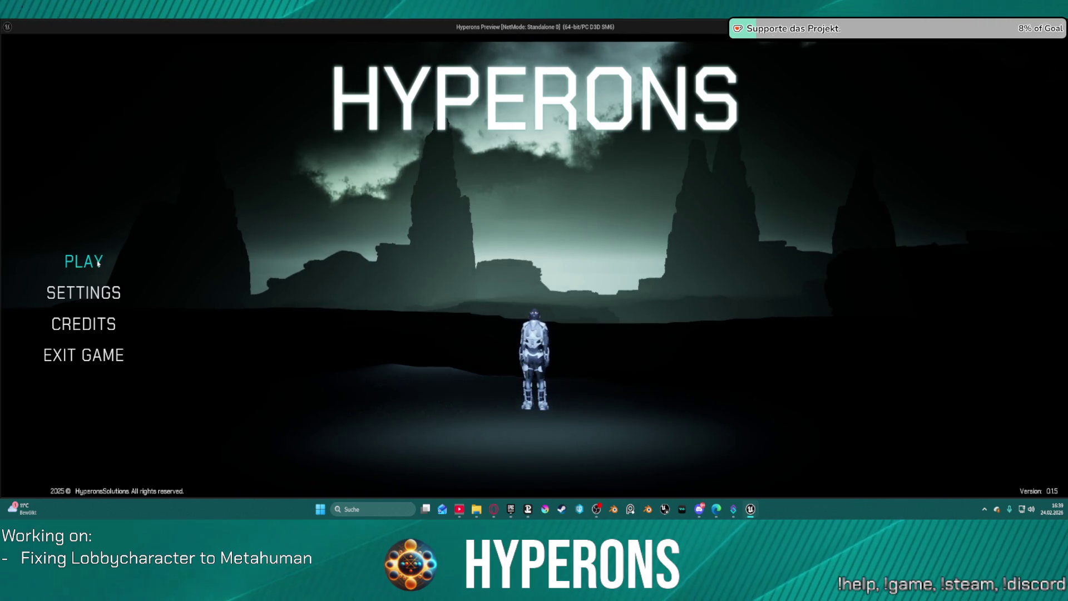
click(98, 263)
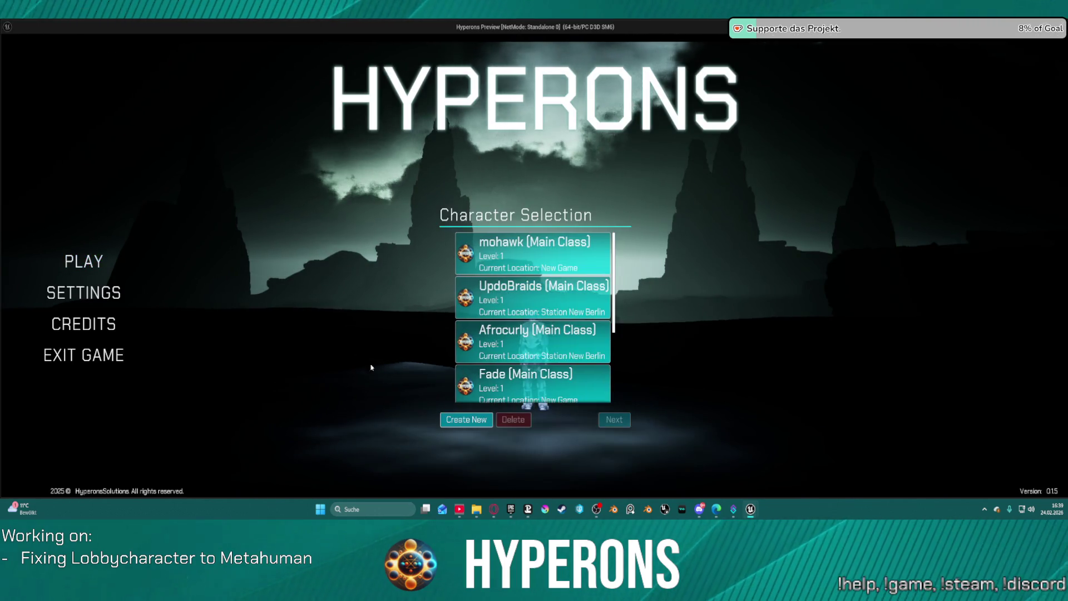
click(467, 418)
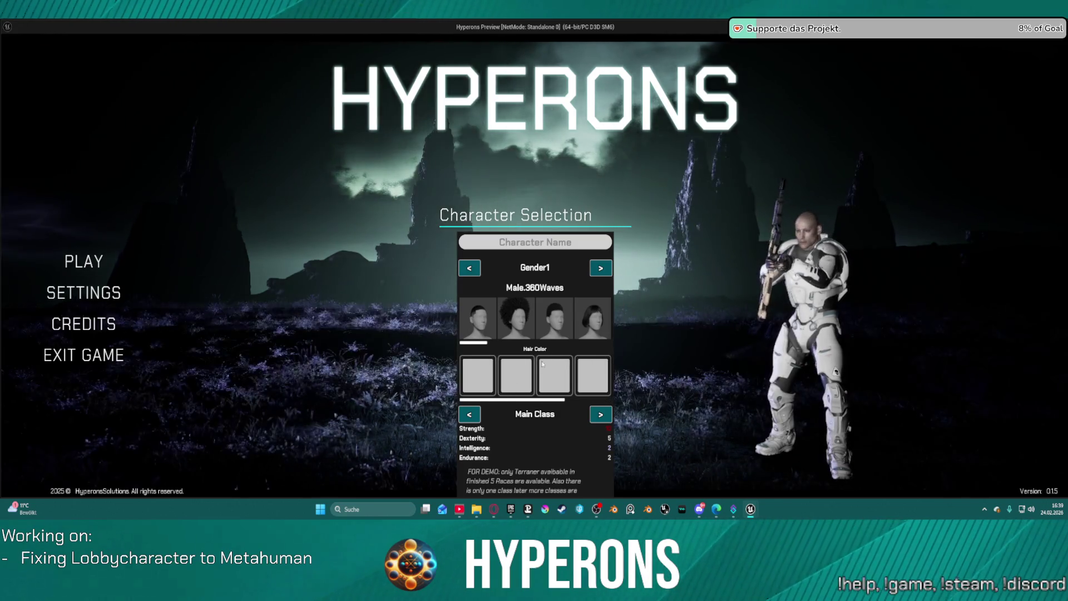
key(Escape)
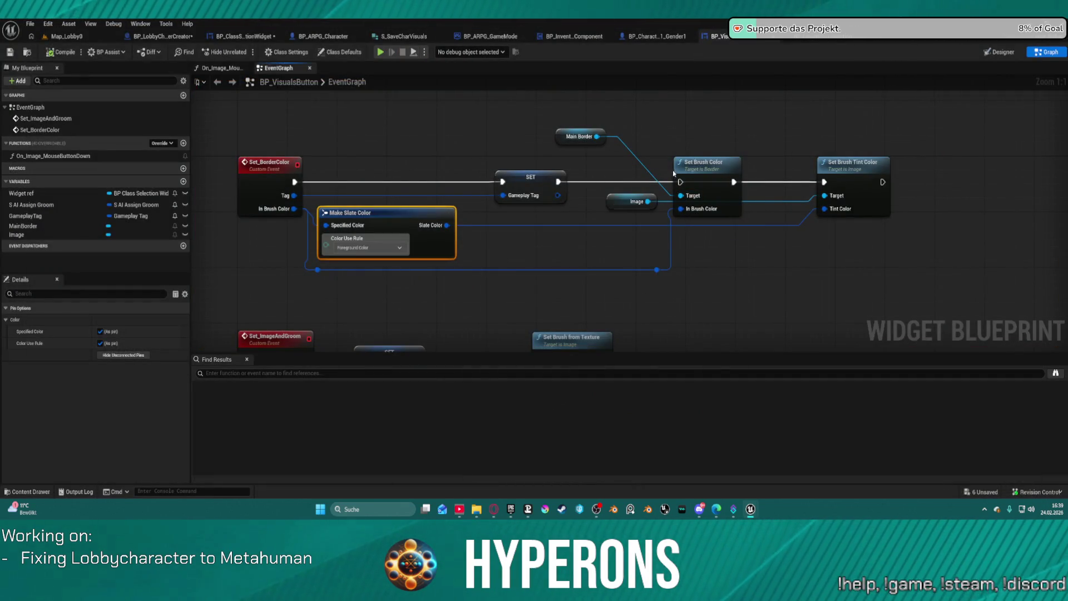
mouse_move(645, 200)
mouse_down()
mouse_move(707, 269)
mouse_move(661, 223)
mouse_up()
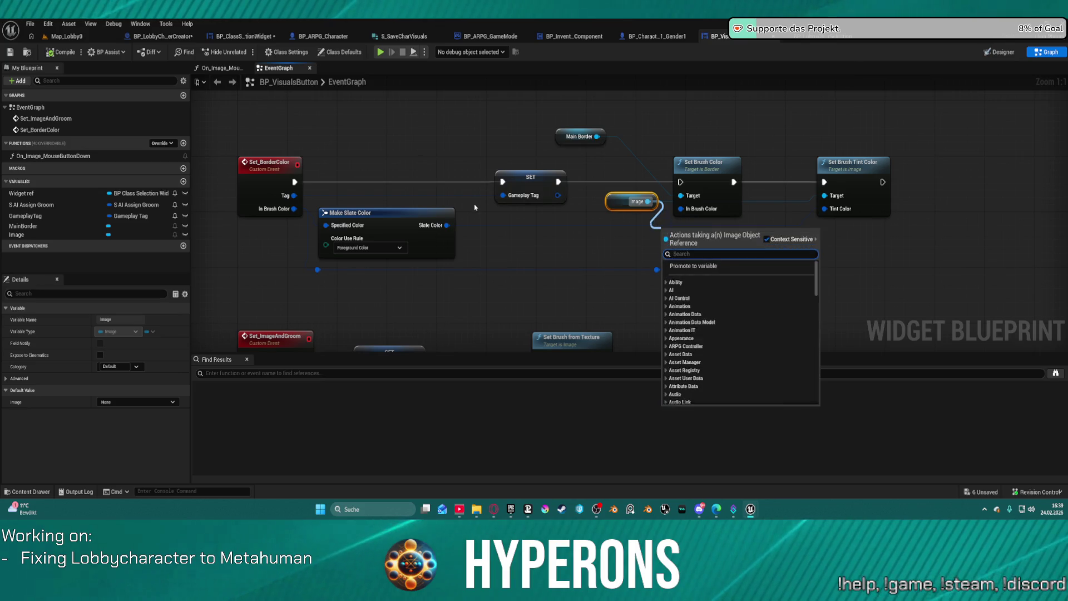
Delete the Set Brush Tint Color node
key(Escape)
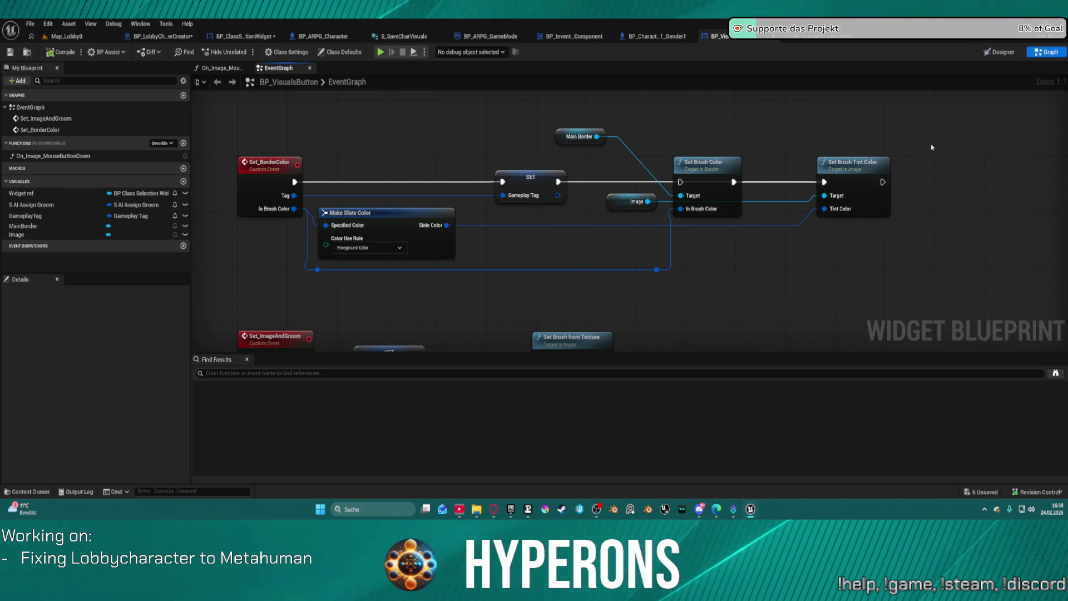
right_click(877, 165)
click(898, 173)
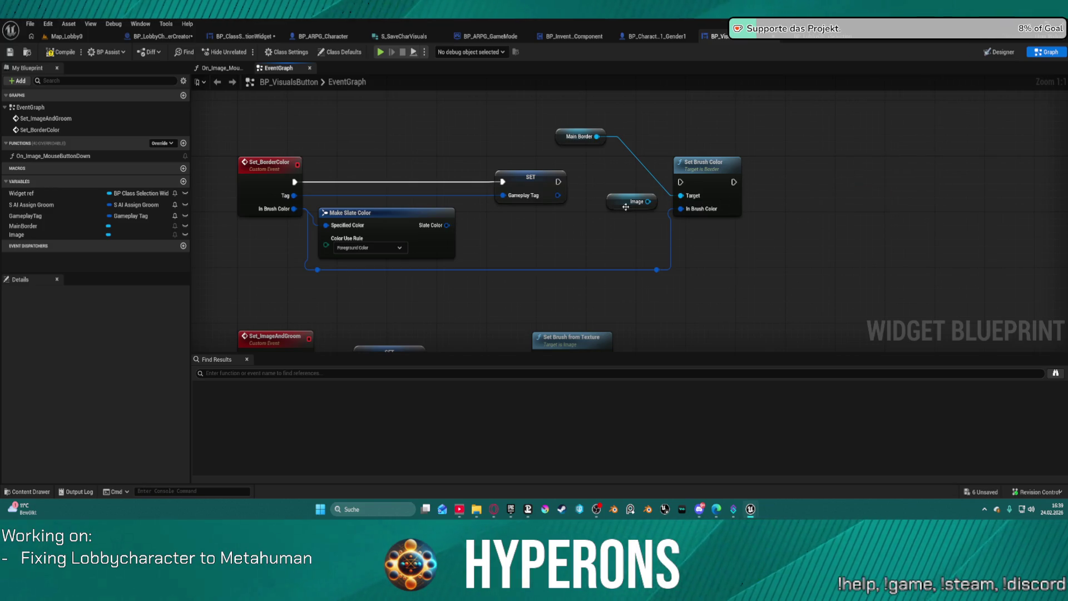
Try adding a Set Brush node for the Image, then delete it
click(655, 202)
drag(648, 202, 692, 259)
text(set br)
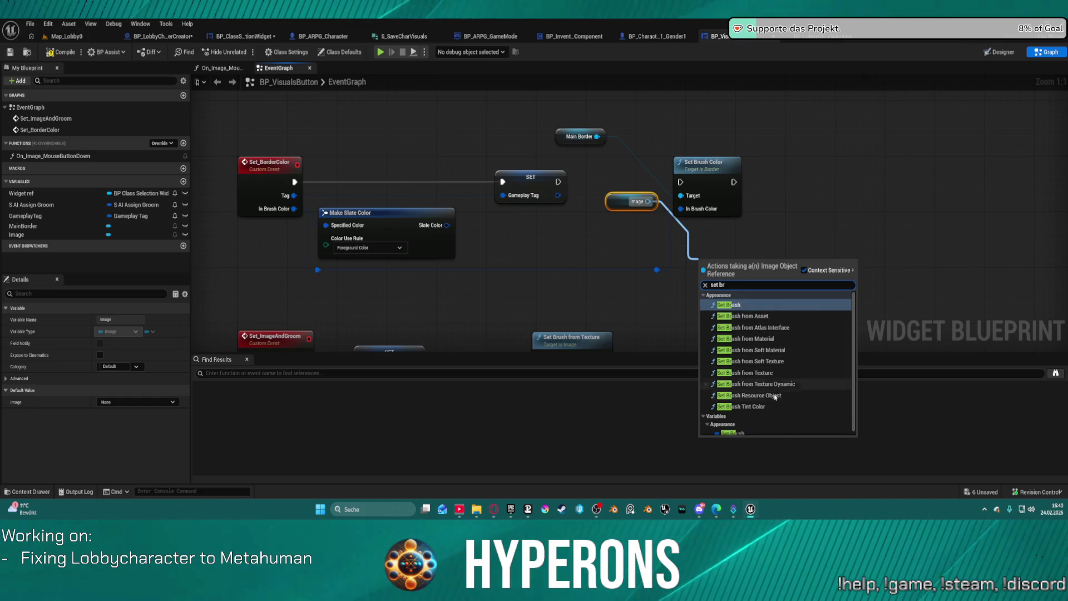
click(733, 305)
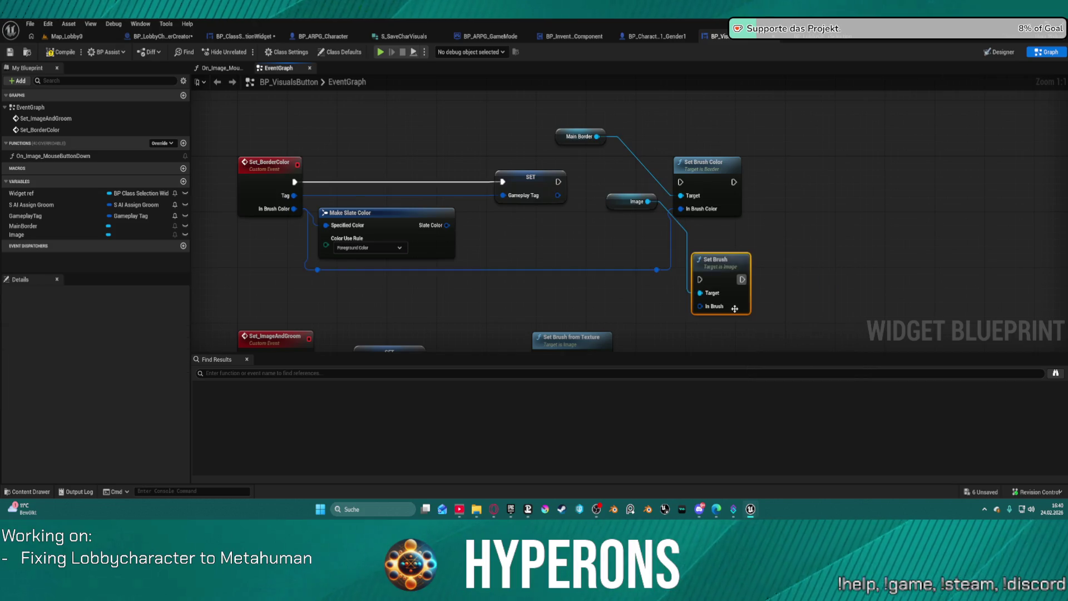
mouse_move(700, 306)
mouse_down()
mouse_move(679, 302)
mouse_move(658, 271)
mouse_move(847, 163)
mouse_up()
click(710, 267)
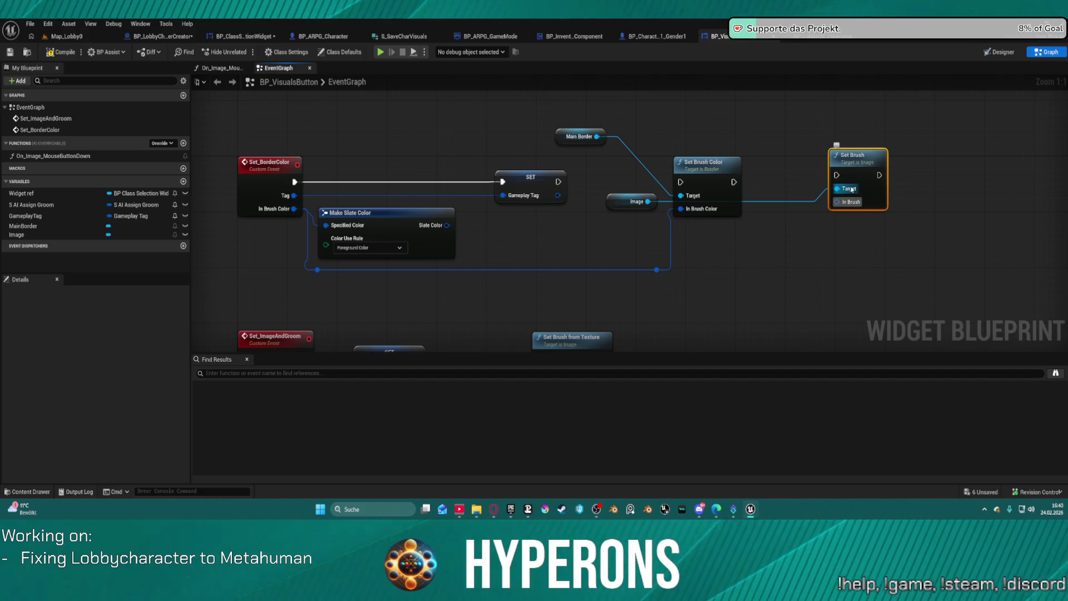
key(Delete)
Add Set Color and Opacity on the Image, run it after SET and feed it the incoming colour
drag(647, 201, 790, 252)
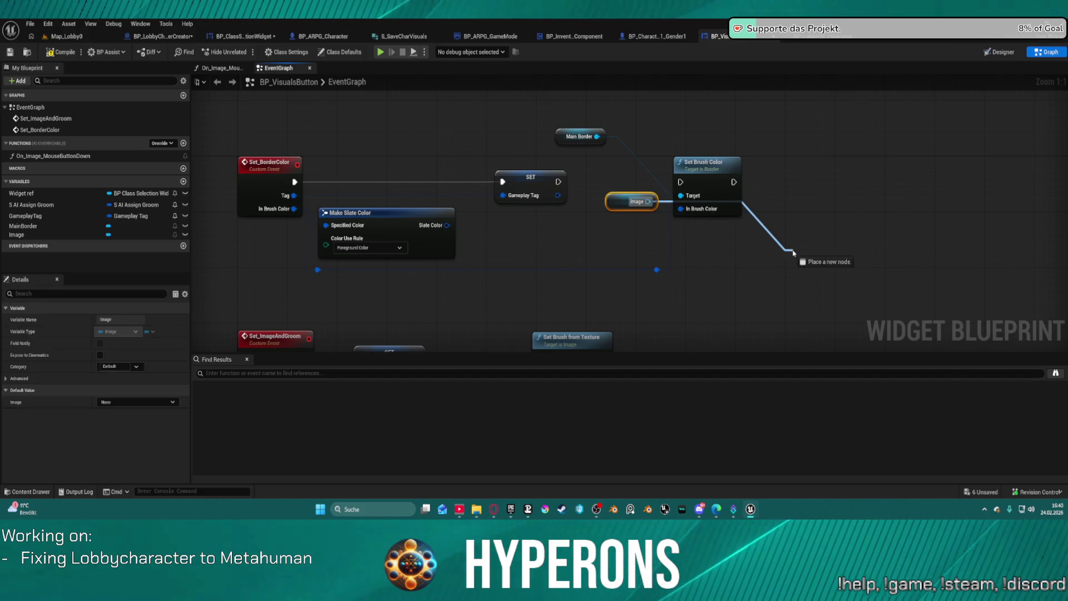
text(set p)
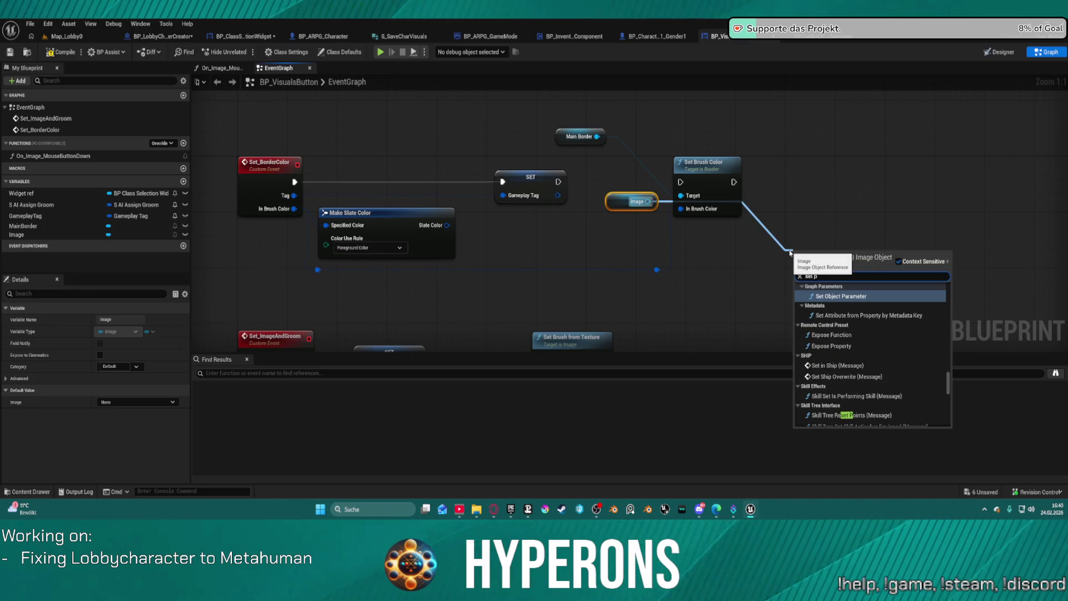
key(BackSpace)
text(op)
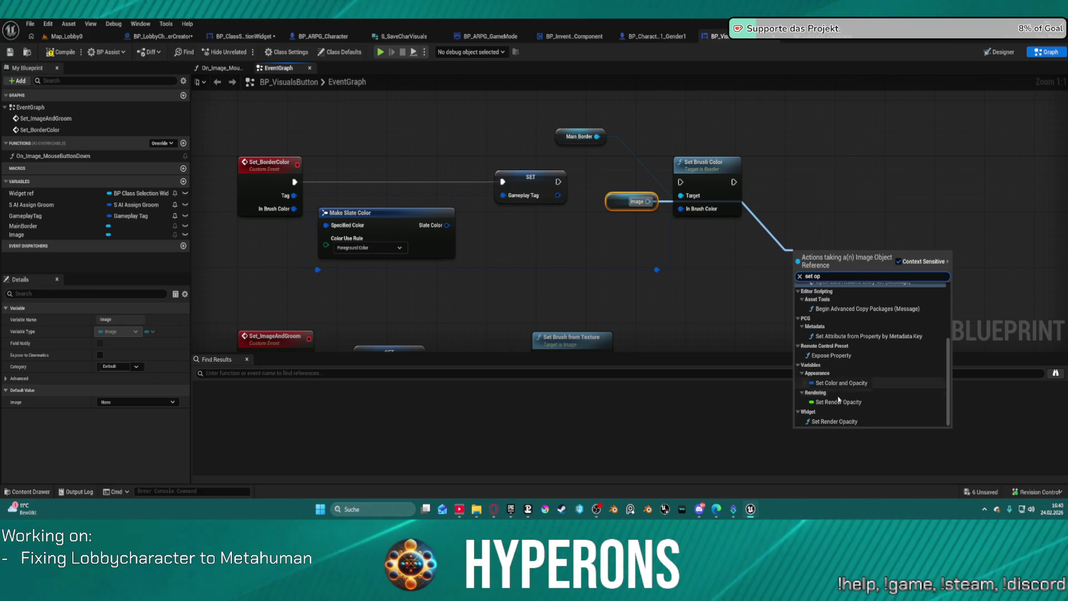
scroll(836, 425, up, 3)
scroll(837, 426, up, 2)
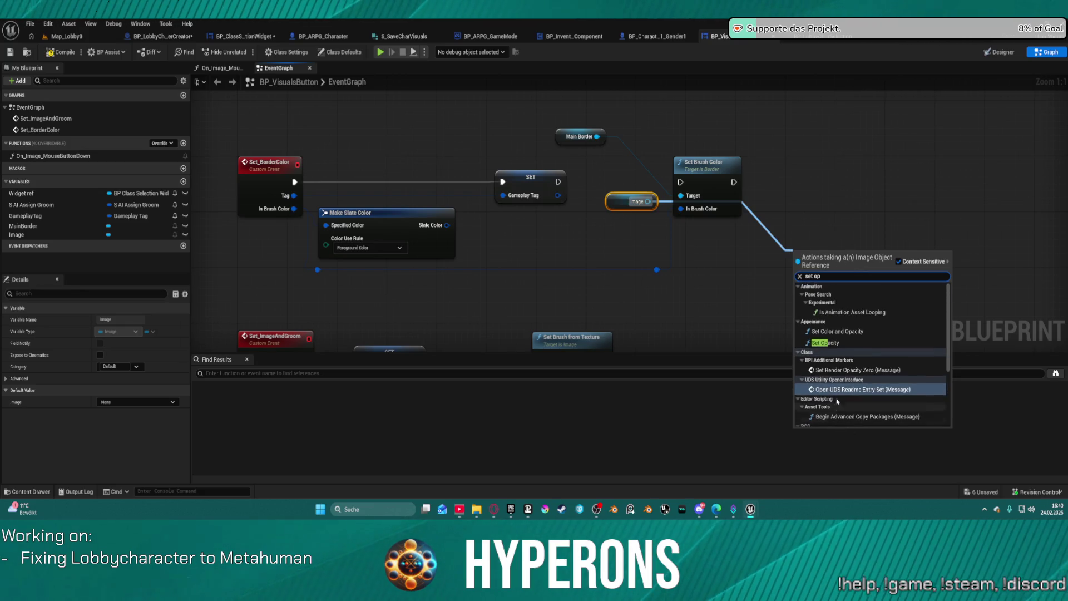
click(845, 331)
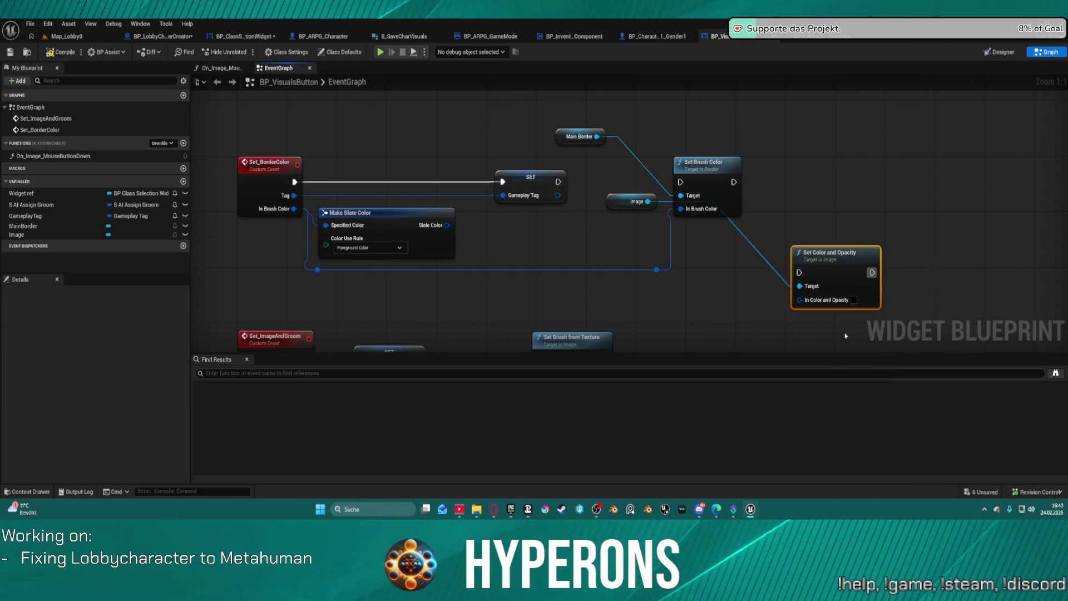
mouse_move(799, 272)
mouse_down()
mouse_move(768, 245)
mouse_move(558, 182)
mouse_up()
drag(658, 270, 799, 299)
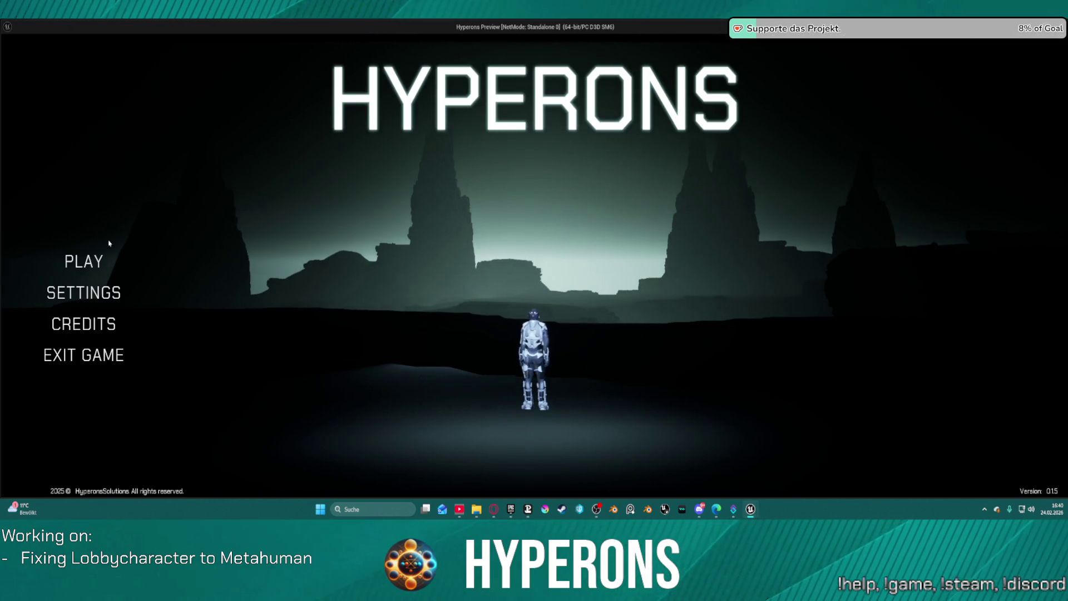
Test the hair colour buttons in the game preview by starting a new character
click(91, 261)
click(469, 415)
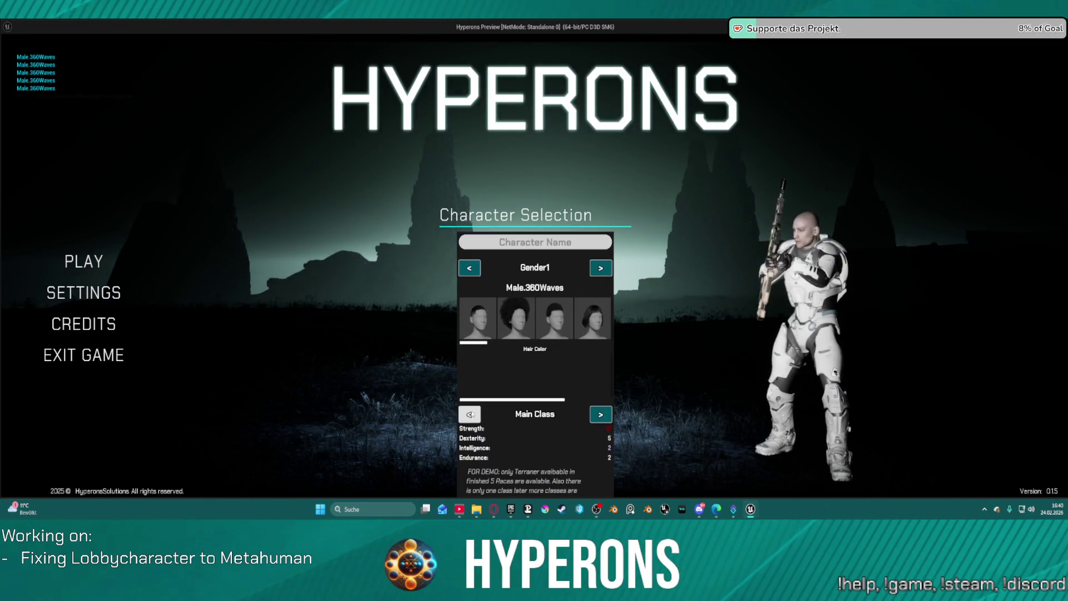
key(alt+F4)
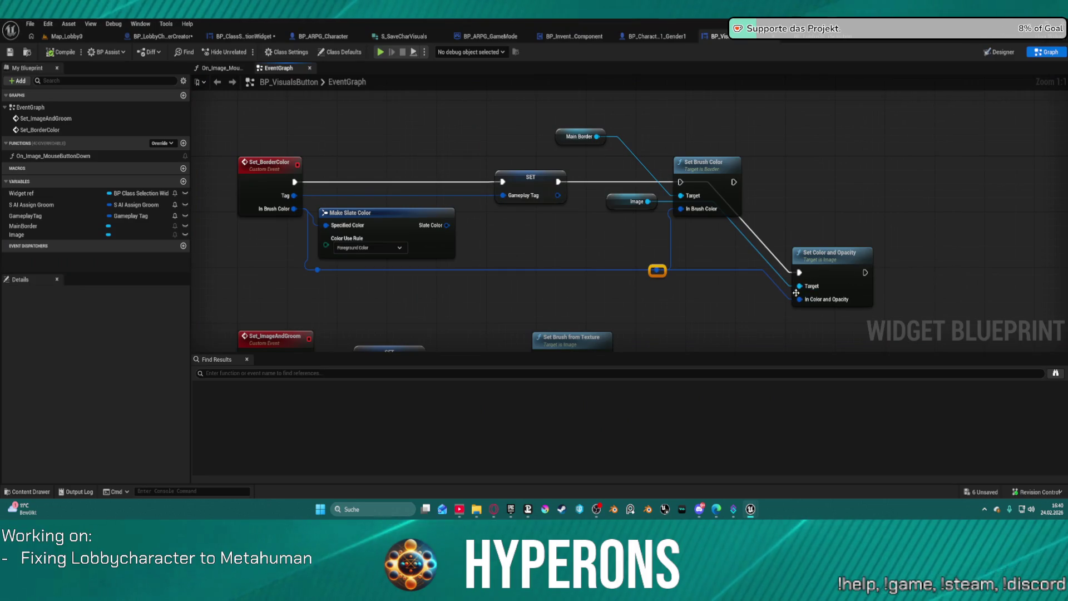
Feed a test Make Color node into Set Color and Opacity, with channel values of 1 and 0.5
drag(799, 300, 764, 325)
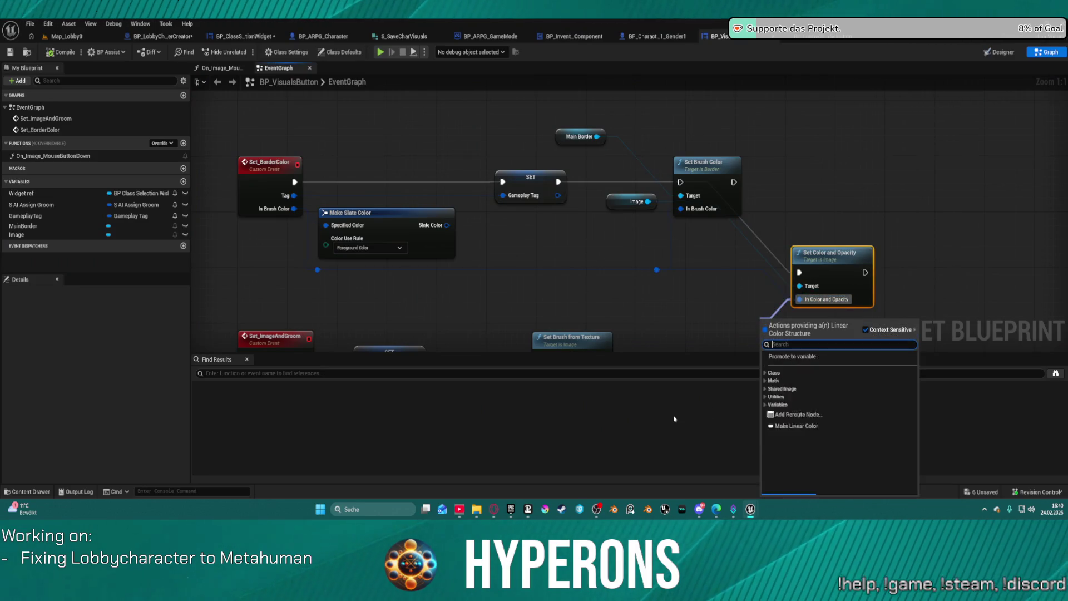
text(make)
key(Return)
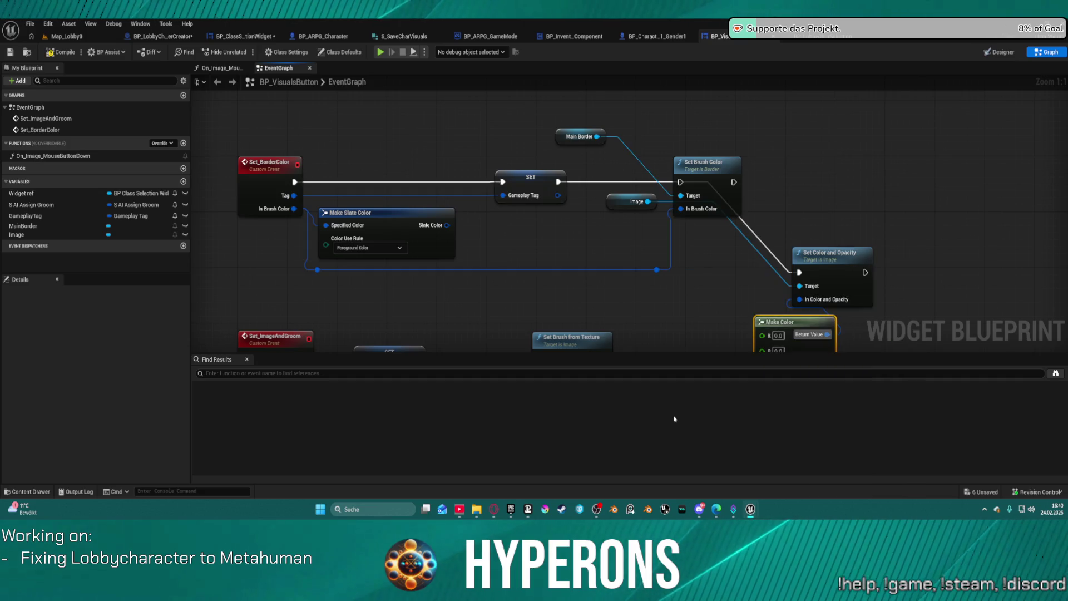
drag(785, 321, 736, 265)
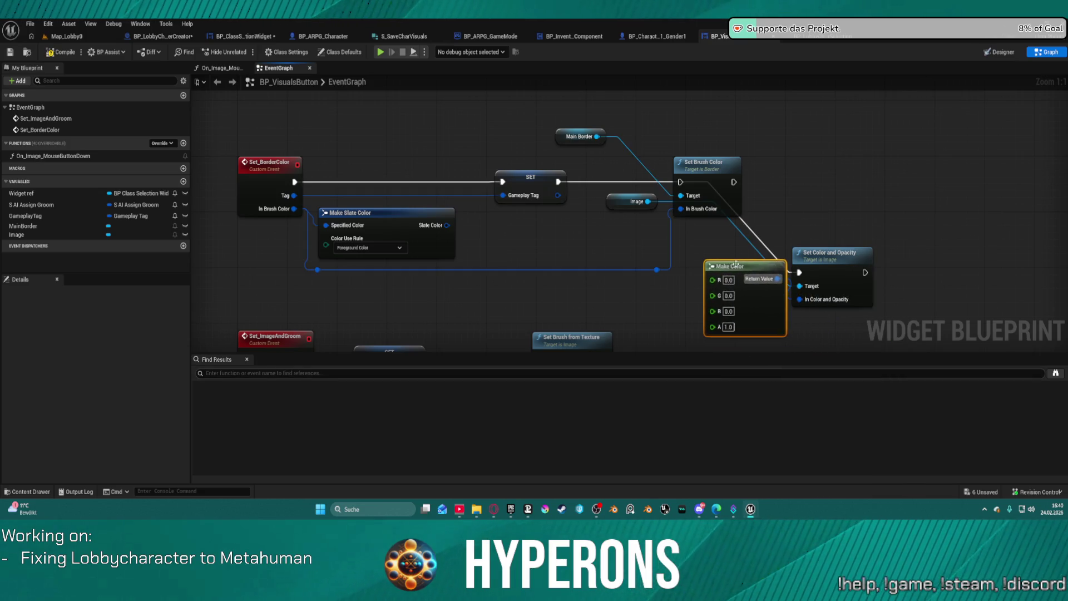
text(10)
click(731, 311)
text(1)
key(Return)
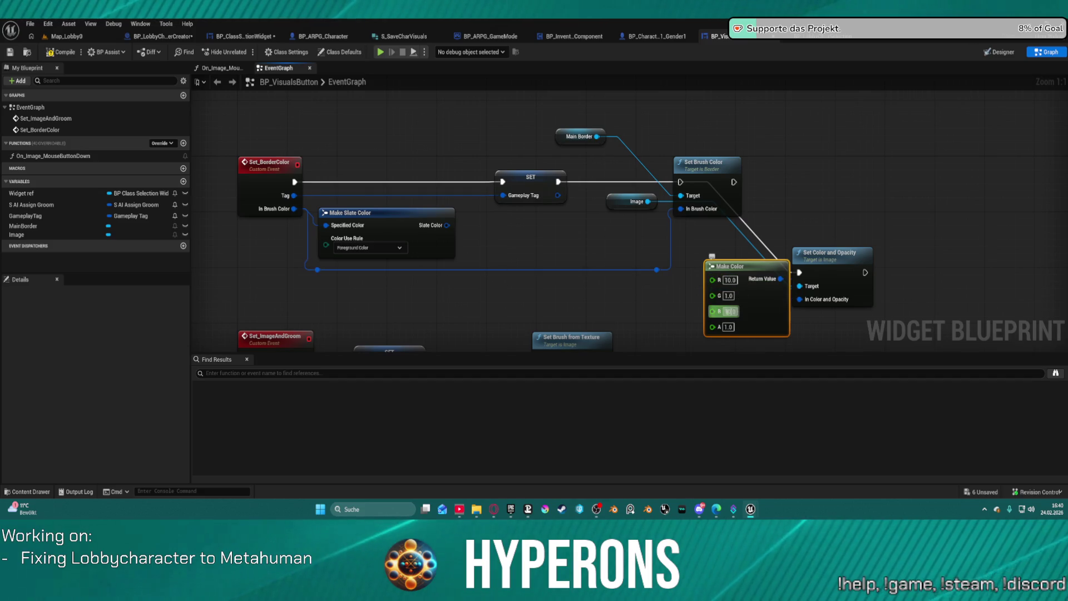
key(BackSpace)
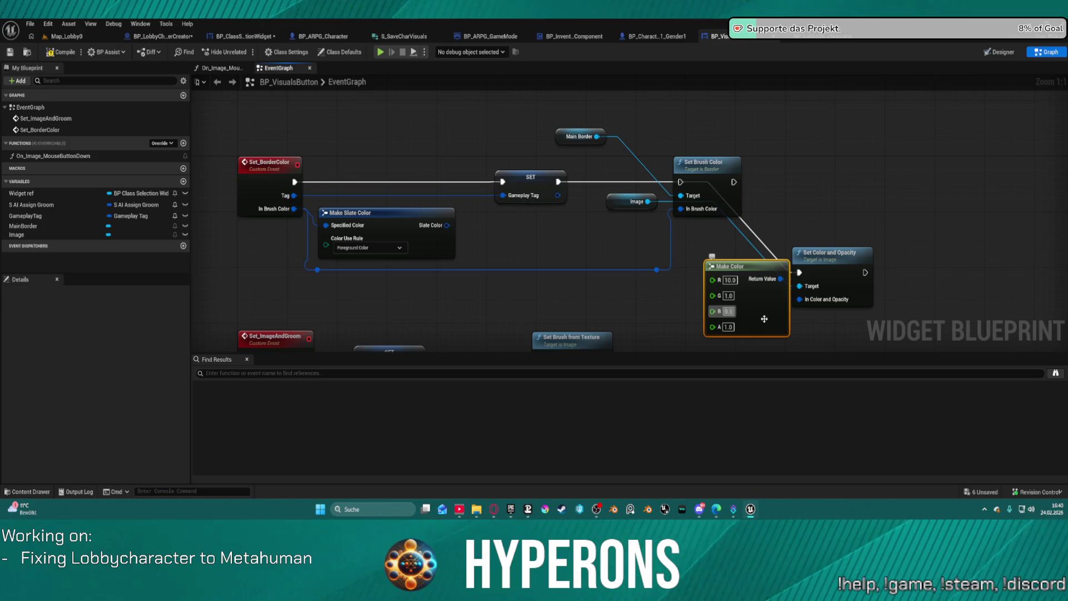
right_click(712, 304)
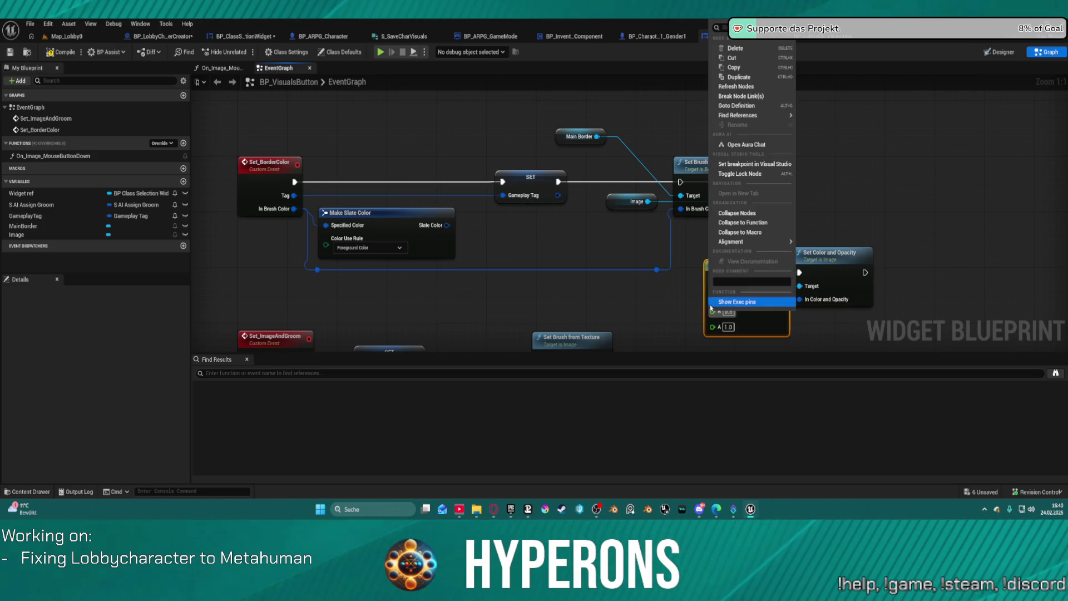
key(Escape)
key(ctrl+c)
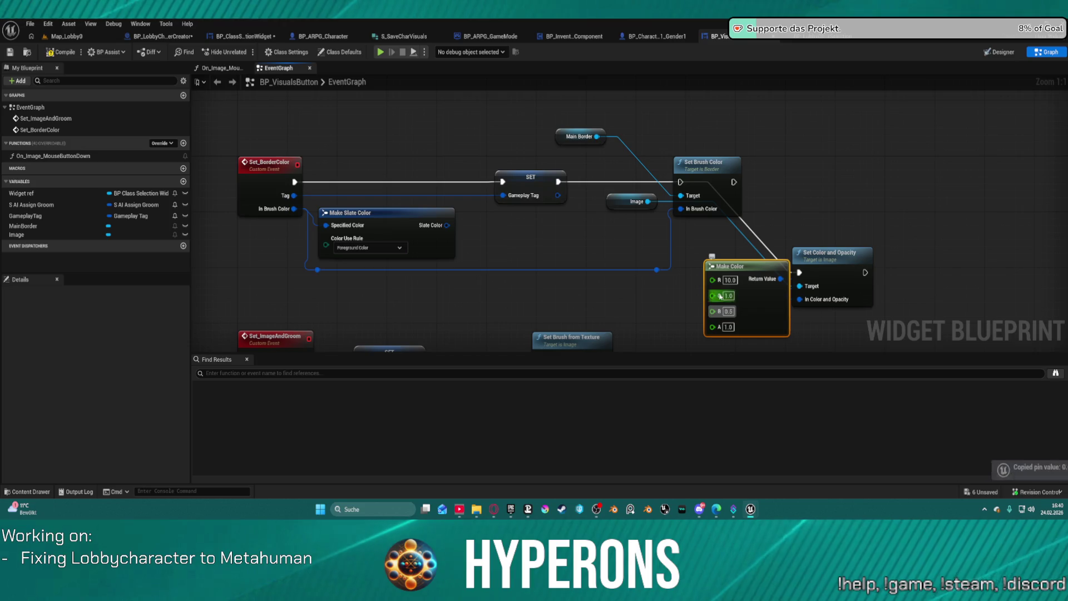
key(ctrl+v)
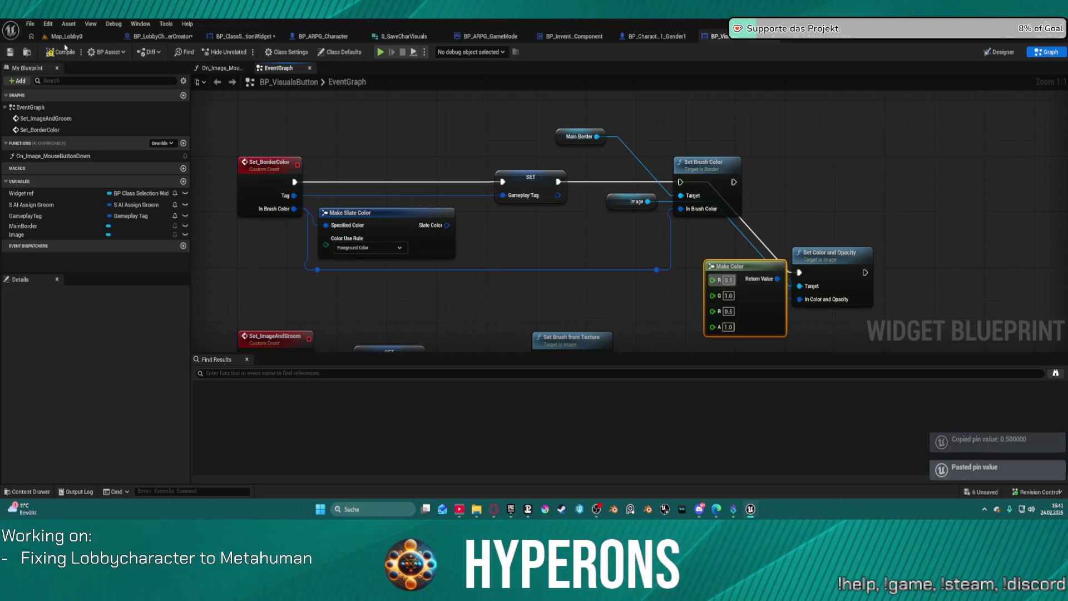
Compile BP_VisualsButton and check the hair colour squares in a new character
click(65, 53)
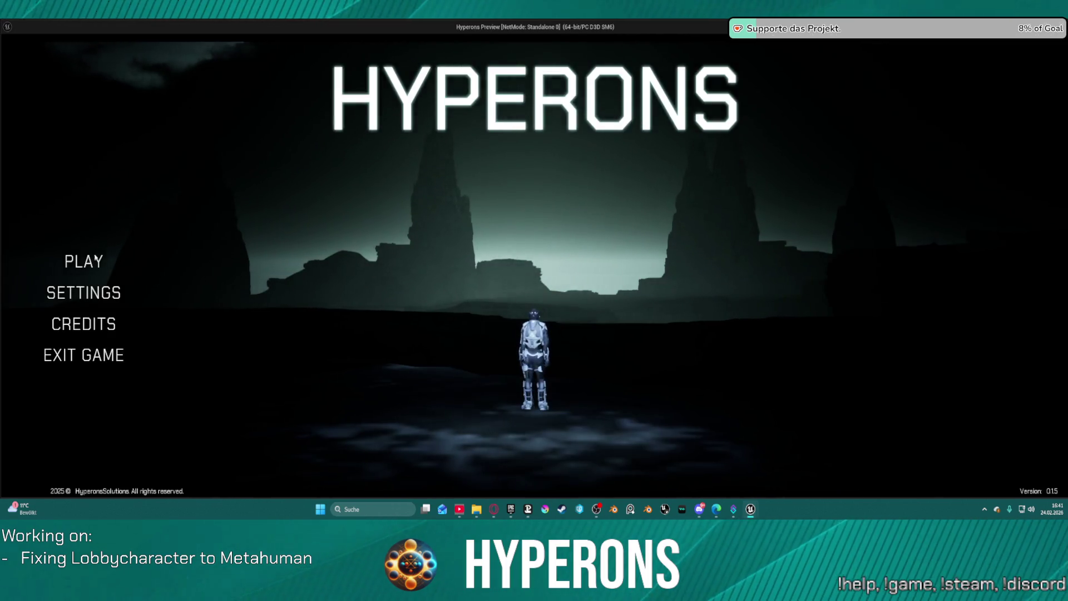
click(85, 260)
click(468, 429)
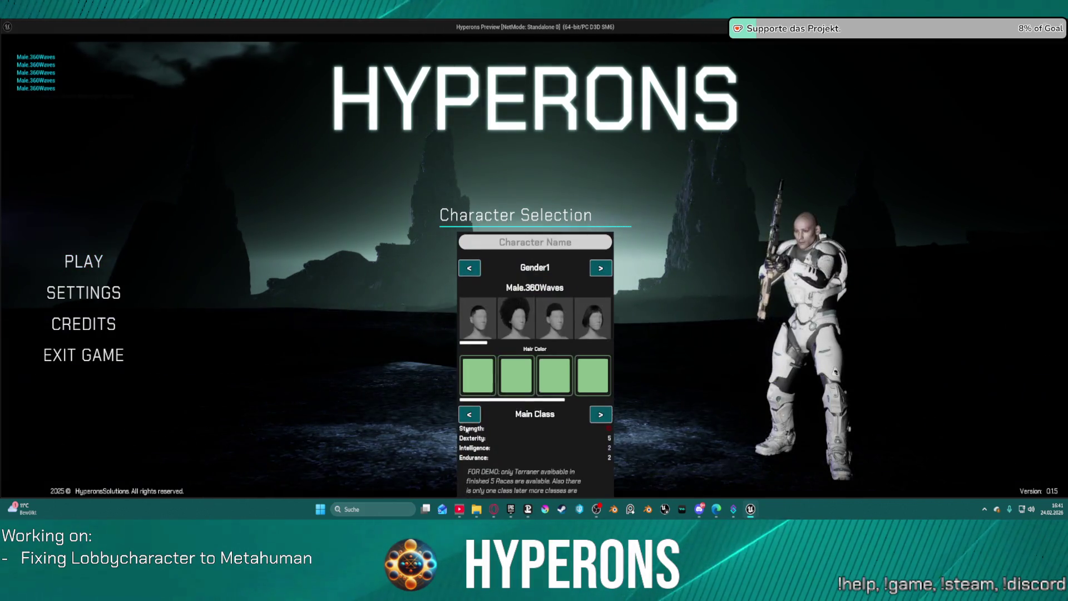
key(Escape)
Remove the Make Color node and wire the In Brush Color reroute into In Color and Opacity
drag(807, 249, 808, 151)
click(750, 272)
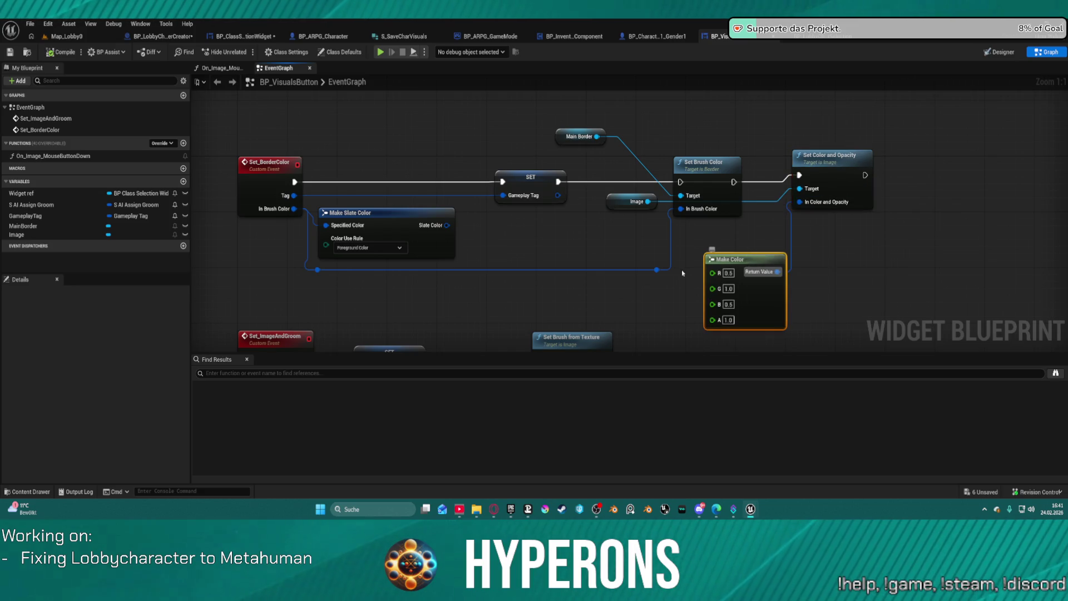
key(Delete)
drag(657, 271, 800, 201)
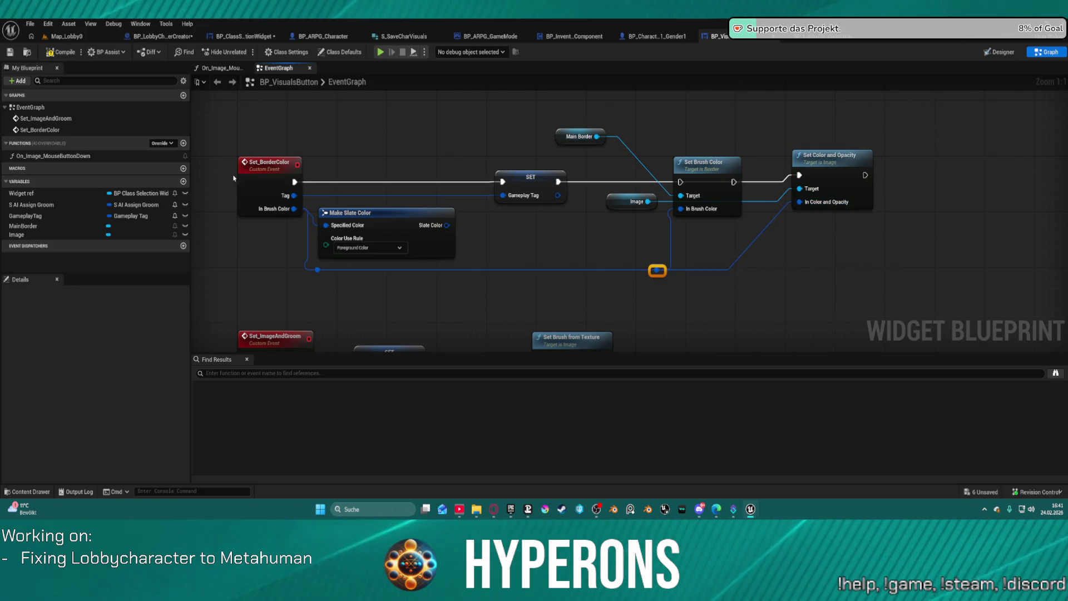
click(167, 39)
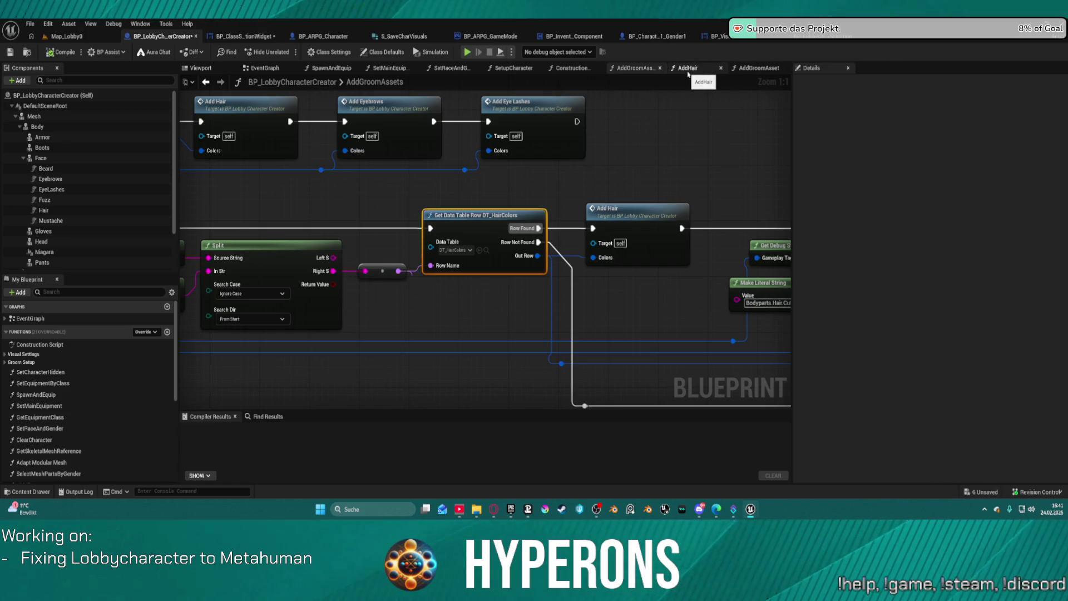
In BP_ClassSelectionWidget's AddHairColorButtons, set the Select node's first option colour to red
click(251, 38)
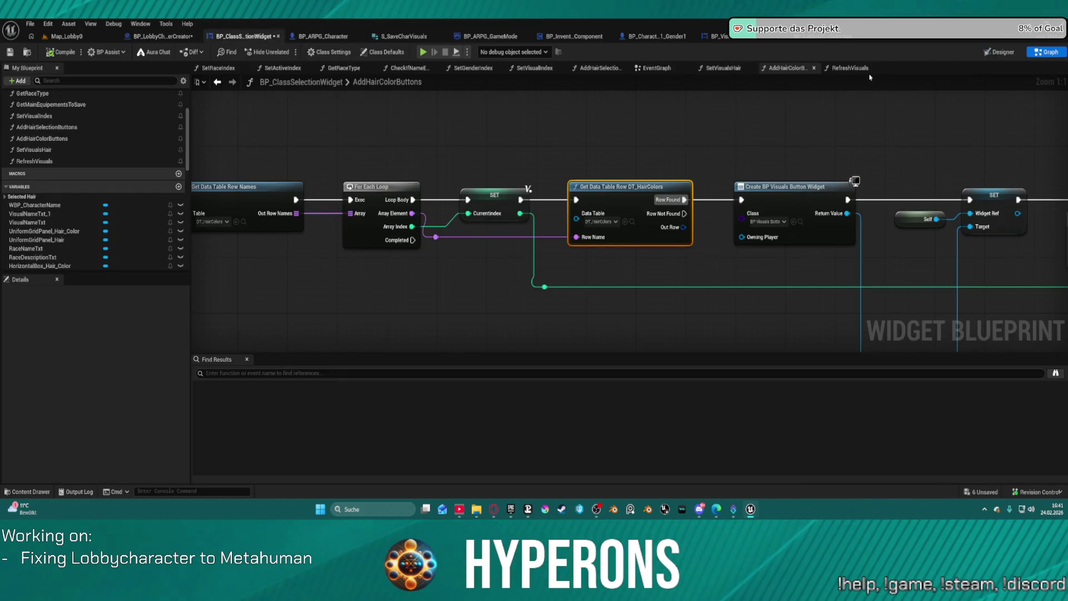
click(712, 70)
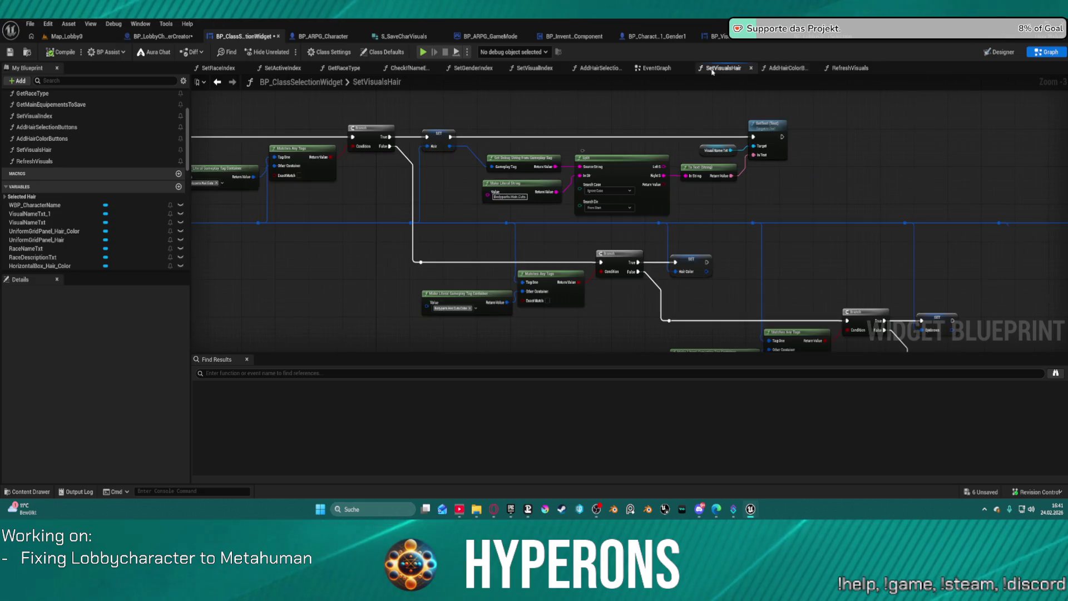
click(784, 68)
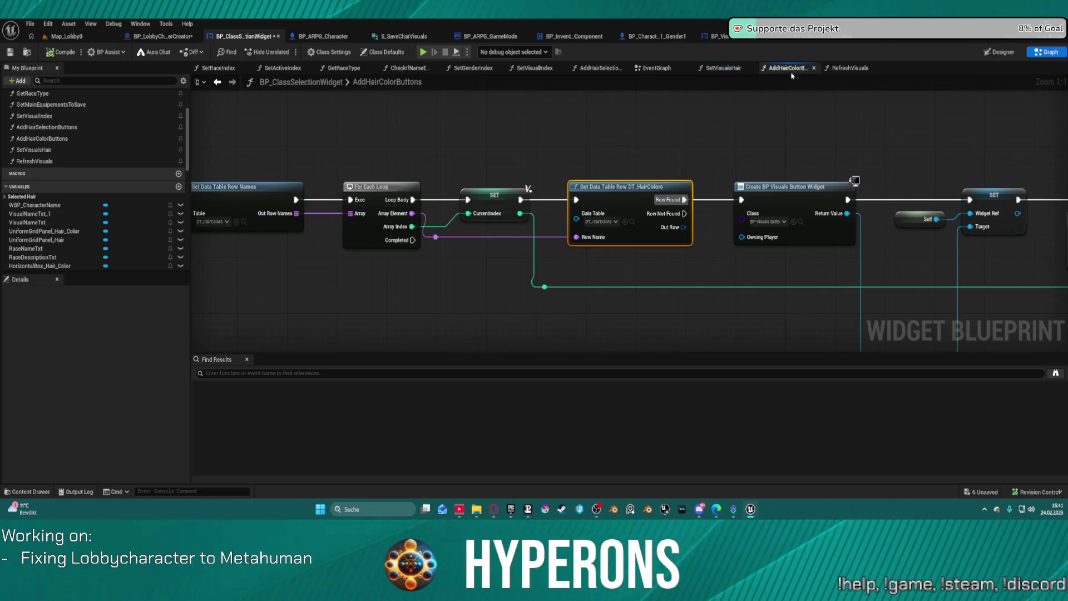
scroll(474, 165, up, 3)
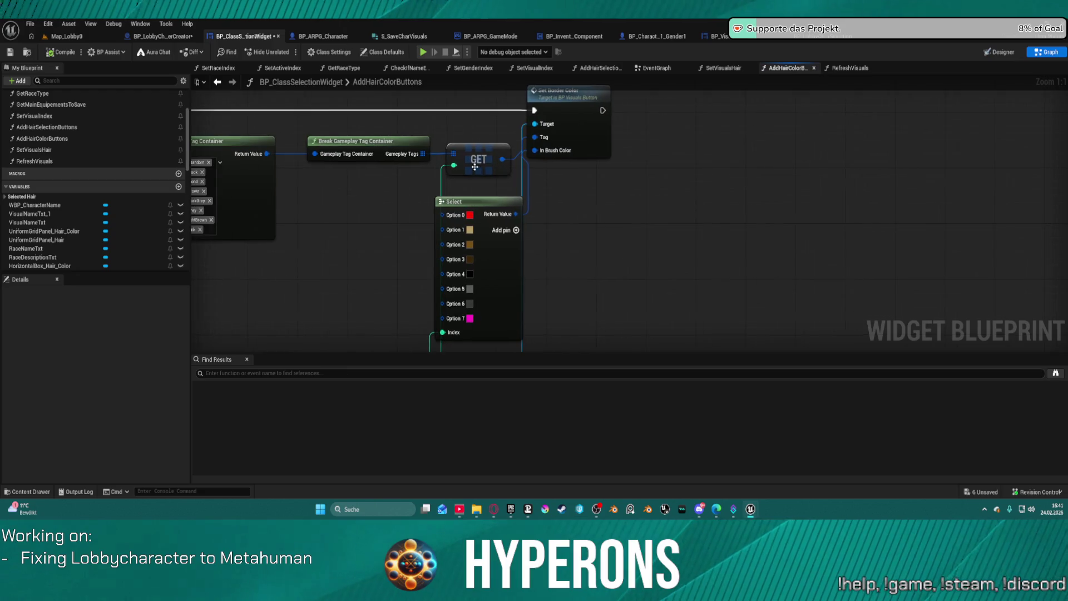
click(477, 284)
mouse_move(569, 139)
mouse_down()
mouse_move(562, 220)
mouse_move(515, 226)
mouse_move(493, 177)
mouse_move(449, 171)
mouse_move(459, 171)
mouse_up()
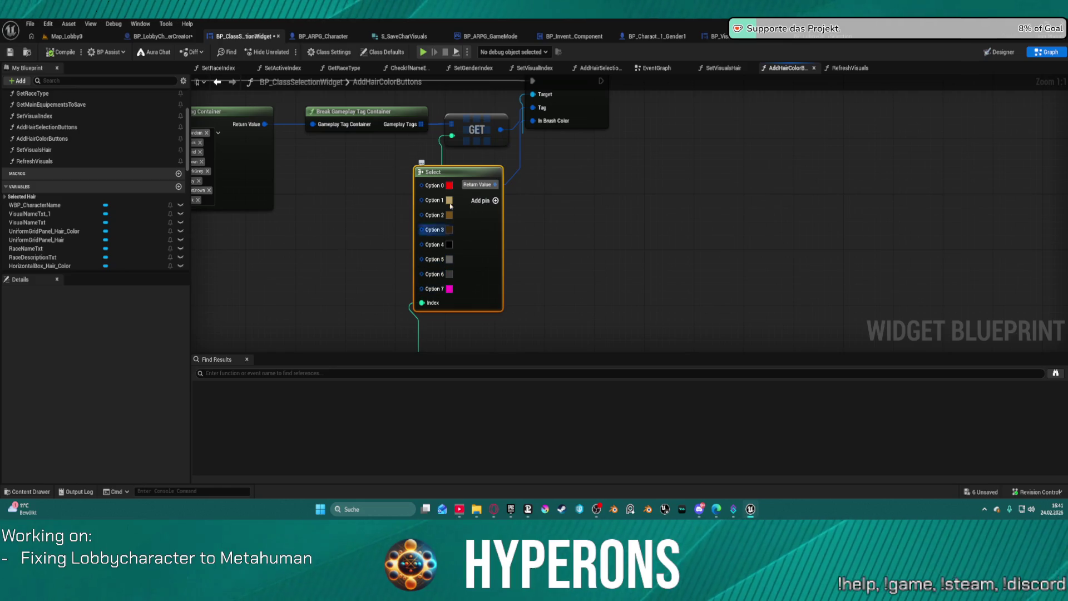
click(450, 186)
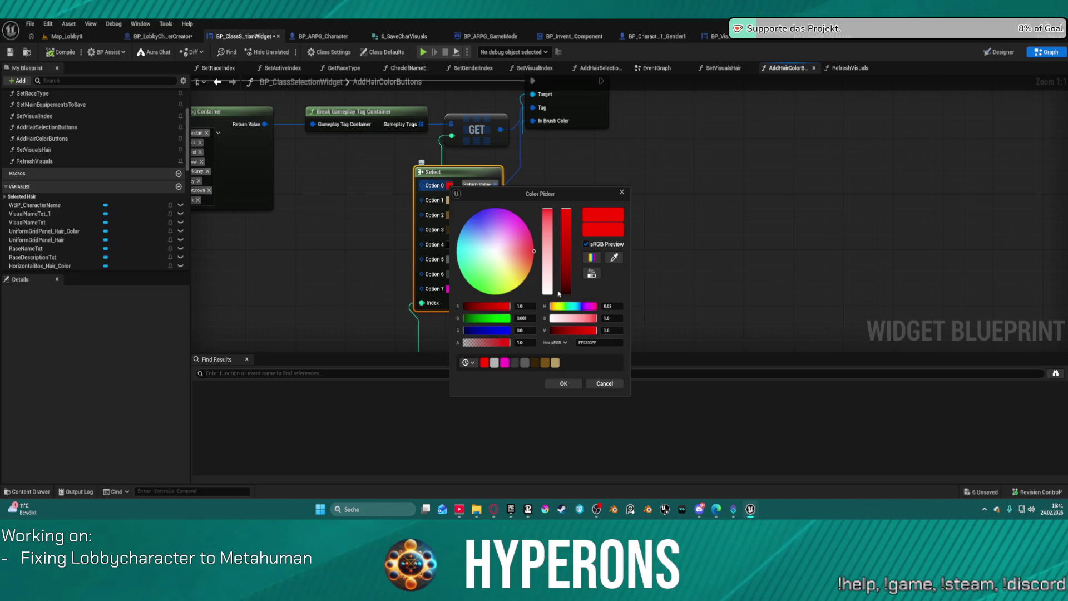
click(577, 384)
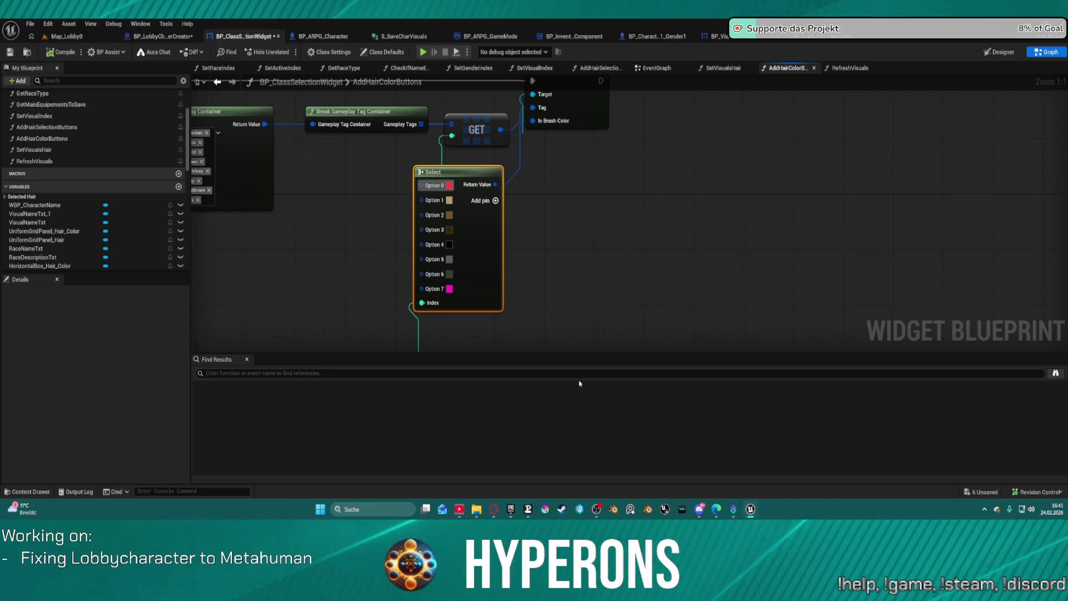
Route the Select colour through Break Color into a new Make Color, wiring the blue and green channels
mouse_move(494, 183)
mouse_down()
mouse_move(553, 205)
mouse_move(549, 221)
mouse_up()
text(bre)
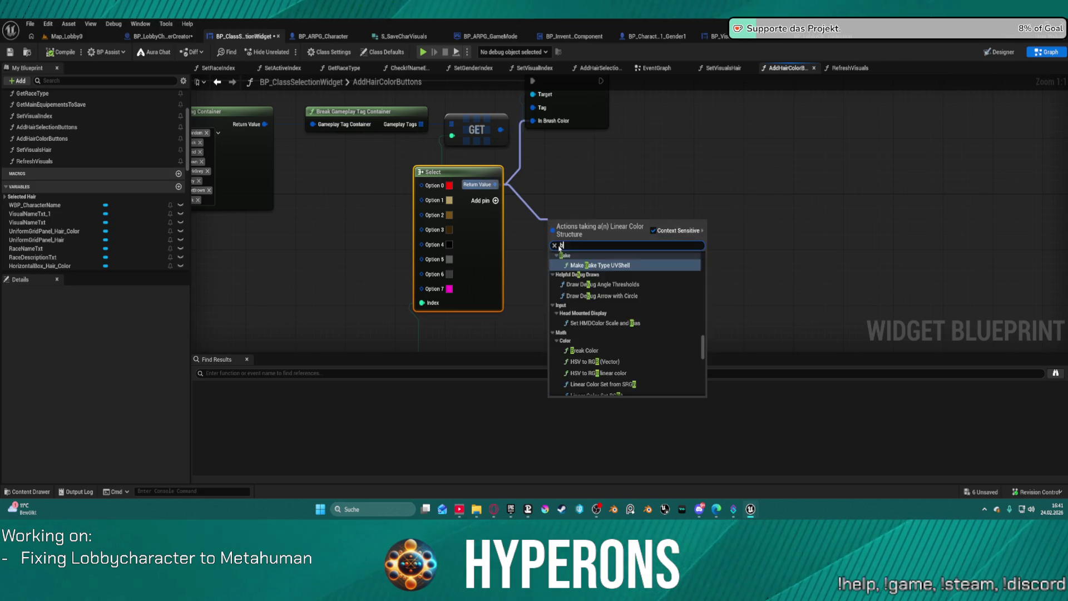
key(Return)
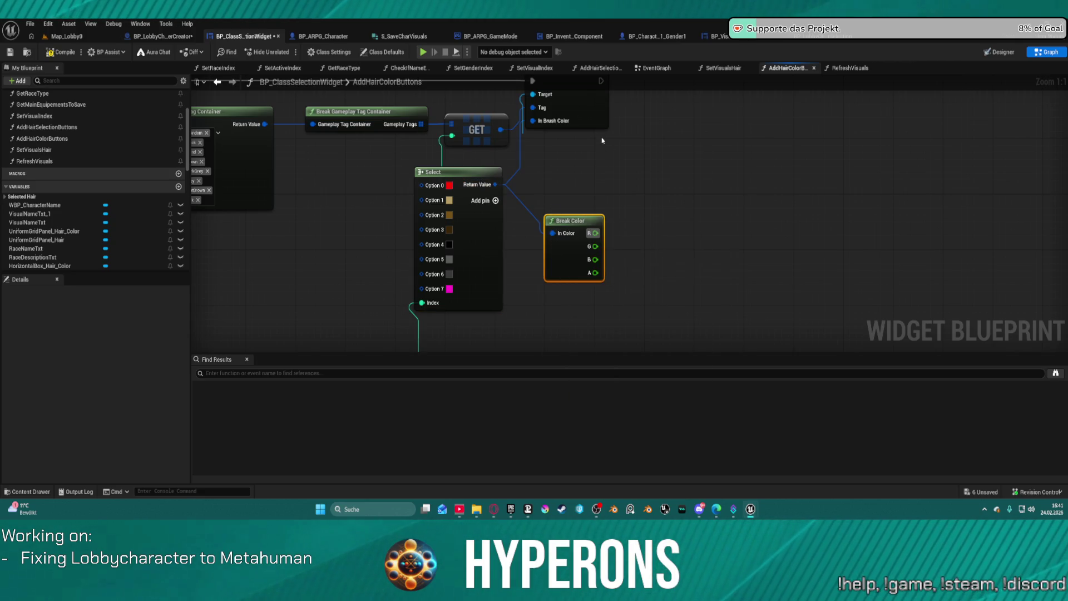
mouse_move(543, 123)
mouse_down()
mouse_move(631, 185)
mouse_move(674, 182)
mouse_up()
text(make)
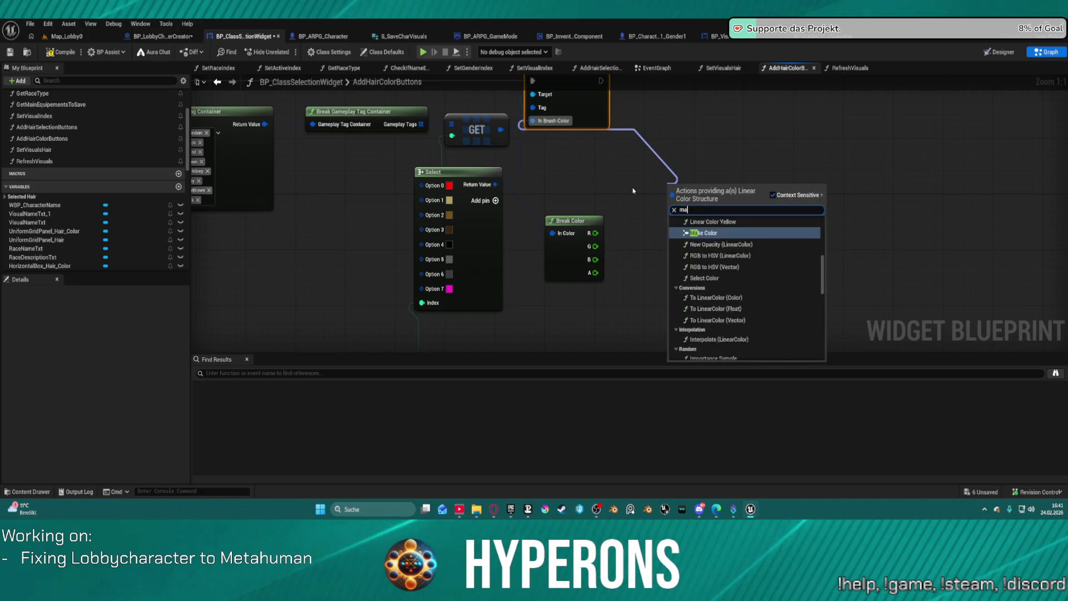
key(Return)
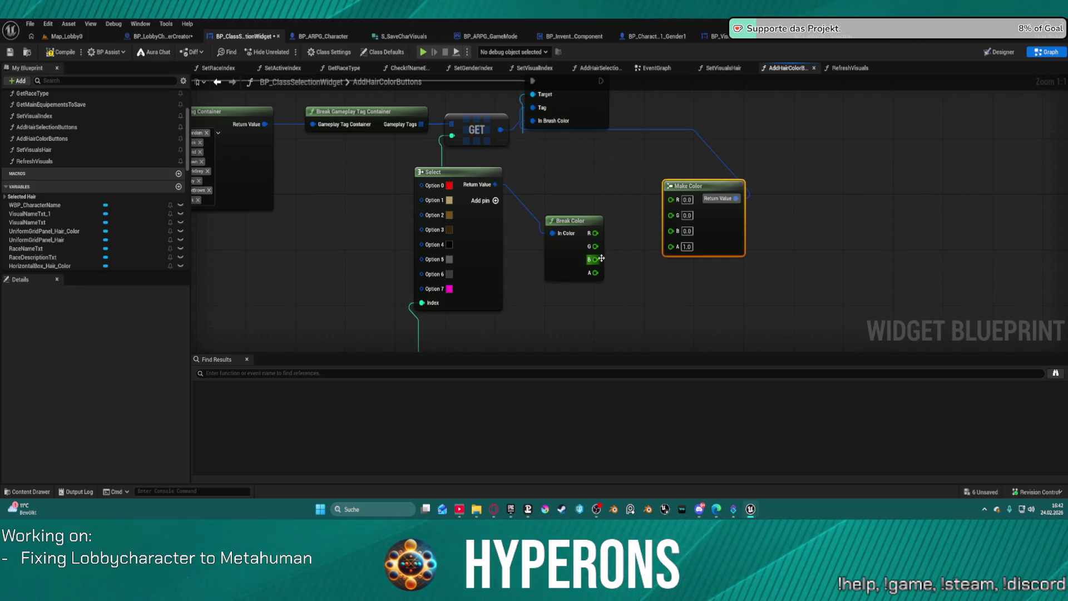
mouse_move(597, 259)
mouse_down()
mouse_move(643, 258)
mouse_move(639, 241)
mouse_move(670, 230)
mouse_up()
mouse_move(595, 246)
mouse_down()
mouse_move(670, 214)
mouse_move(663, 195)
mouse_move(676, 201)
mouse_up()
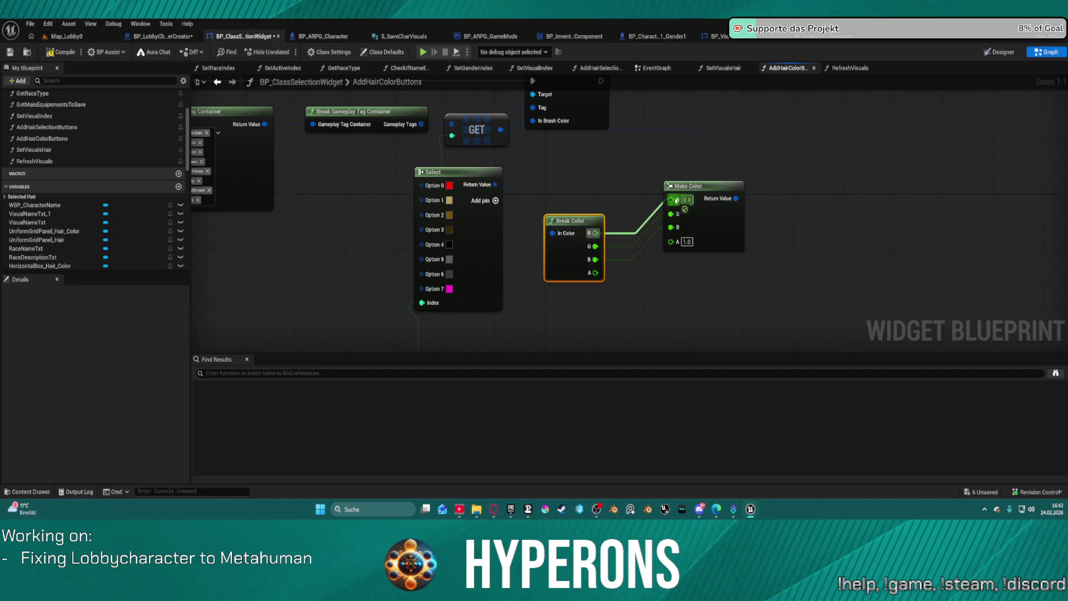
key(ctrl+z)
scroll(583, 163, down, 4)
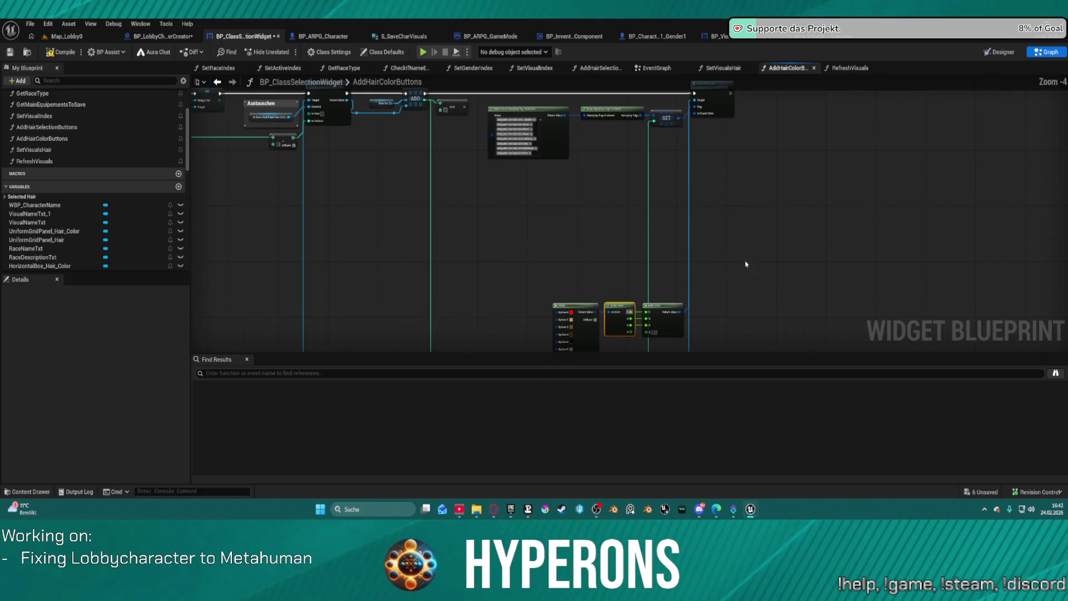
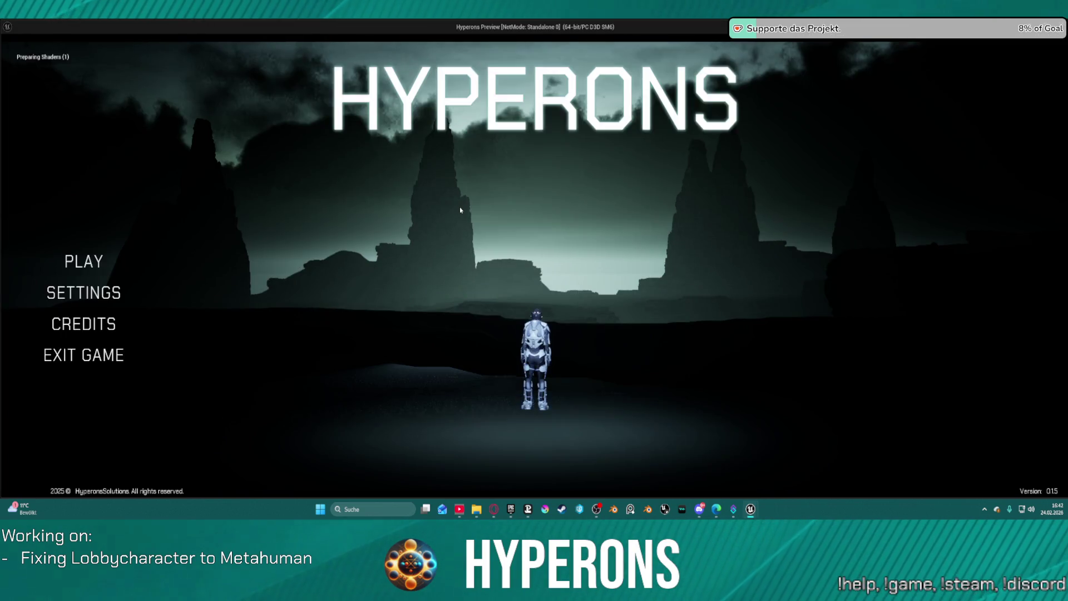
Open Create New in play mode, drag along the blank hair-colour swatch row, then stop PIE
click(84, 260)
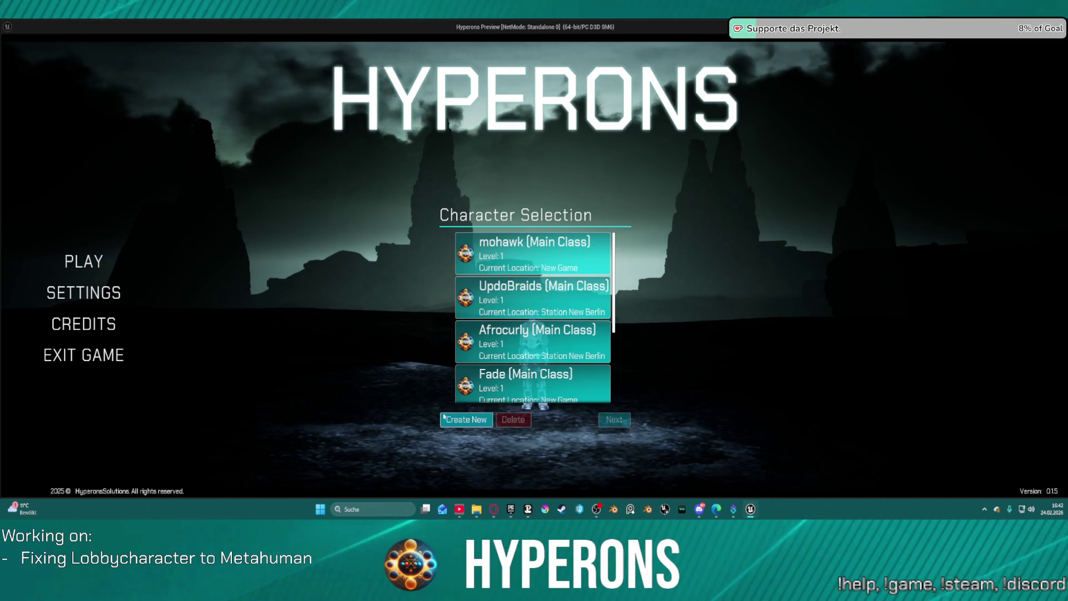
click(466, 420)
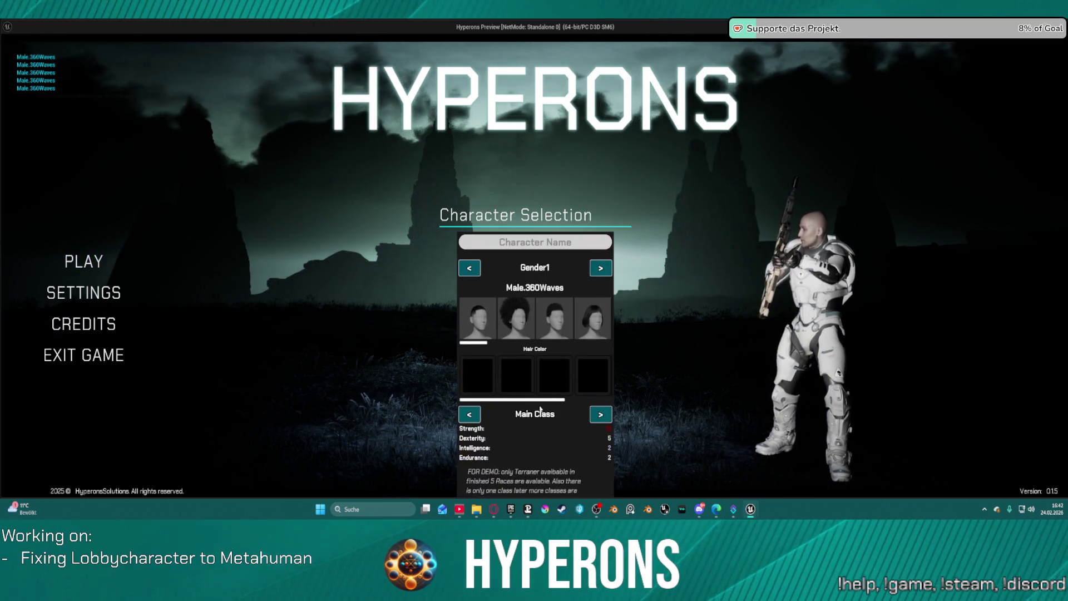
drag(560, 400, 608, 400)
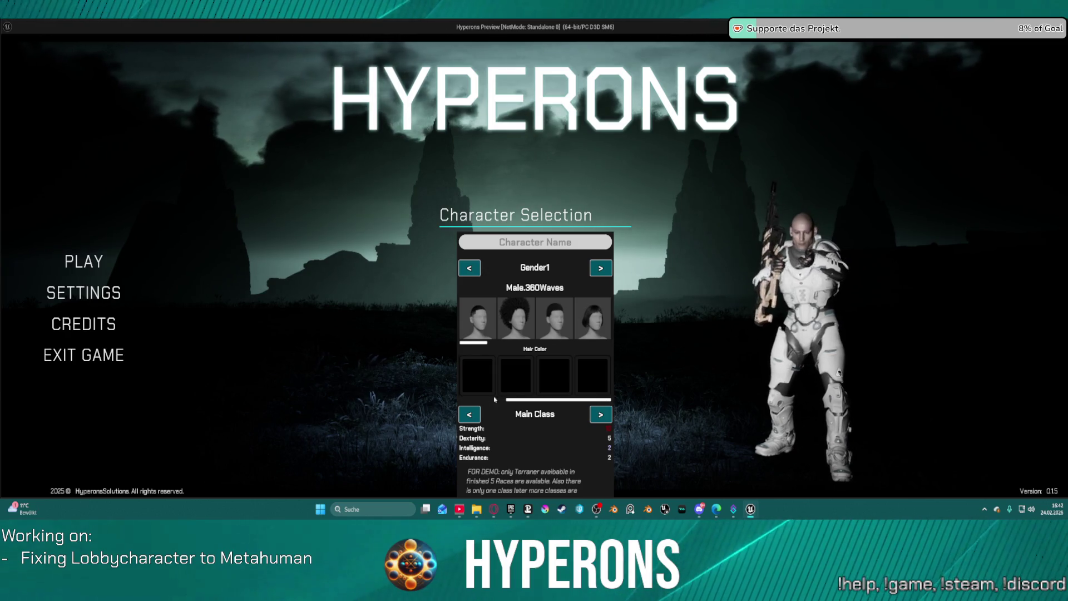
key(alt+Tab)
key(Escape)
scroll(644, 219, up, 5)
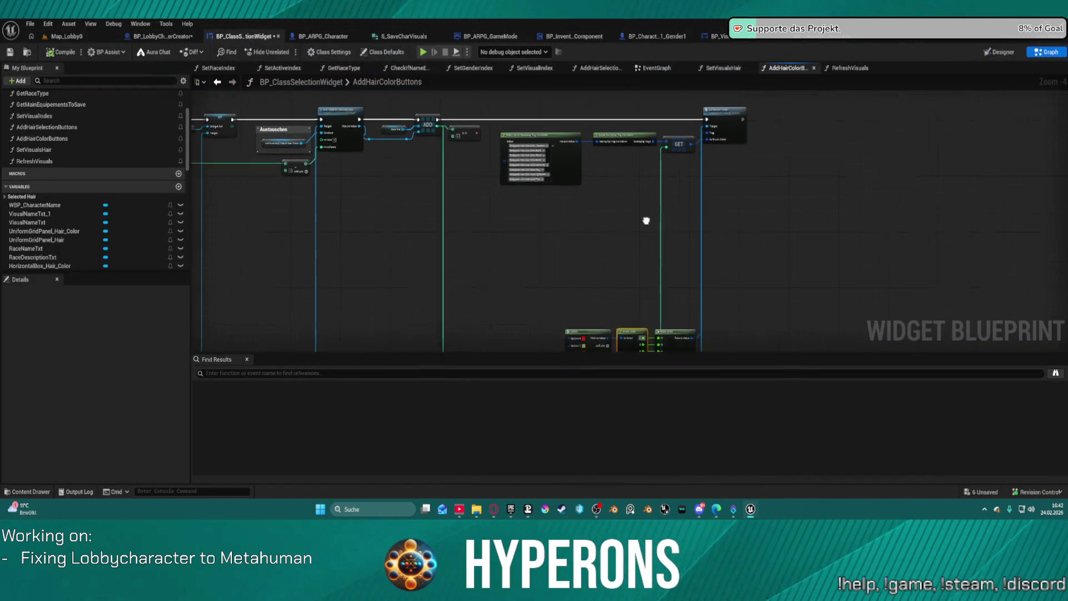
Add a breakpoint to the Set Border Color node in AddHairColorButtons
drag(668, 200, 668, 203)
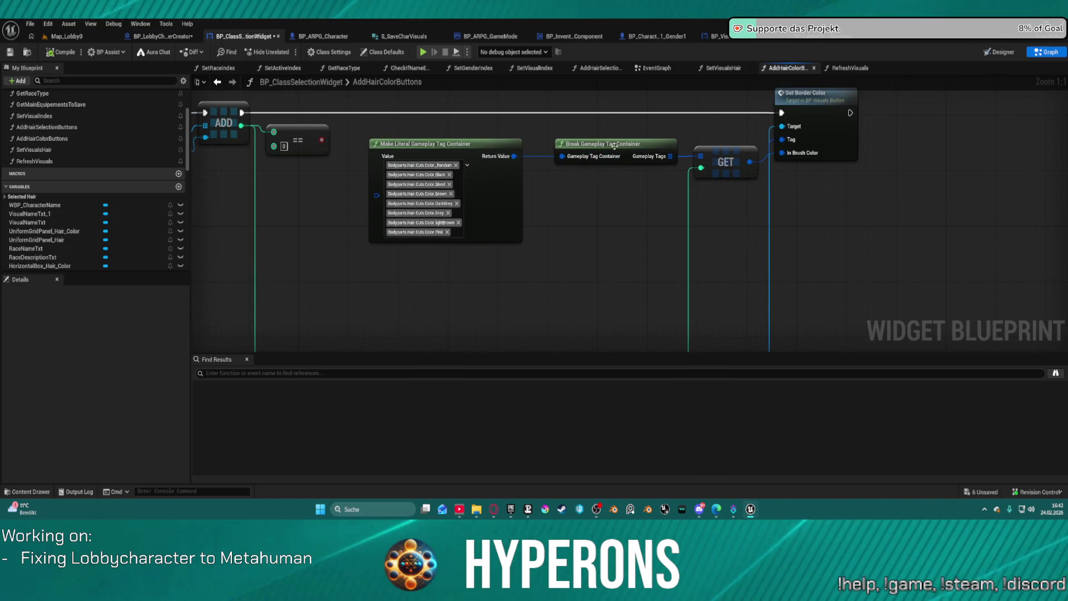
drag(552, 197, 489, 345)
drag(684, 111, 654, 282)
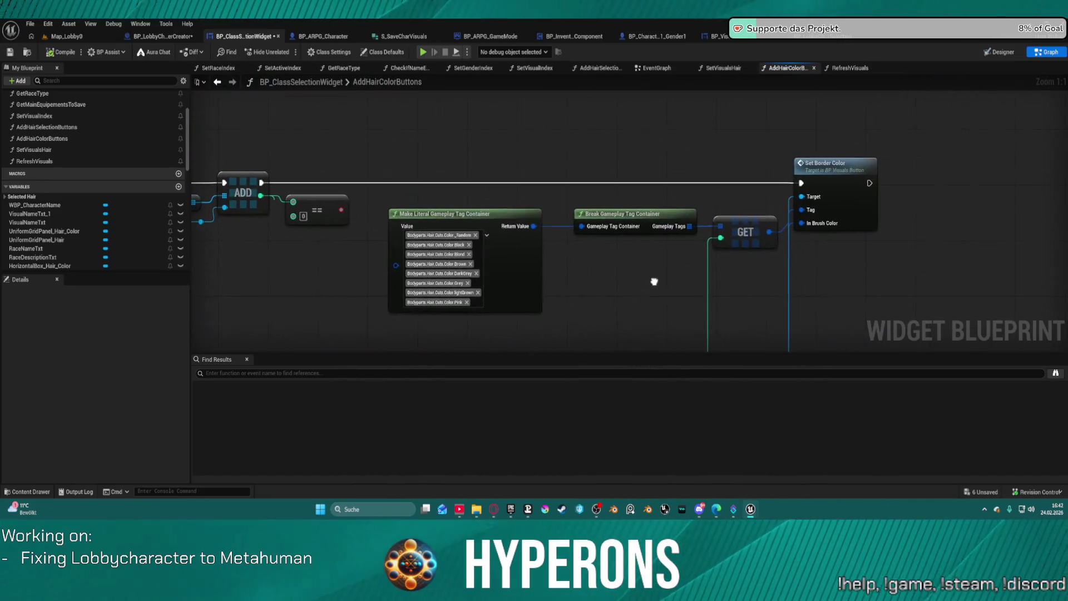
right_click(842, 178)
click(888, 408)
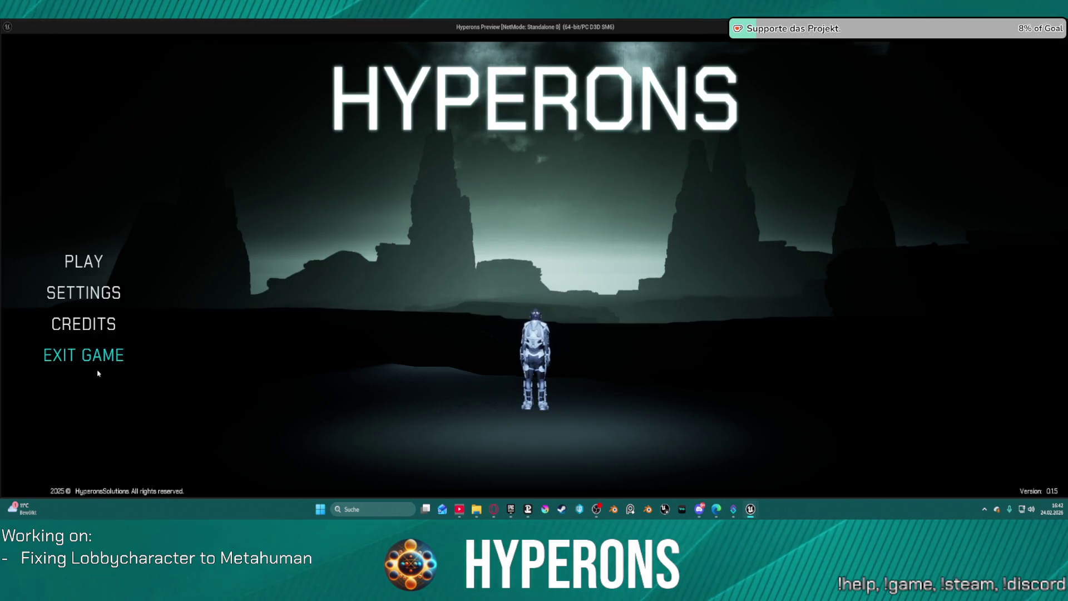
Trigger the breakpoint via Create New and expand the watched gameplay tag list
click(95, 270)
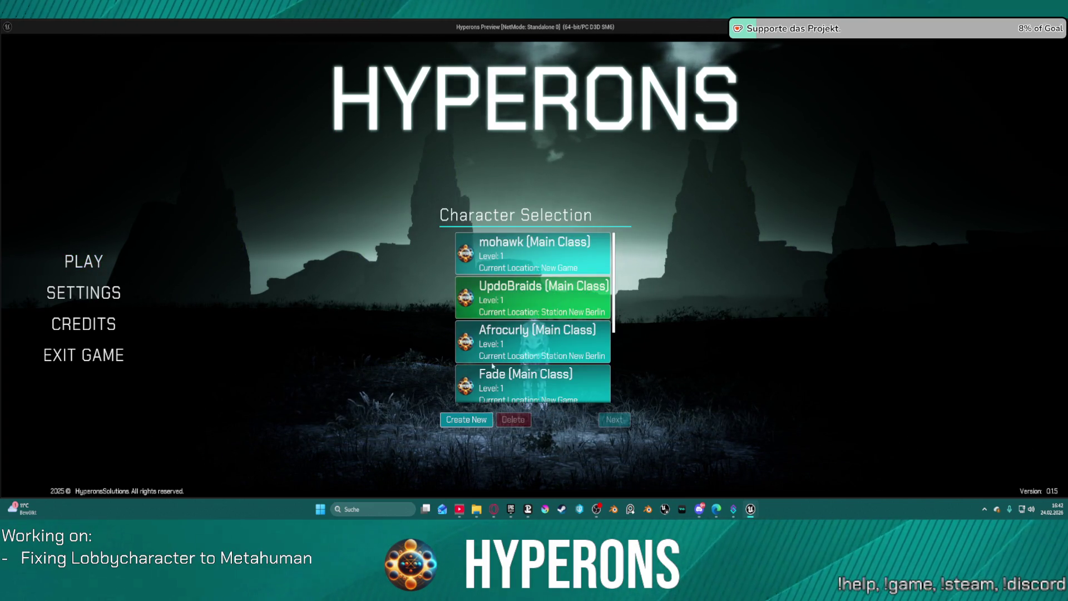
click(466, 420)
mouse_move(513, 247)
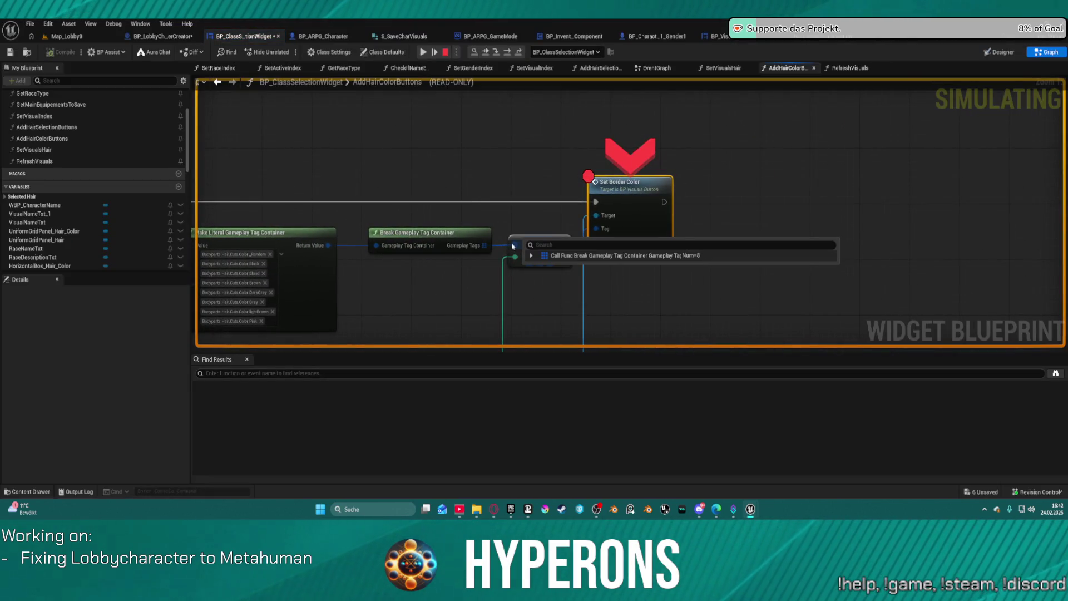
click(531, 256)
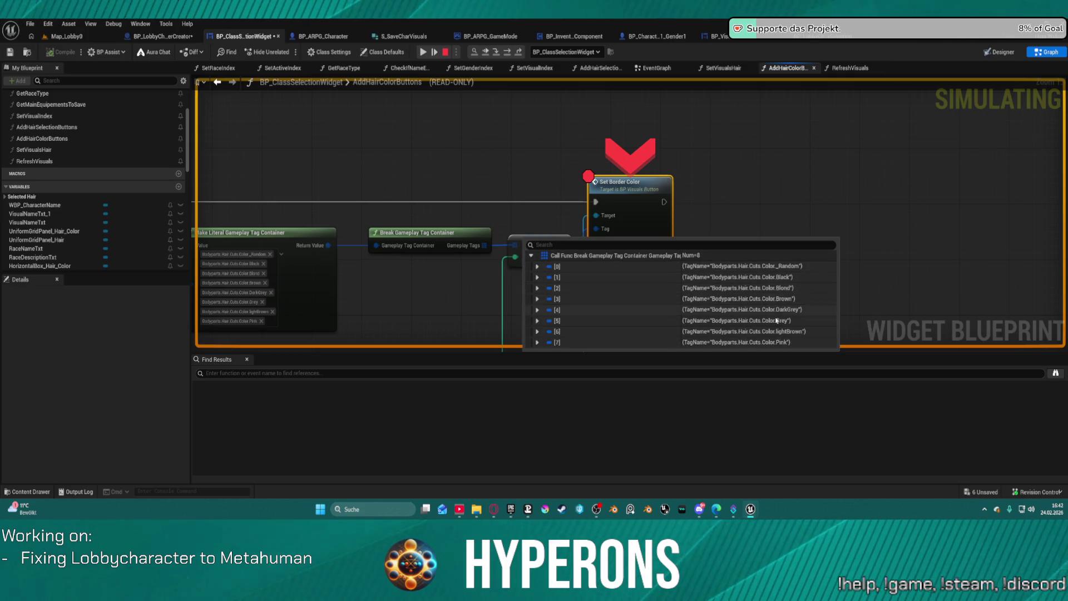
Inspect the Select, Break Color, Make Color and gameplay tag container values
drag(699, 338, 655, 275)
mouse_move(564, 169)
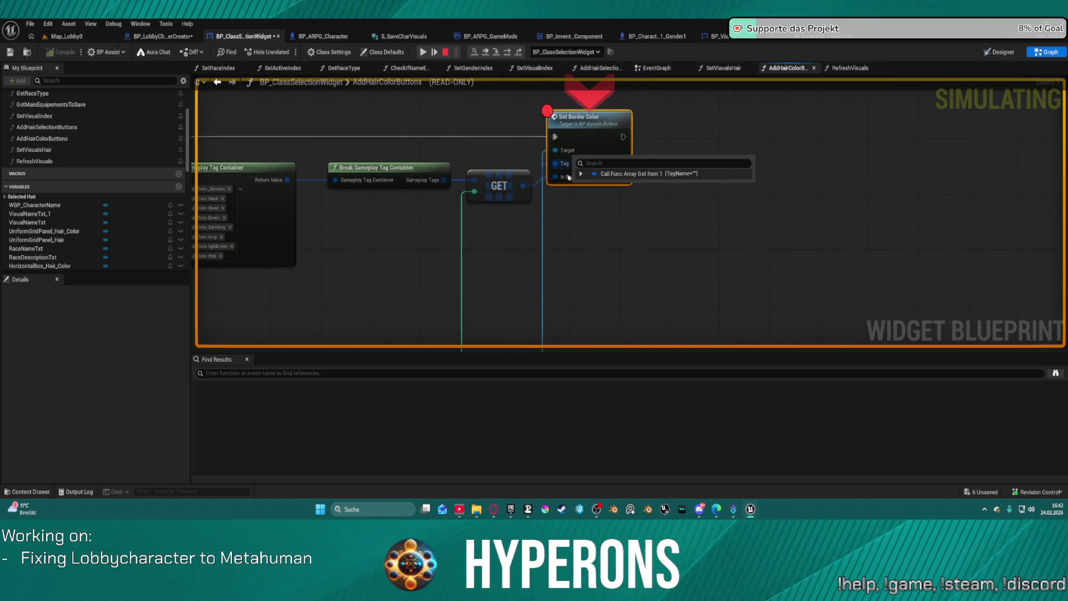
mouse_move(568, 177)
mouse_down()
mouse_move(562, 84)
mouse_move(653, 33)
mouse_up()
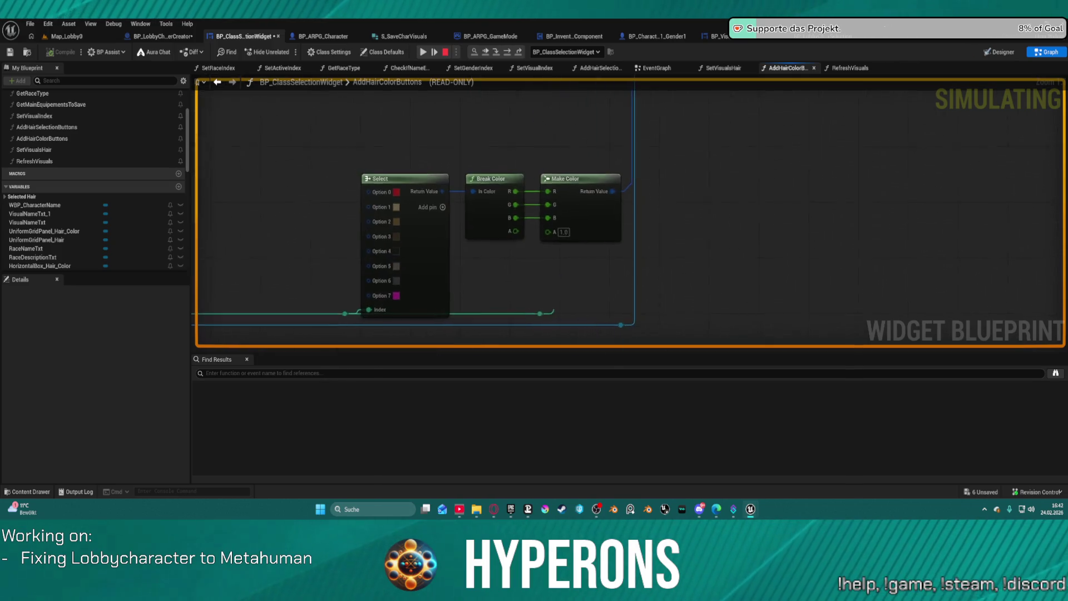
drag(564, 116, 575, 129)
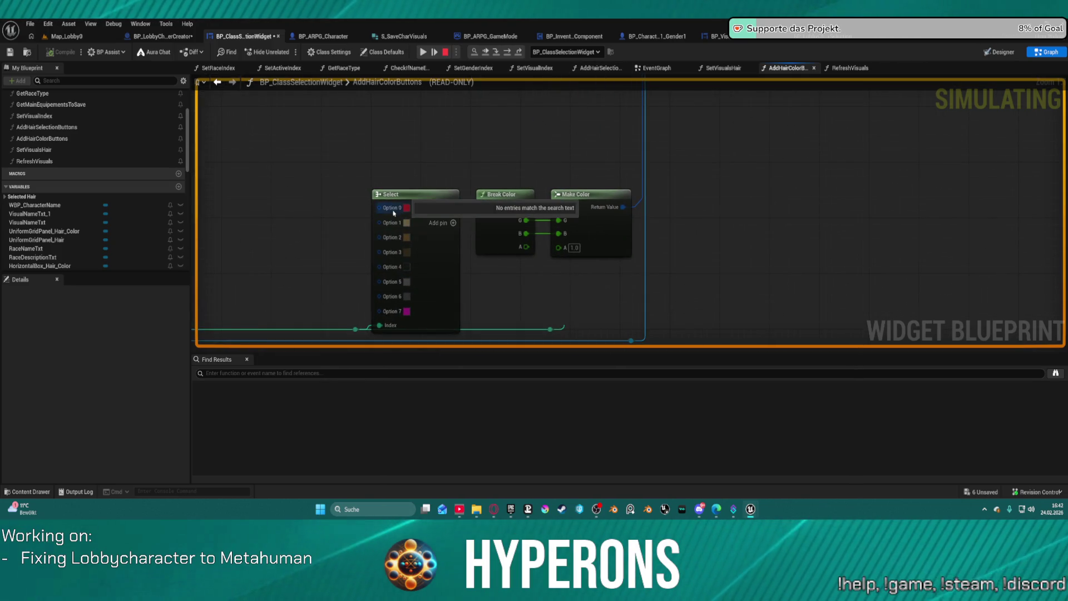
mouse_move(405, 272)
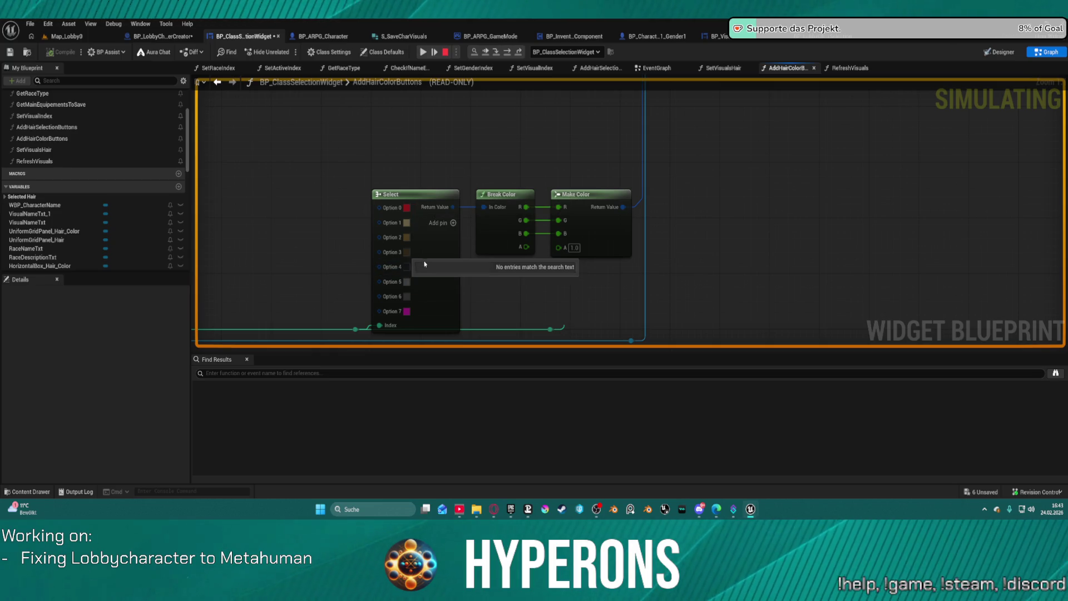
mouse_move(507, 150)
mouse_down()
mouse_move(612, 334)
mouse_move(598, 201)
mouse_up()
mouse_move(609, 264)
mouse_down()
mouse_move(608, 136)
mouse_move(638, 130)
mouse_up()
drag(584, 211, 591, 418)
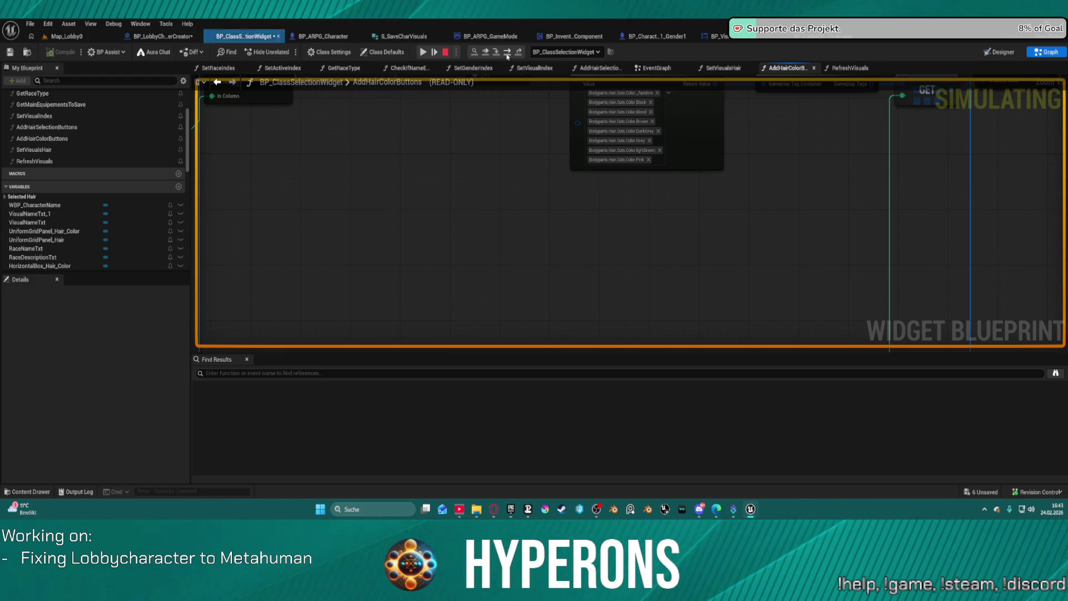
Step through the colour nodes with F11, checking the eight hair-colour tags and Select colours
click(507, 52)
click(502, 54)
key(F11)
key(F11)
key(F11)
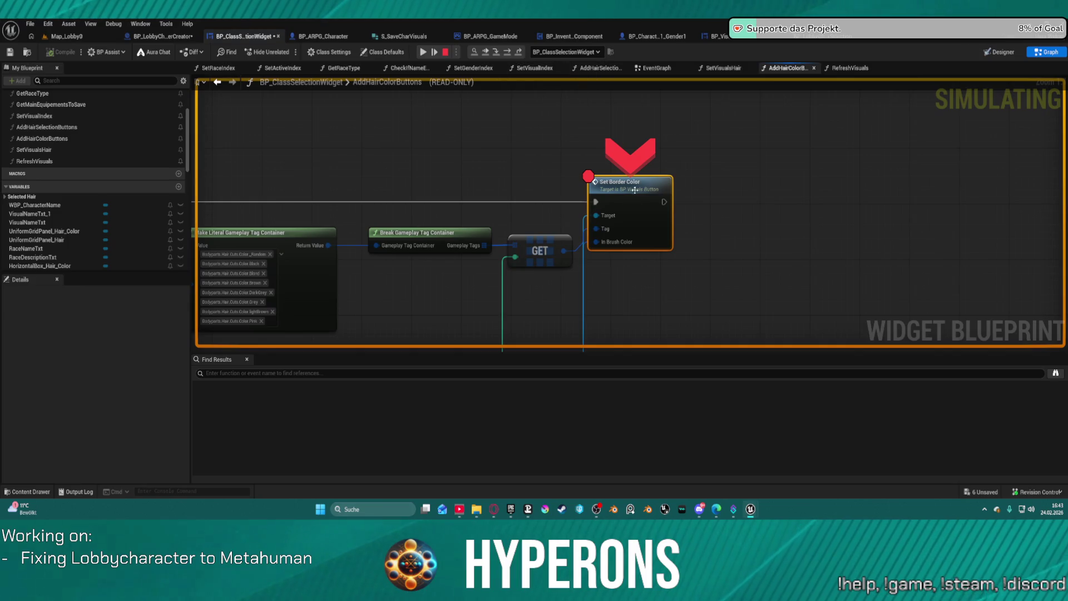
mouse_move(614, 248)
key(F11)
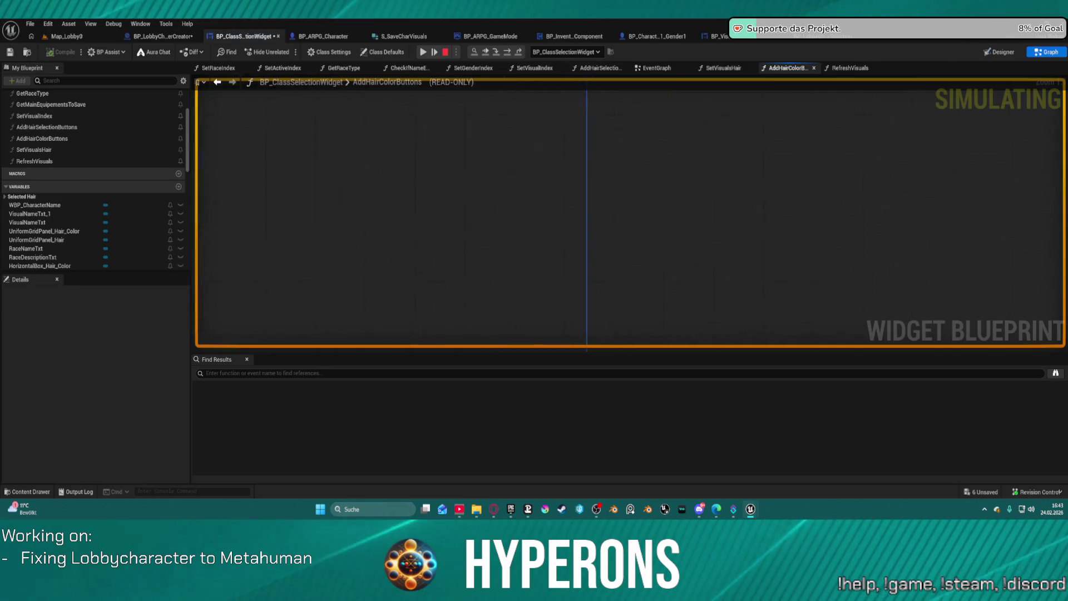
mouse_move(621, 192)
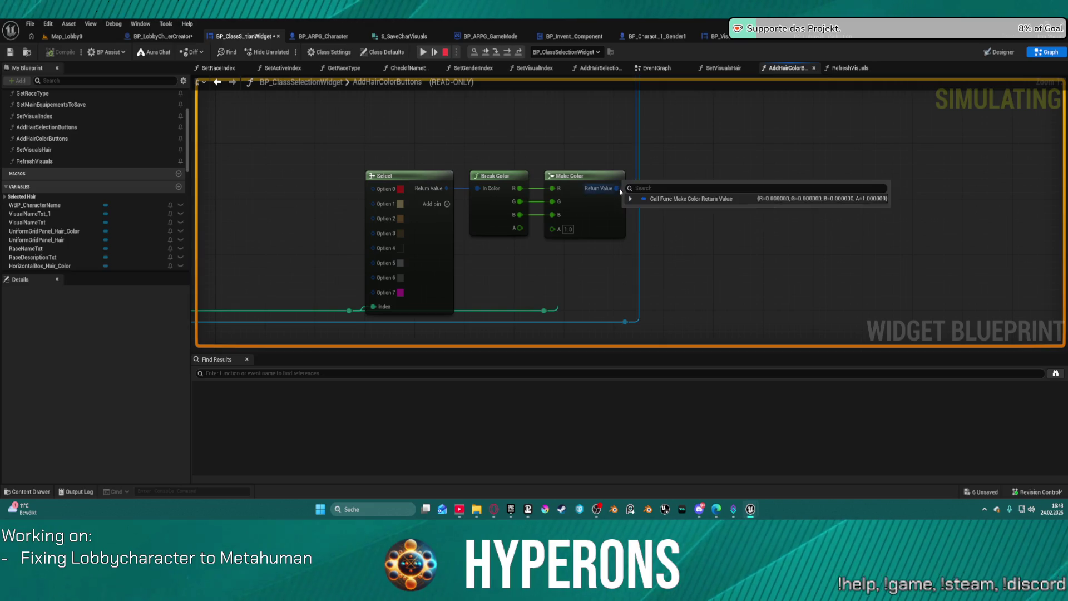
mouse_move(447, 188)
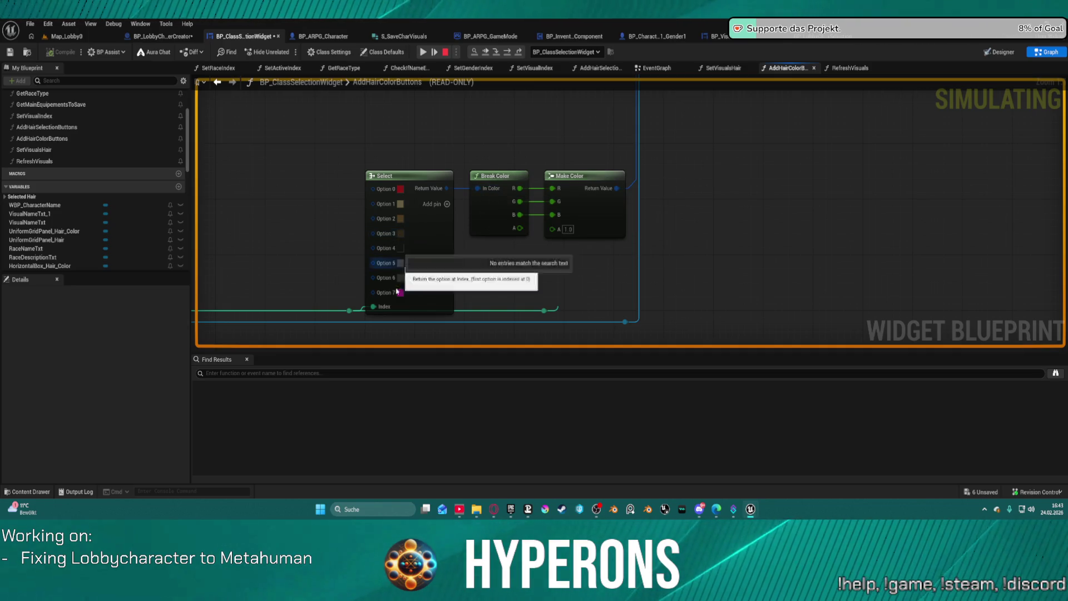
mouse_move(378, 309)
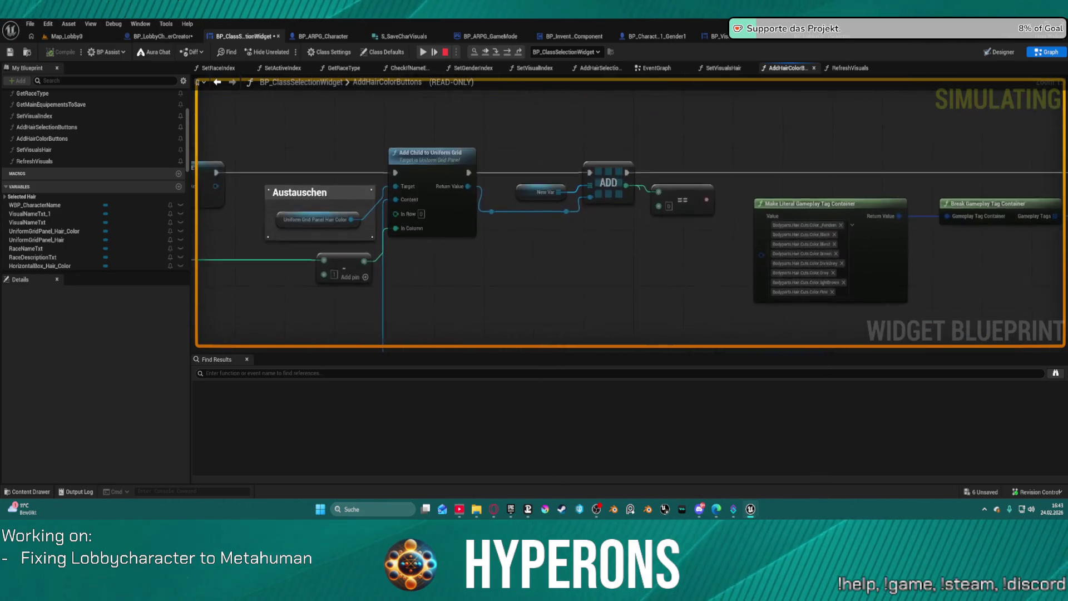
scroll(582, 117, down, 5)
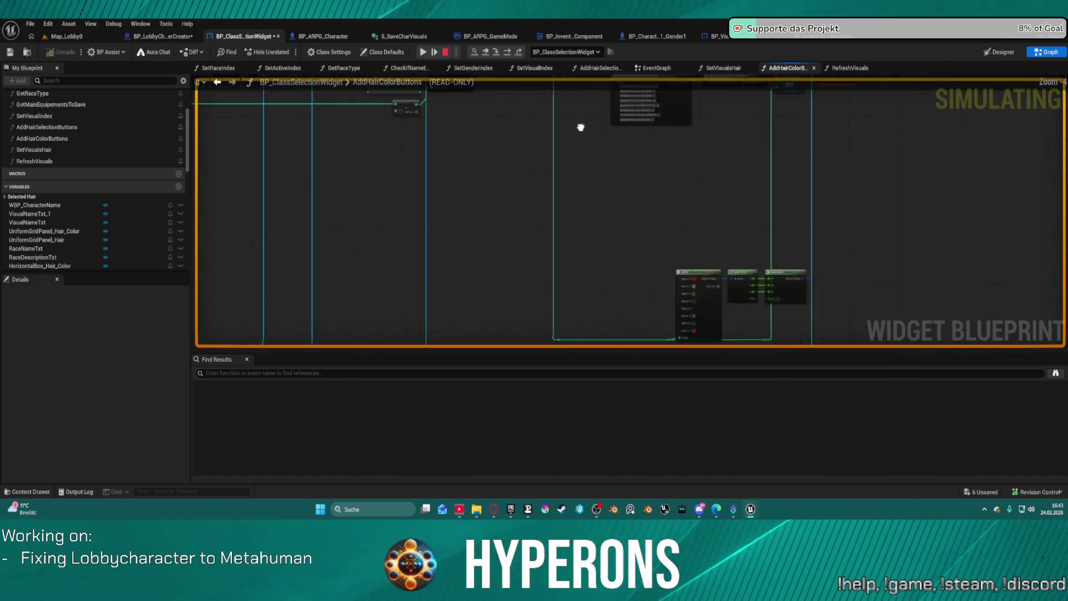
scroll(599, 217, up, 4)
scroll(605, 215, down, 2)
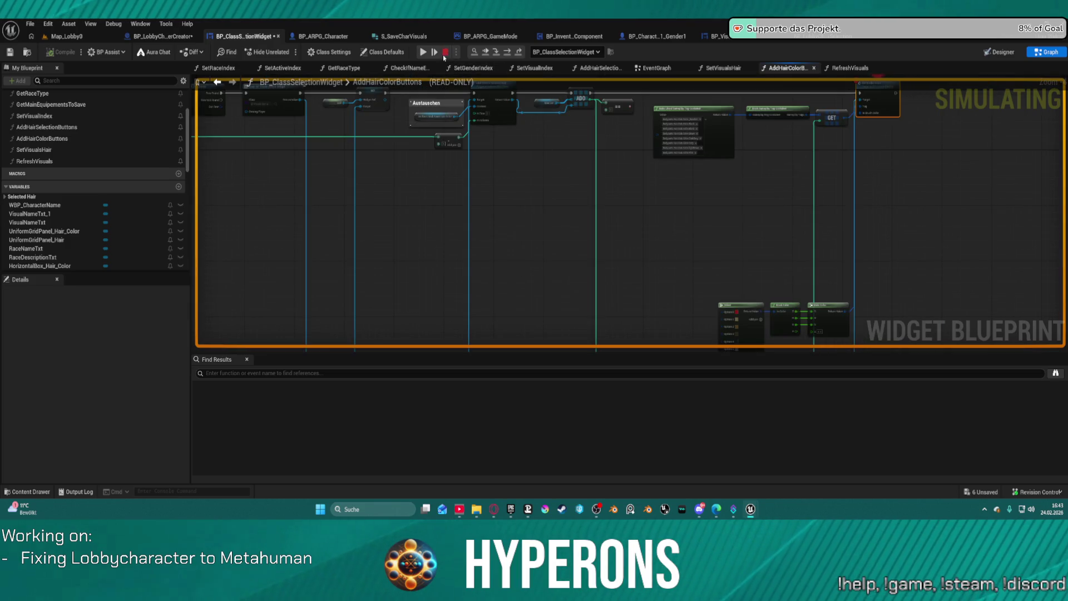
scroll(603, 260, up, 2)
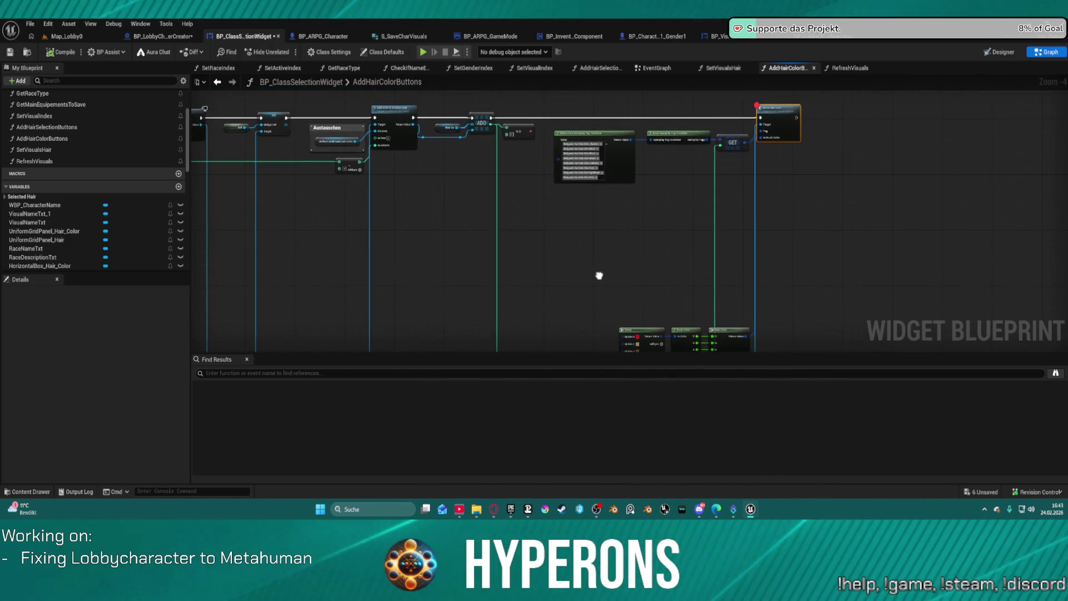
Wire the reroute into In Column, delete the extra add node, and extend the reroute wire
mouse_move(599, 275)
mouse_down()
mouse_move(614, 184)
mouse_move(601, 292)
mouse_up()
drag(599, 277, 636, 276)
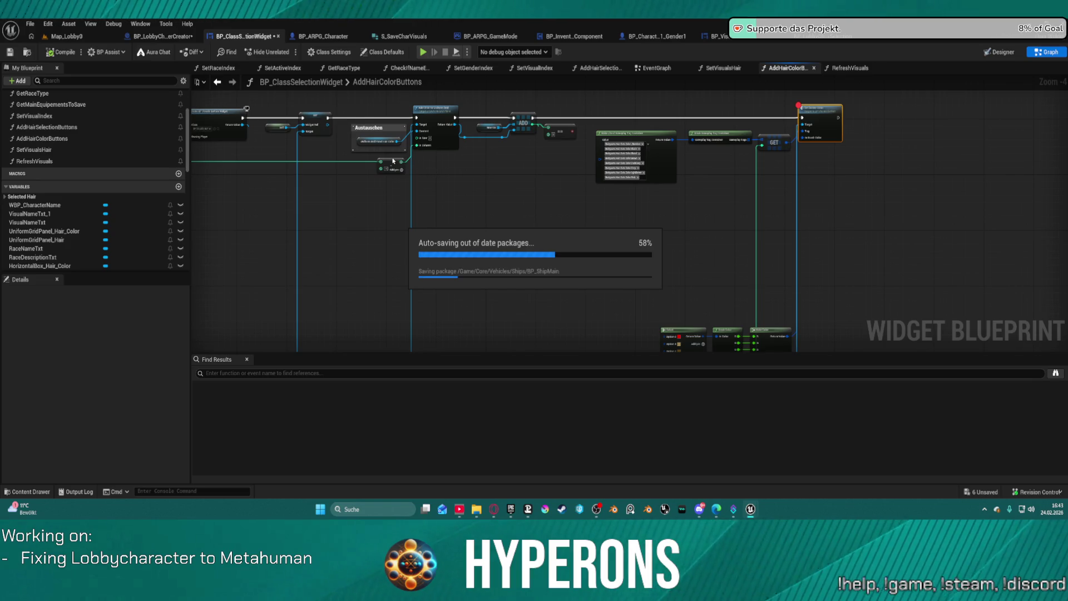
drag(404, 163, 757, 188)
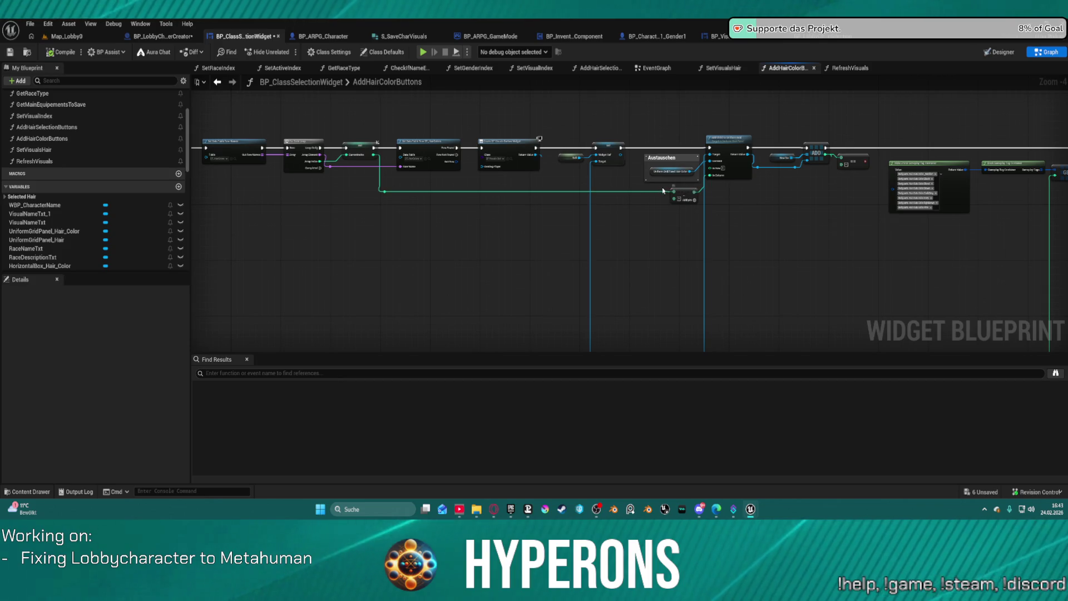
scroll(694, 191, up, 3)
scroll(702, 201, up, 2)
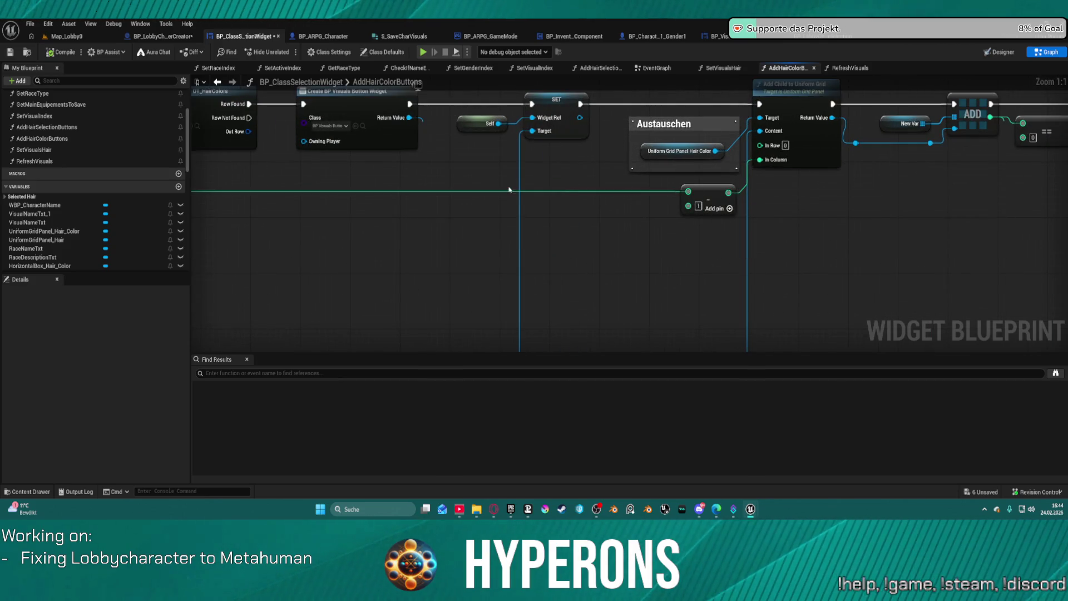
drag(270, 193, 439, 180)
mouse_move(281, 177)
mouse_down()
mouse_move(500, 184)
mouse_move(945, 156)
mouse_move(929, 147)
mouse_up()
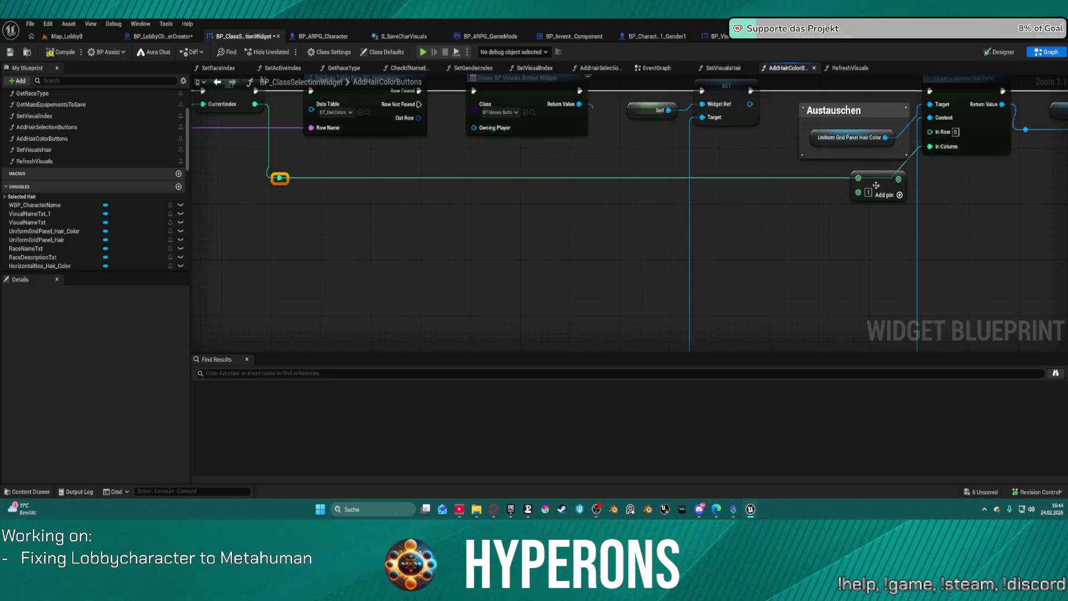
key(Delete)
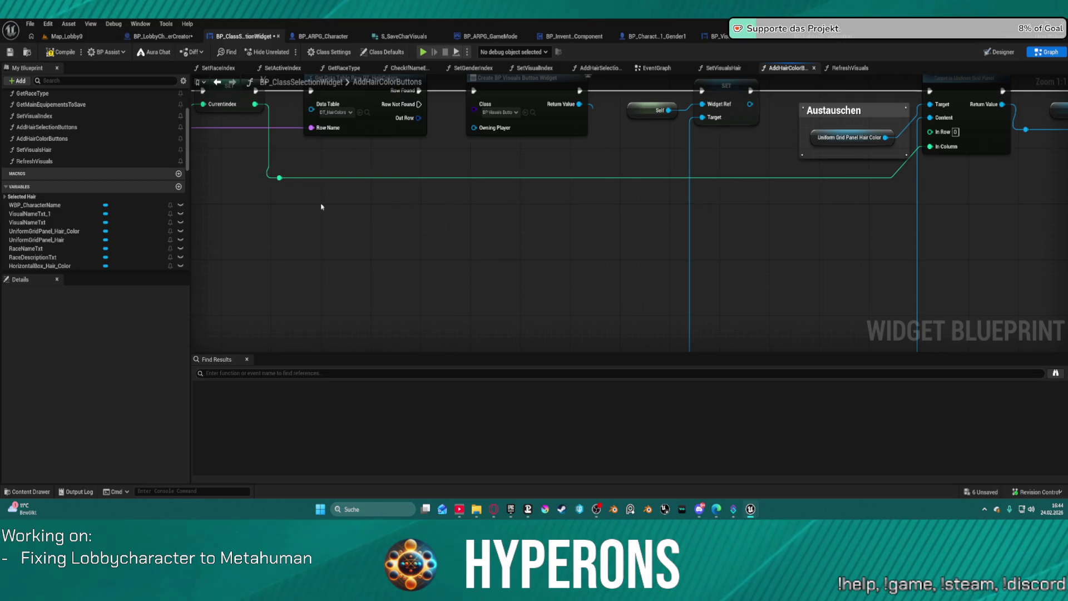
mouse_move(280, 177)
mouse_down()
mouse_move(239, 41)
mouse_move(716, 43)
mouse_move(44, 223)
mouse_move(234, 239)
mouse_move(655, 321)
mouse_move(679, 316)
mouse_up()
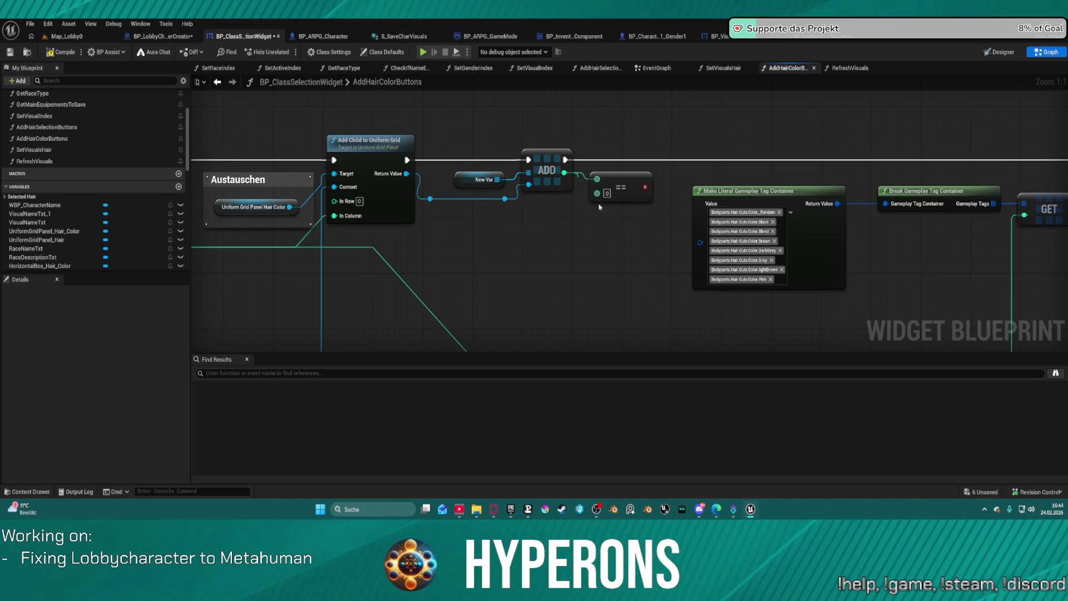
mouse_move(543, 117)
mouse_down()
mouse_move(556, 178)
mouse_move(599, 217)
mouse_up()
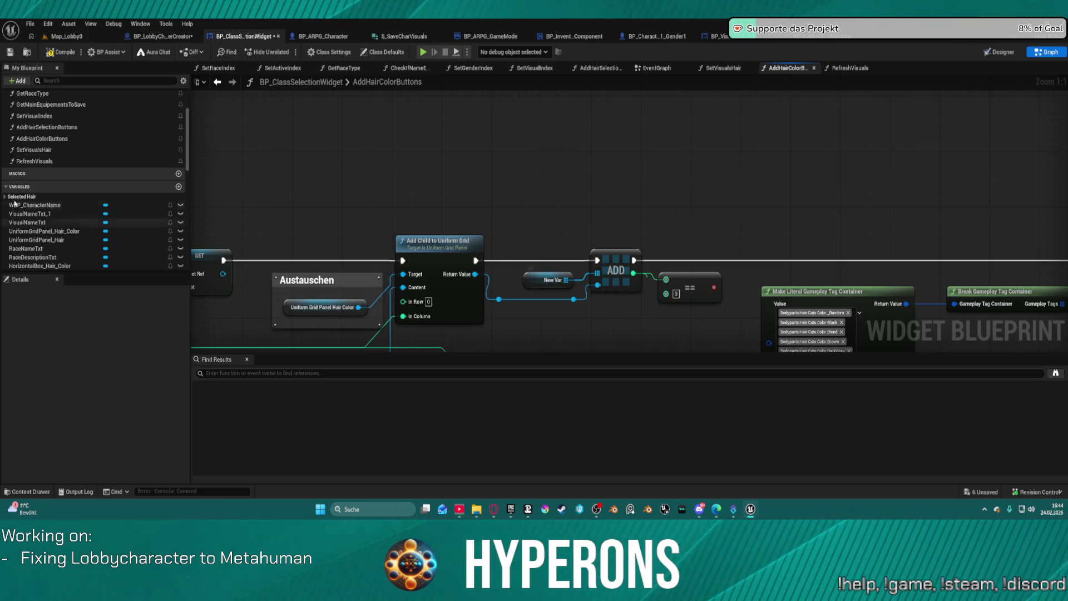
scroll(47, 184, down, 10)
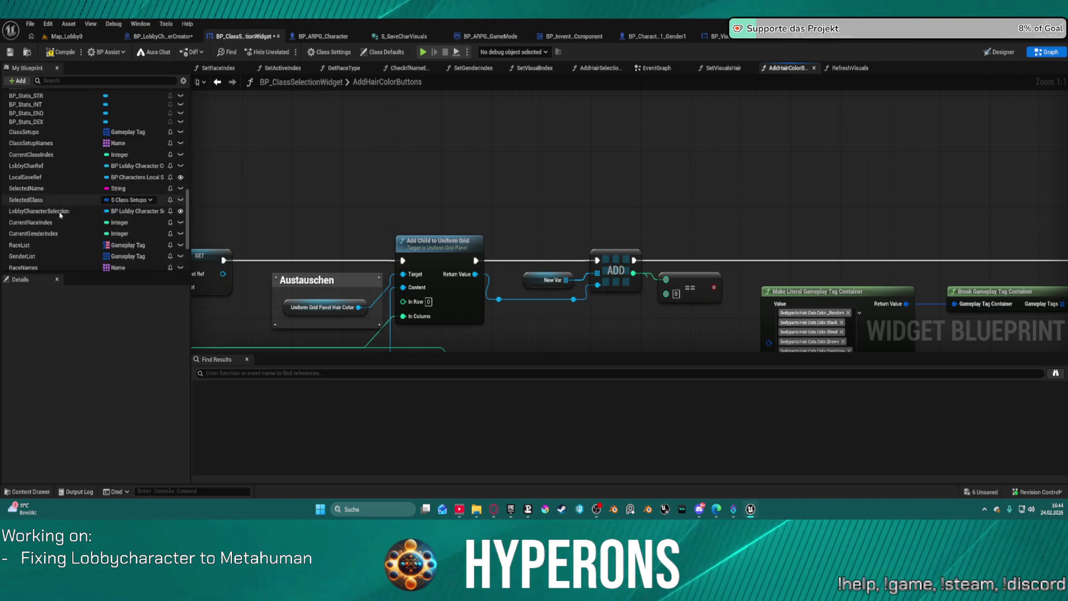
Duplicate NewVar as NewVar_0 and drop it onto the New Var node
click(26, 240)
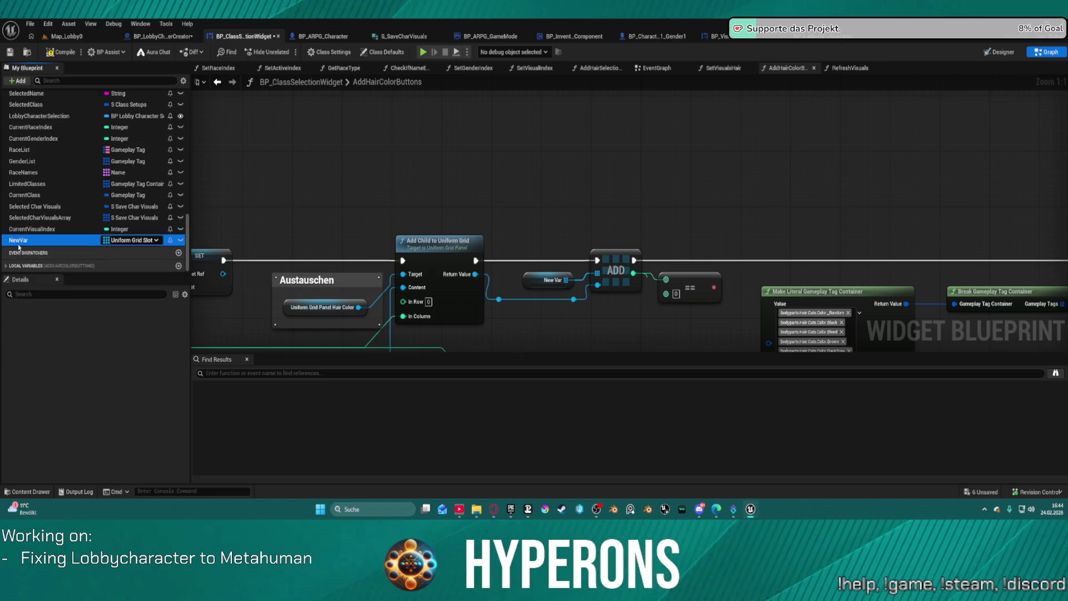
right_click(26, 240)
click(38, 251)
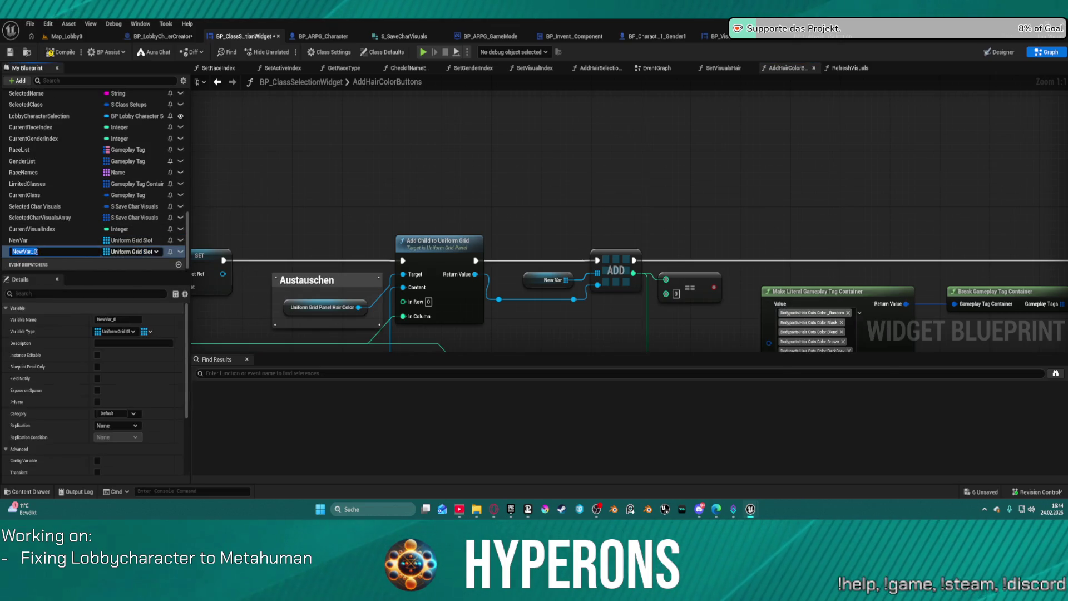
key(Return)
drag(25, 251, 528, 276)
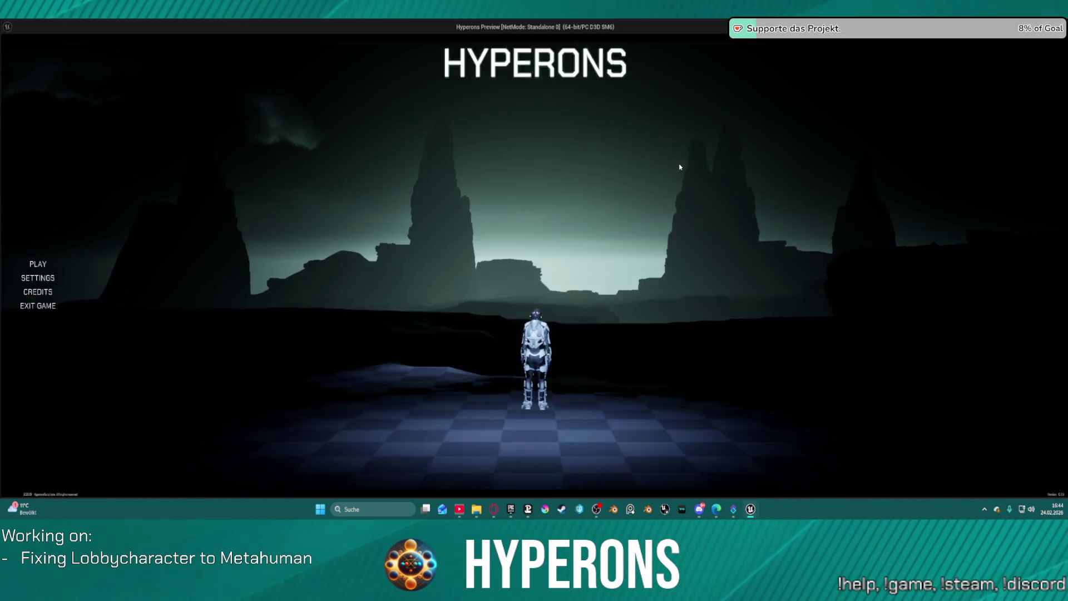
Run PLAY and Create New, resume past the breakpoint with F5, then go to BP_VisualsButton's event graph
click(73, 260)
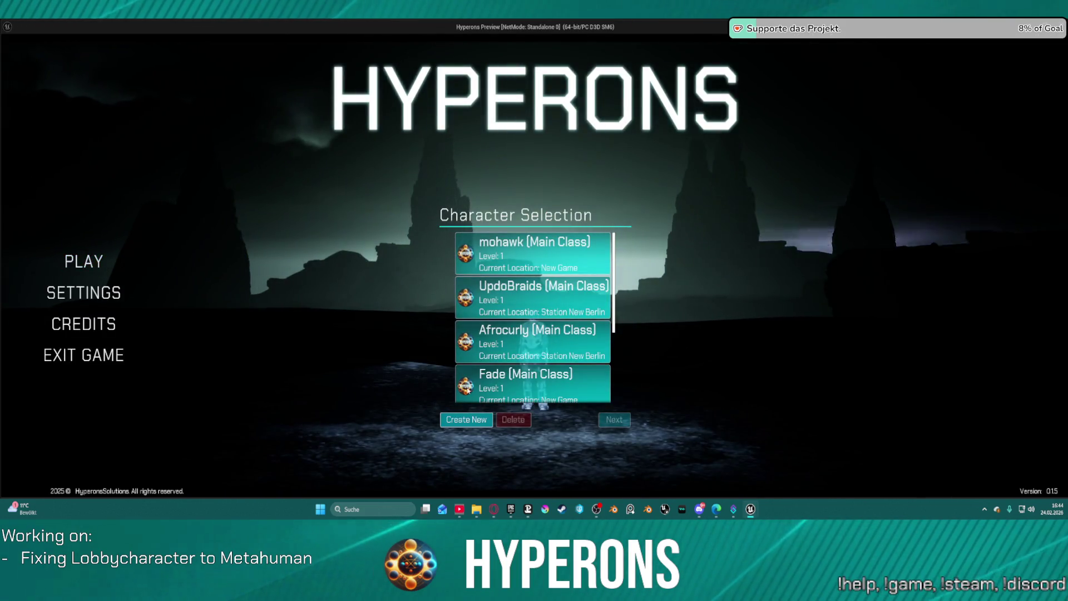
click(466, 419)
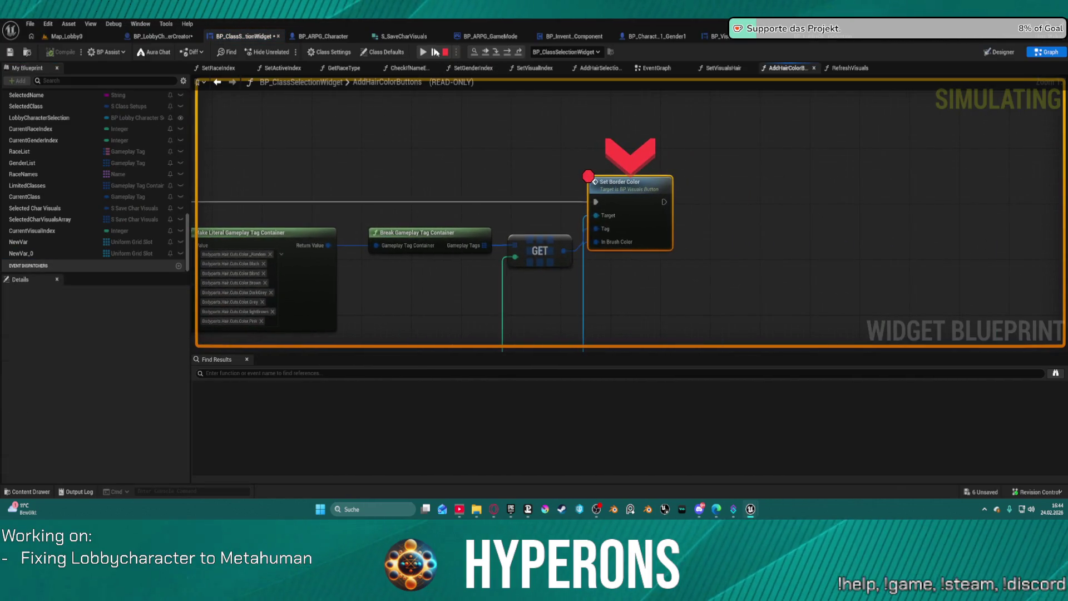
key(F5)
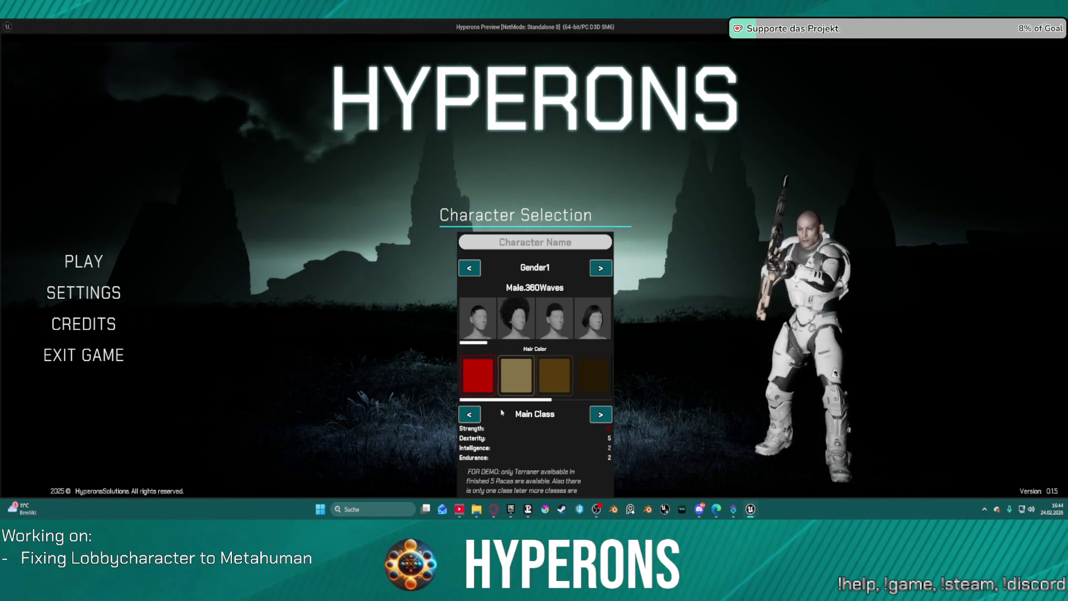
click(551, 378)
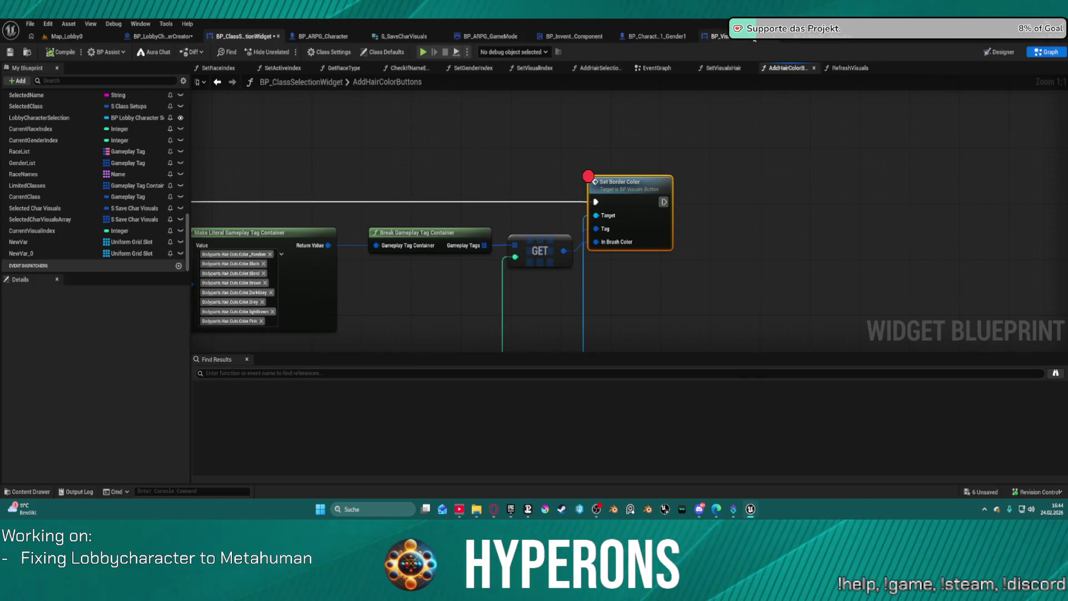
click(715, 36)
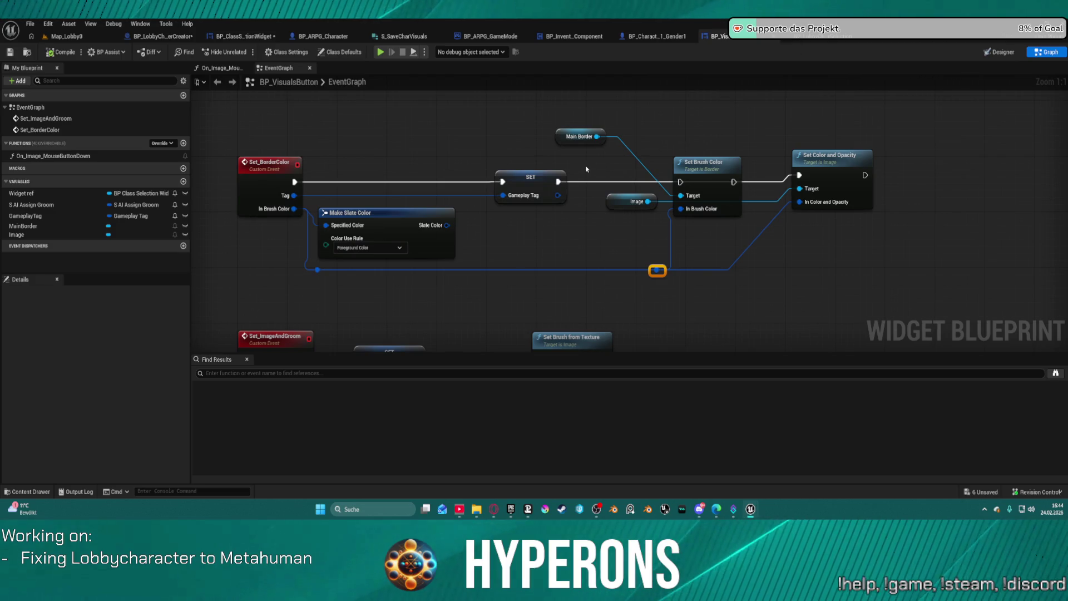
Delete the Main Border, Set Brush Color and Make Slate Color nodes
drag(598, 99, 744, 216)
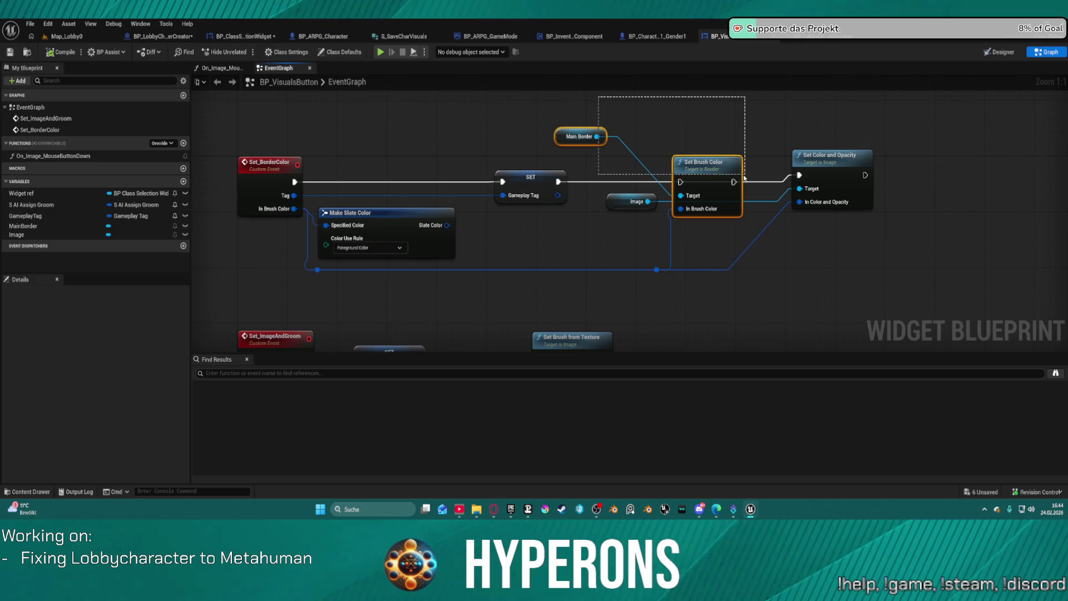
key(Delete)
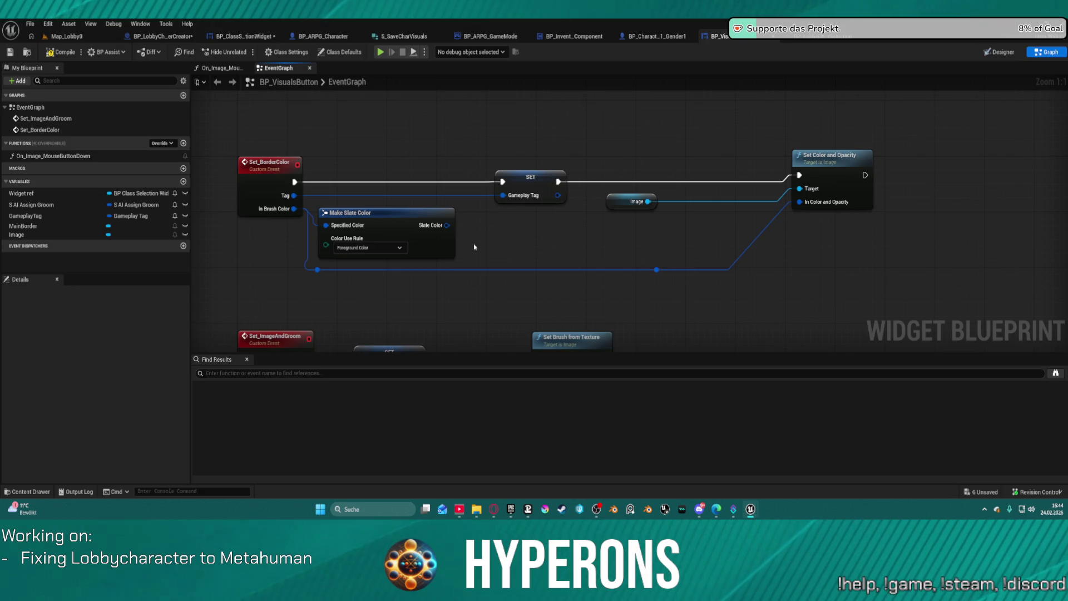
click(403, 211)
key(Delete)
Straighten the Set Color and Opacity node and wire the Image into it
click(832, 162)
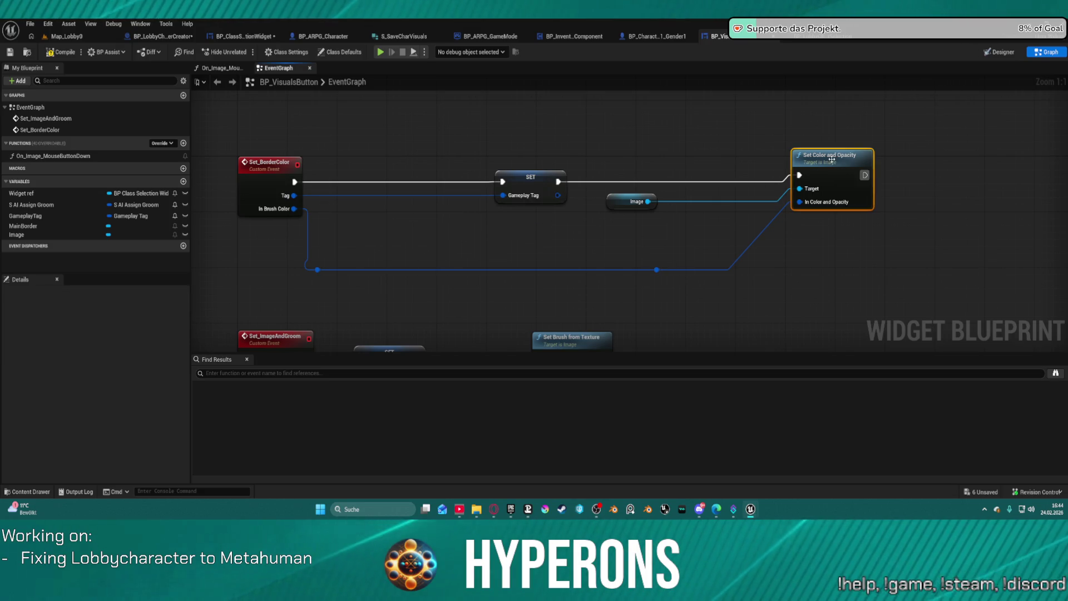
key(f)
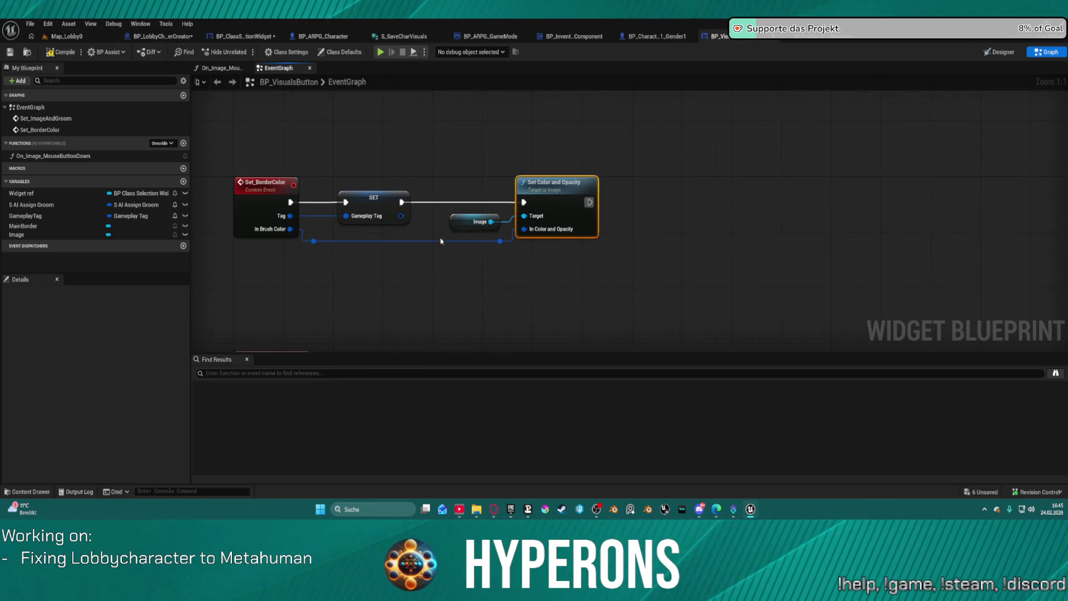
drag(491, 222, 553, 236)
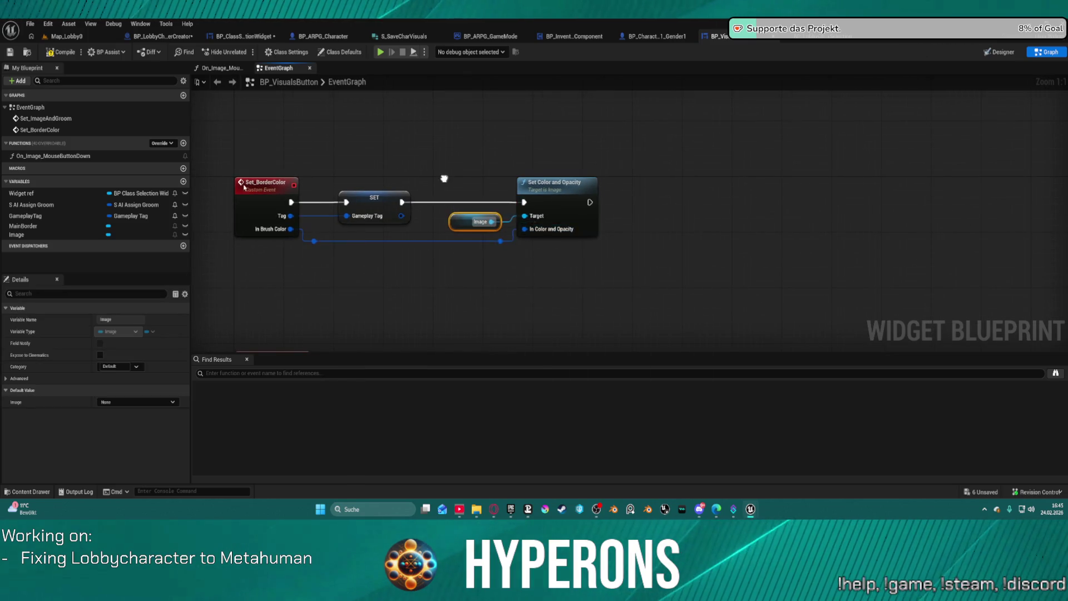
right_click(443, 177)
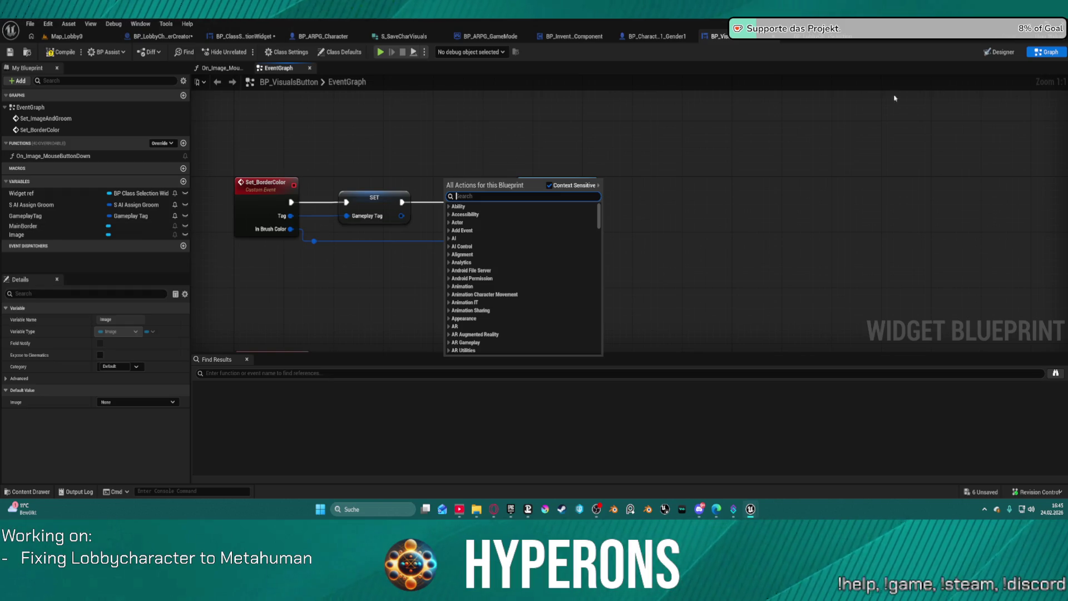
key(Escape)
click(998, 52)
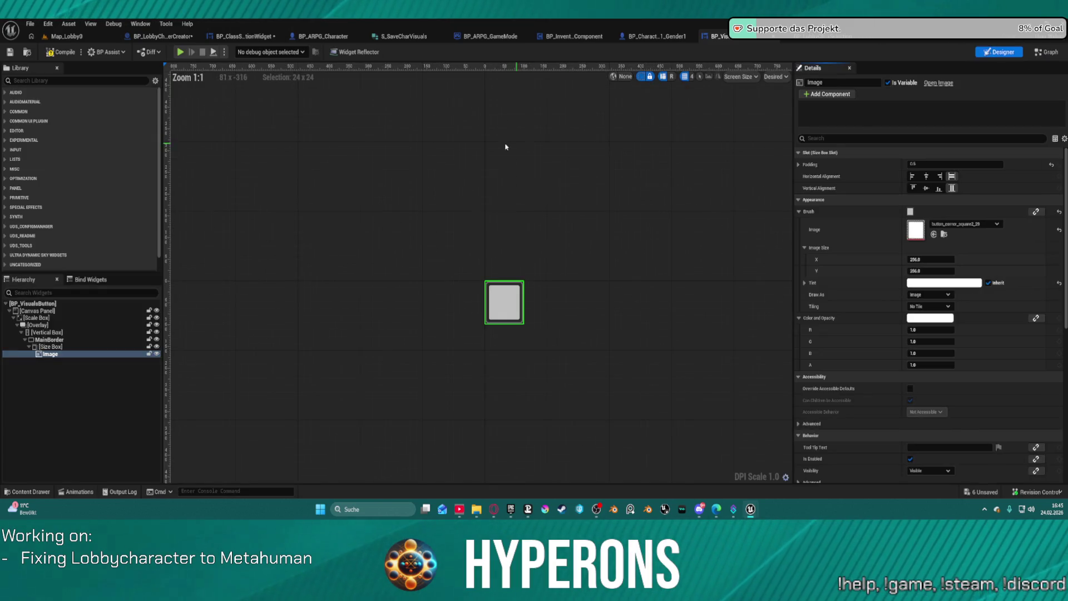
Set the Image widget's size to 25 by 25
click(65, 348)
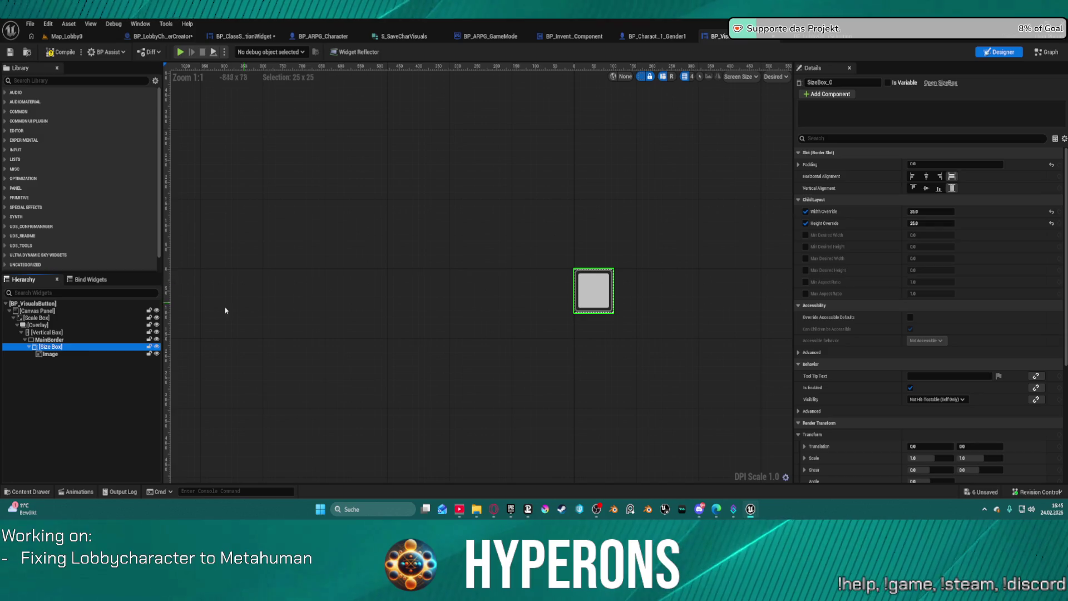
click(61, 353)
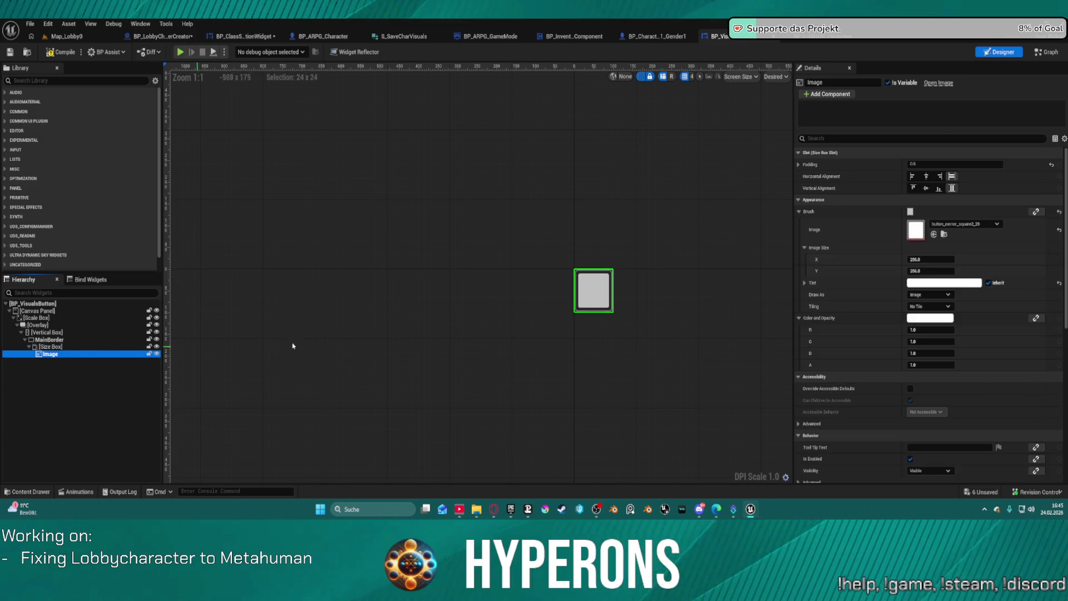
click(930, 260)
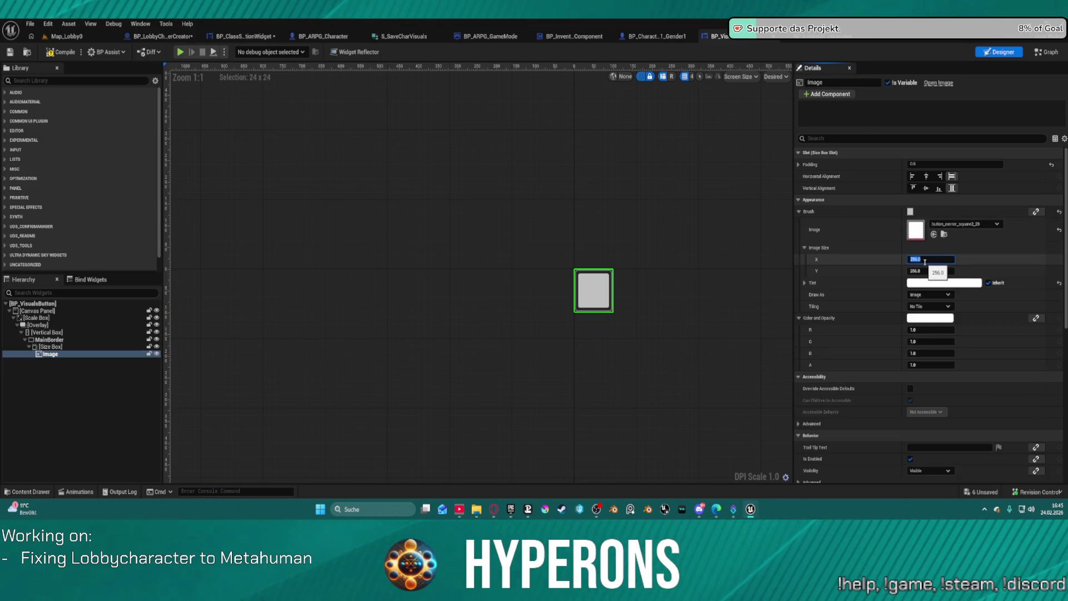
text(25)
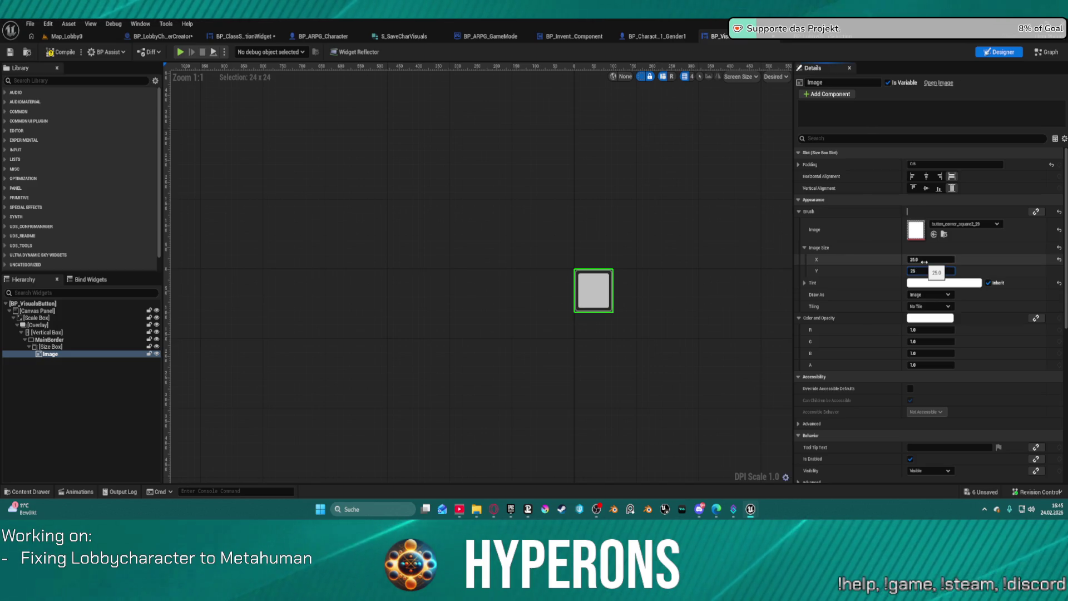
key(Return)
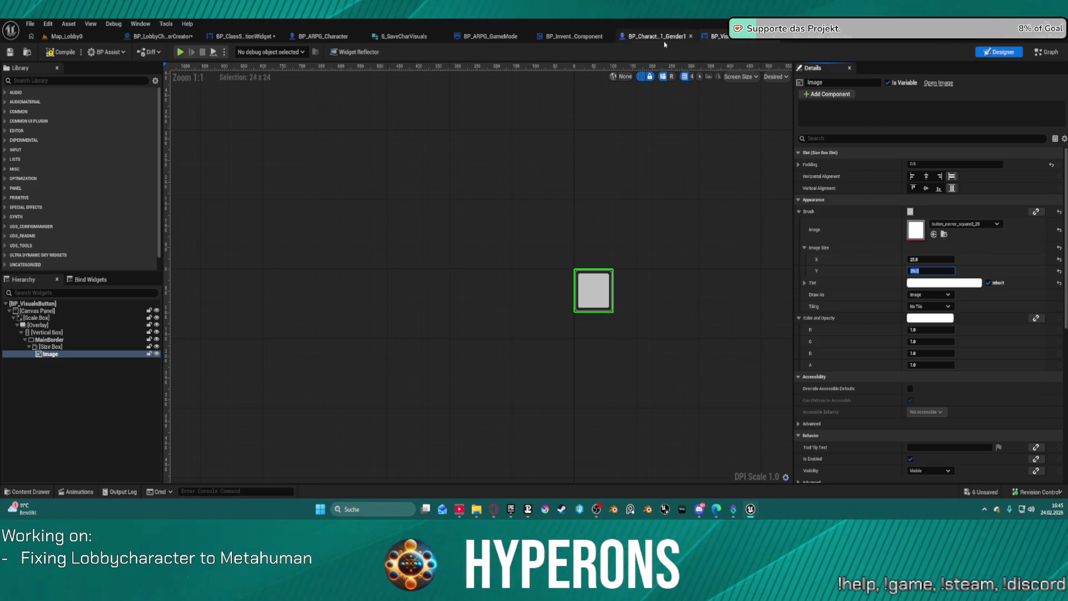
Search the Brush Image picker for 'cir' and choose button_line_circle3_1
click(950, 222)
click(951, 223)
click(966, 224)
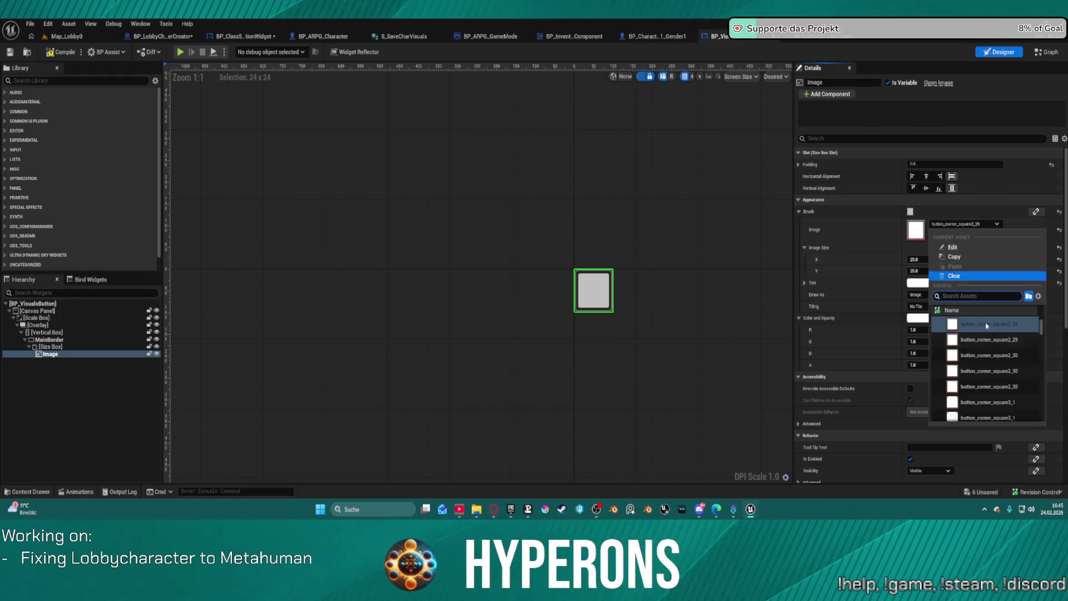
scroll(1027, 378, down, 2)
text(button)
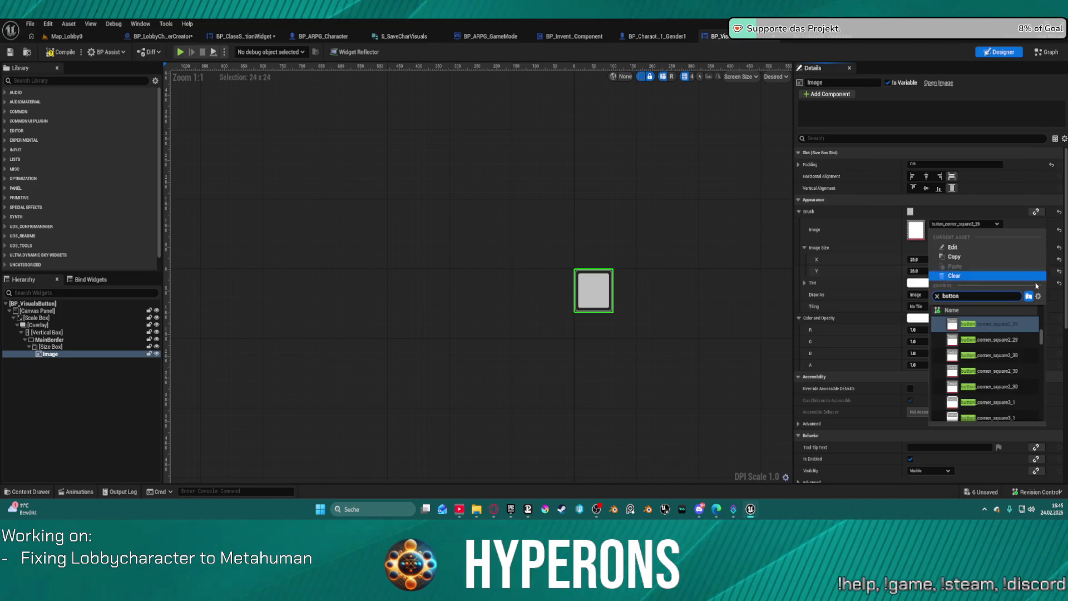
text(cir)
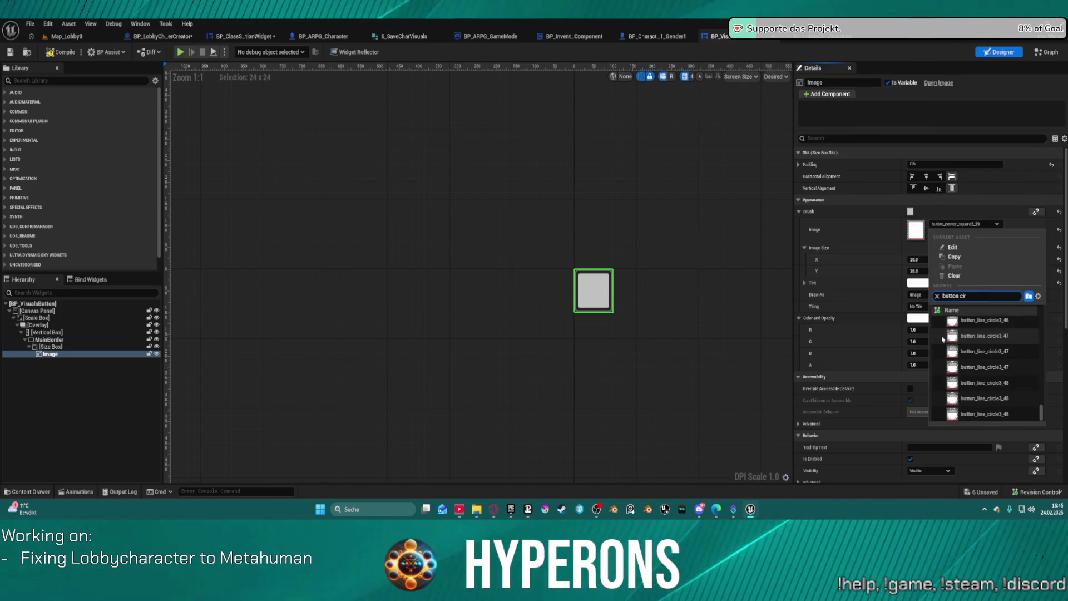
scroll(988, 370, up, 2)
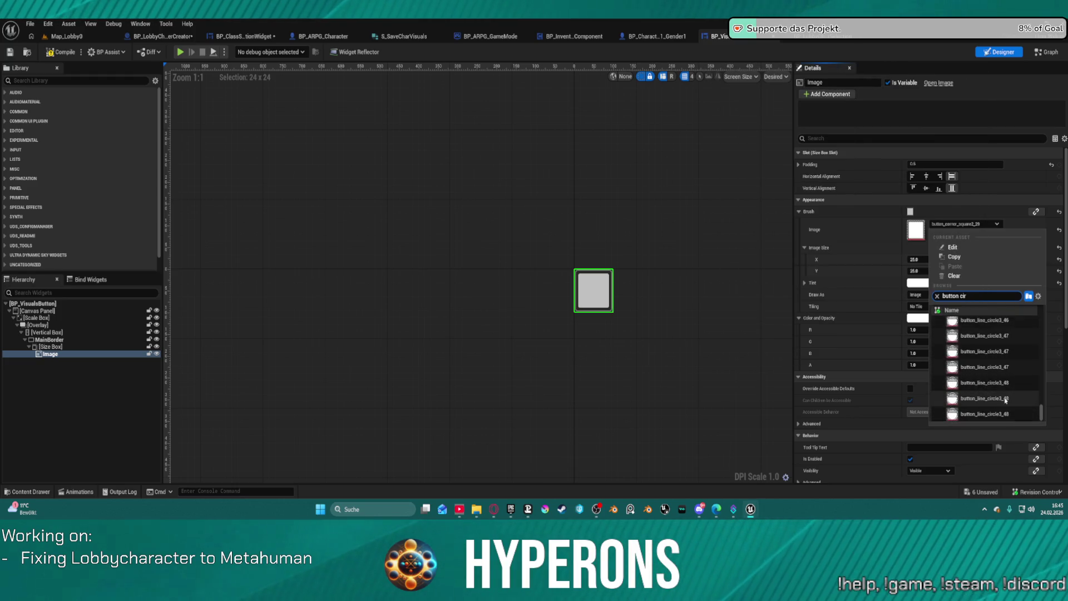
scroll(1006, 396, up, 2)
scroll(998, 383, up, 3)
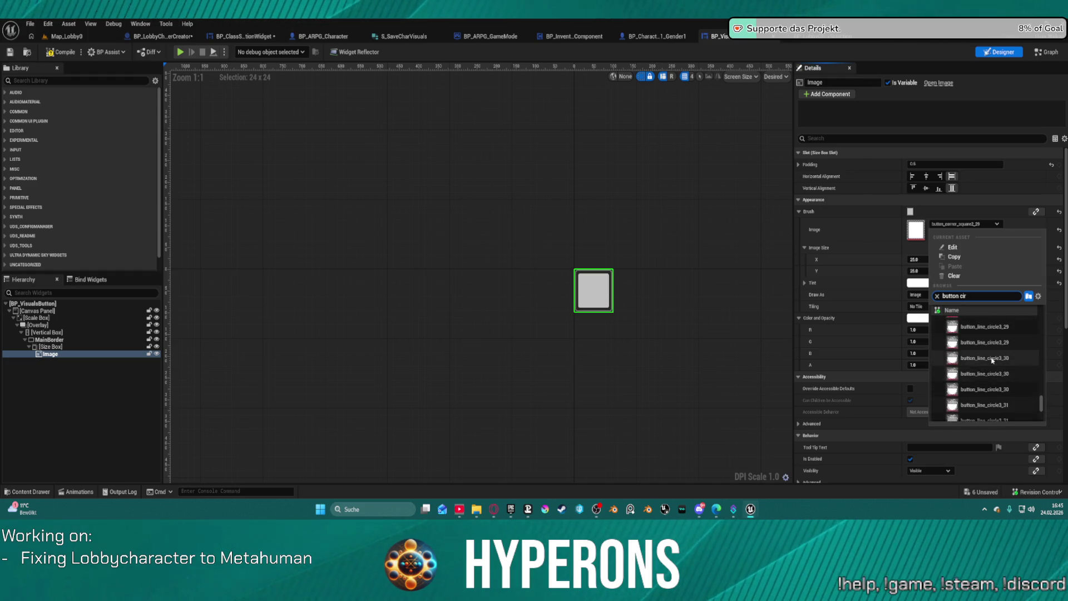
scroll(978, 378, up, 2)
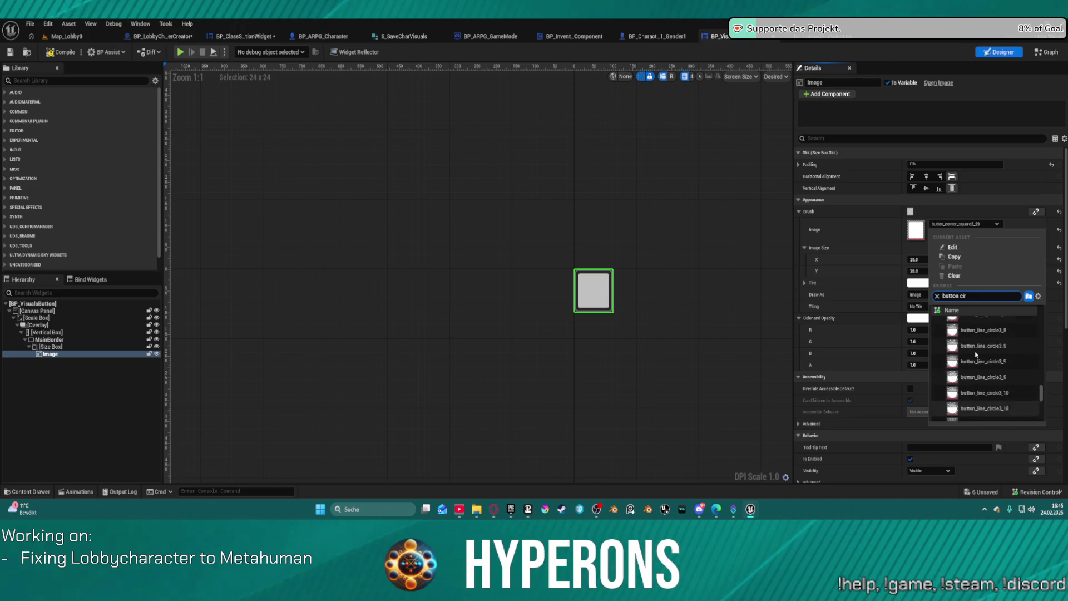
scroll(954, 364, up, 3)
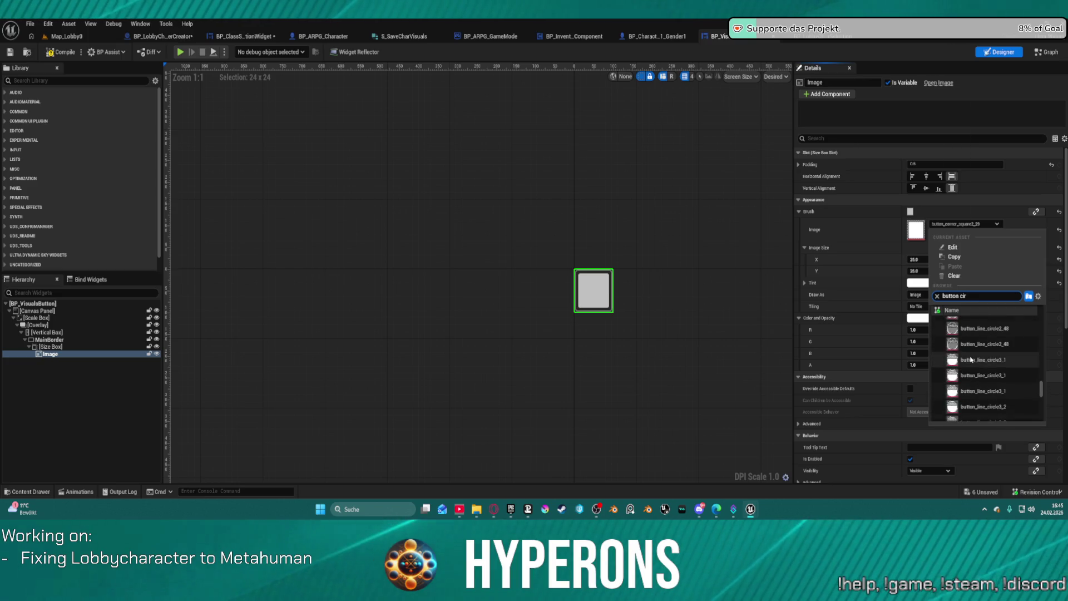
click(947, 367)
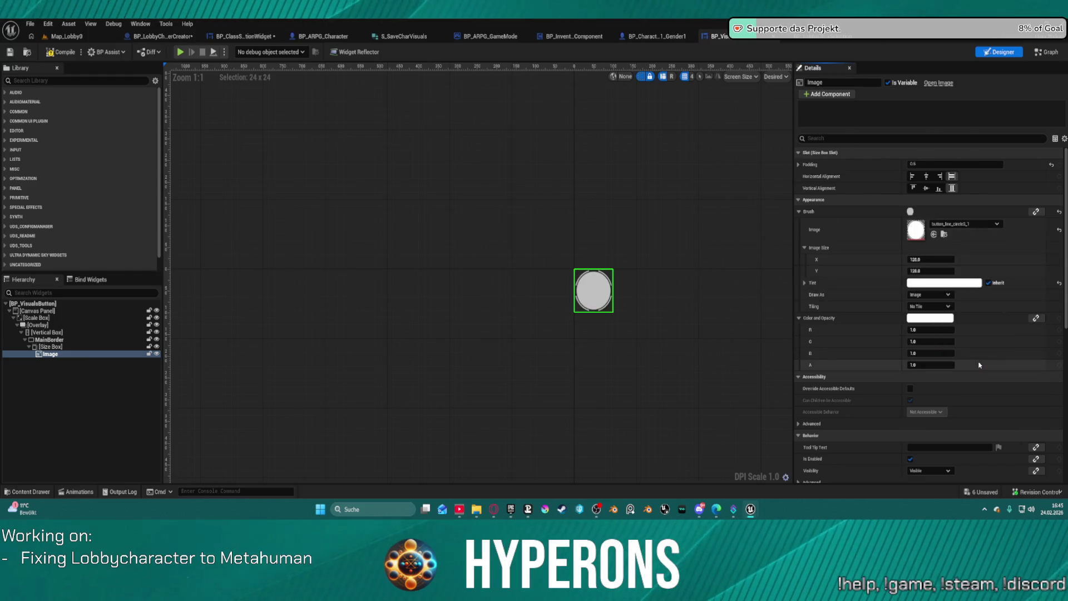
Try circle textures 3_1 to 3_3 before settling on button_line_circle3_4, then launch to Character Selection
click(959, 226)
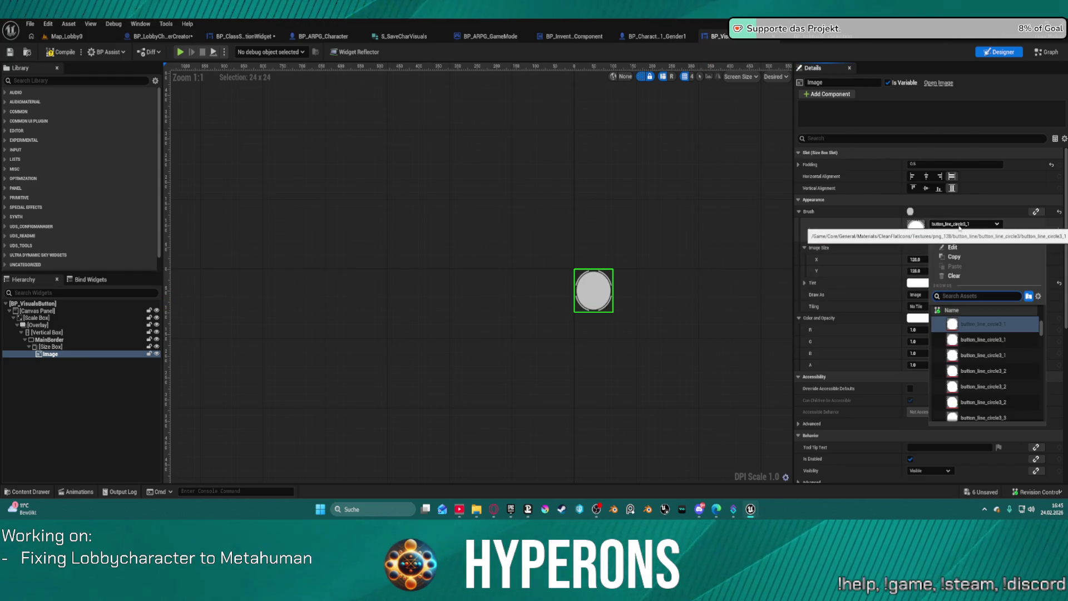
click(973, 338)
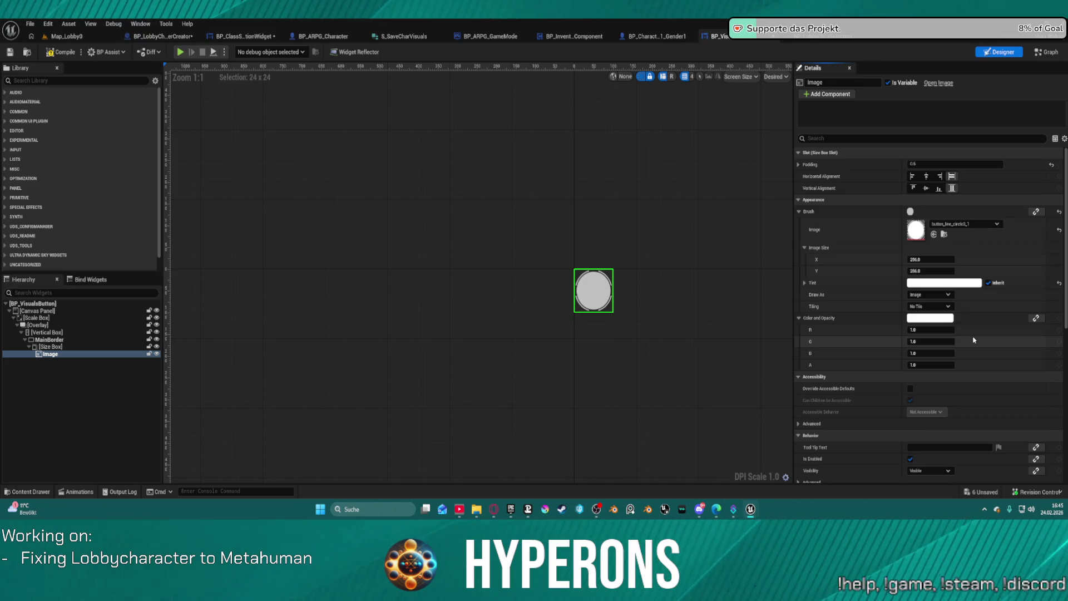
click(961, 225)
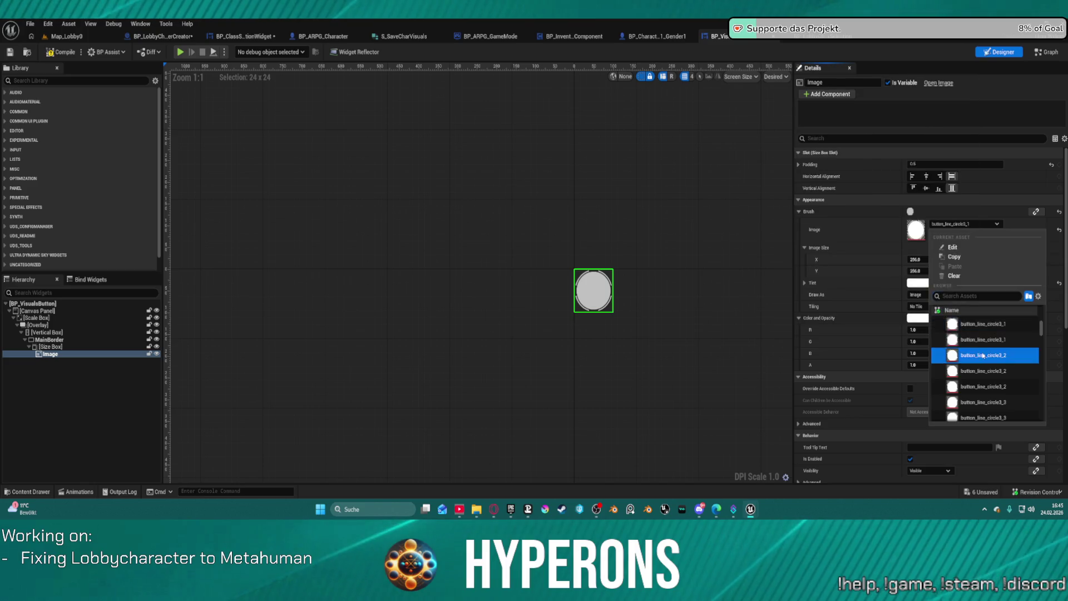
click(982, 355)
click(959, 224)
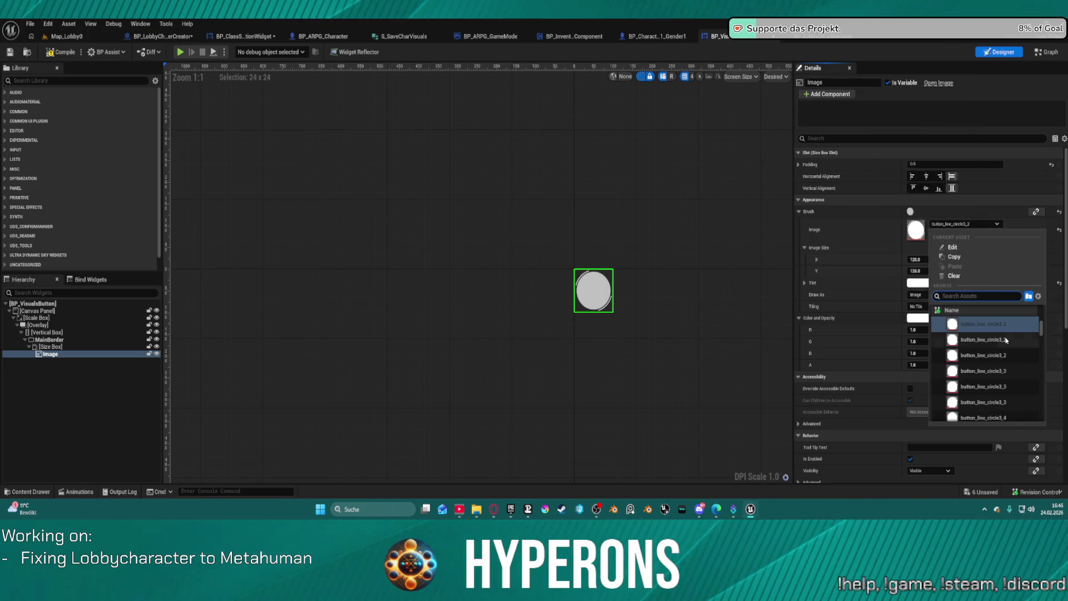
click(976, 336)
click(960, 224)
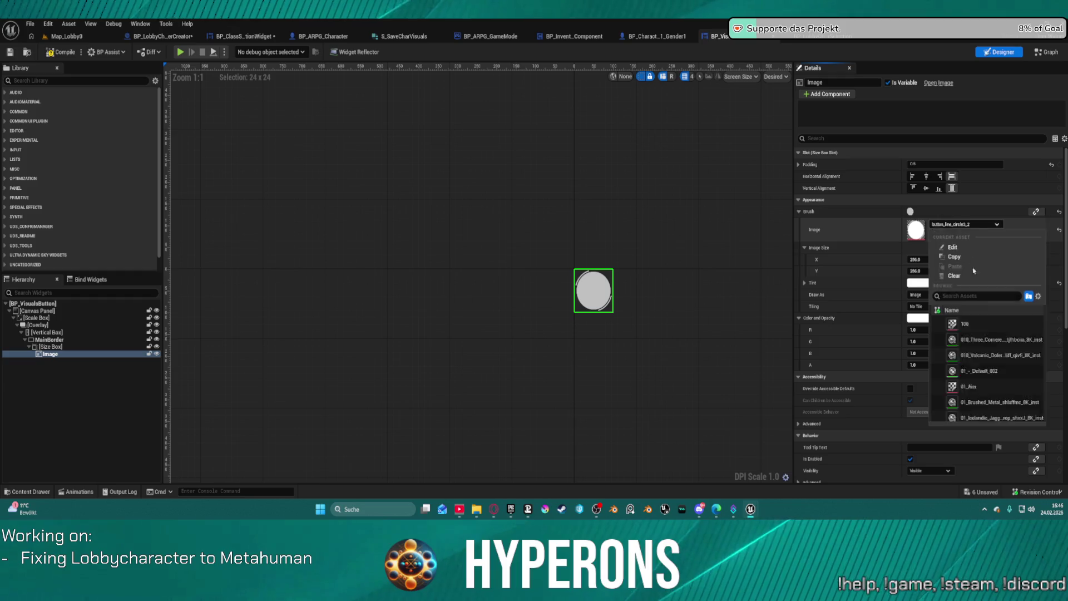
click(978, 356)
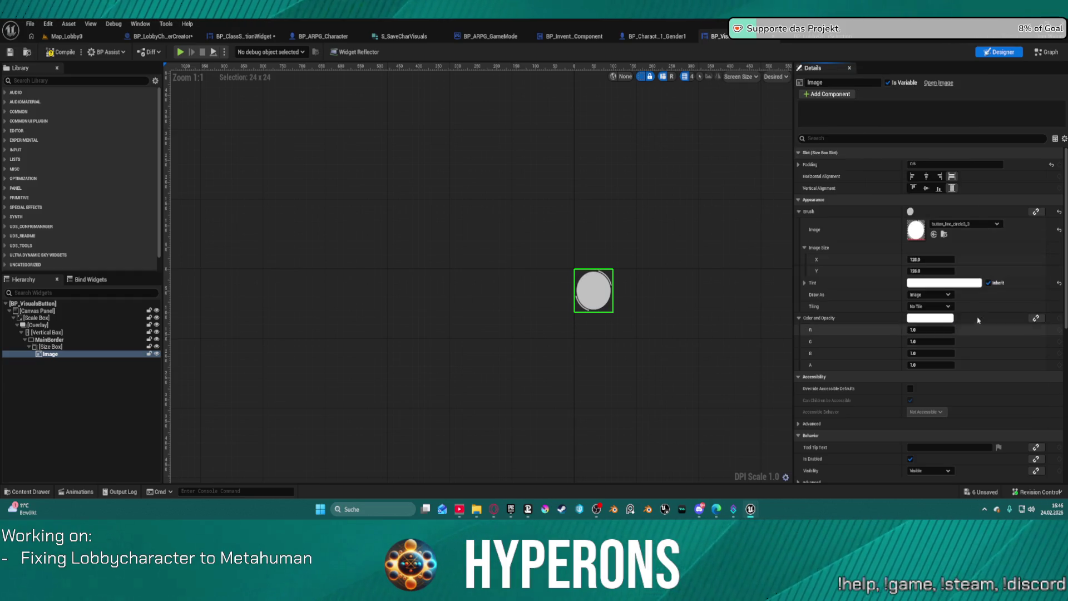
click(964, 223)
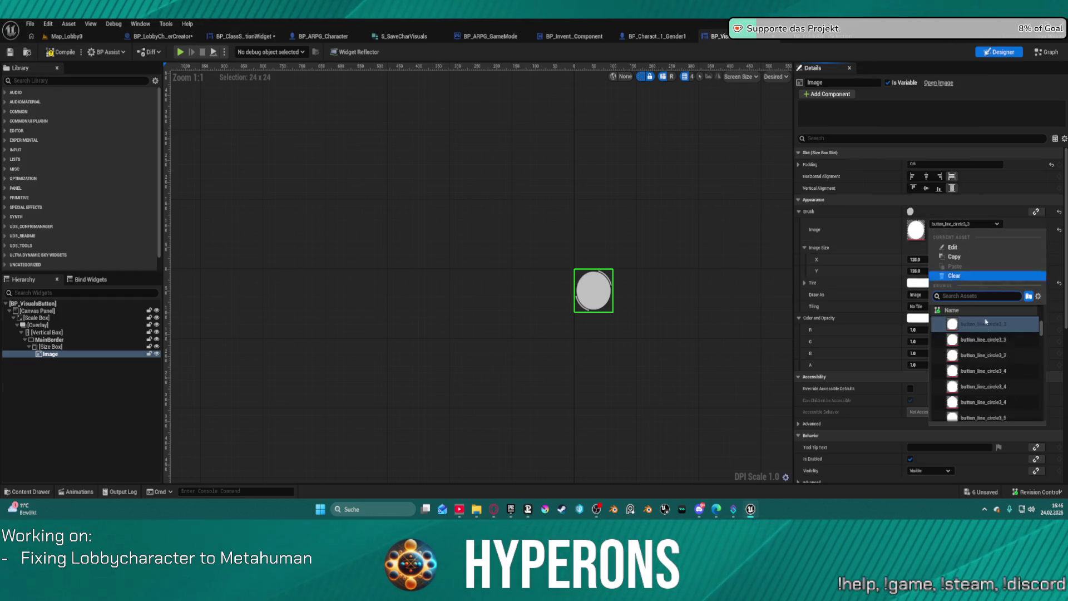
click(987, 370)
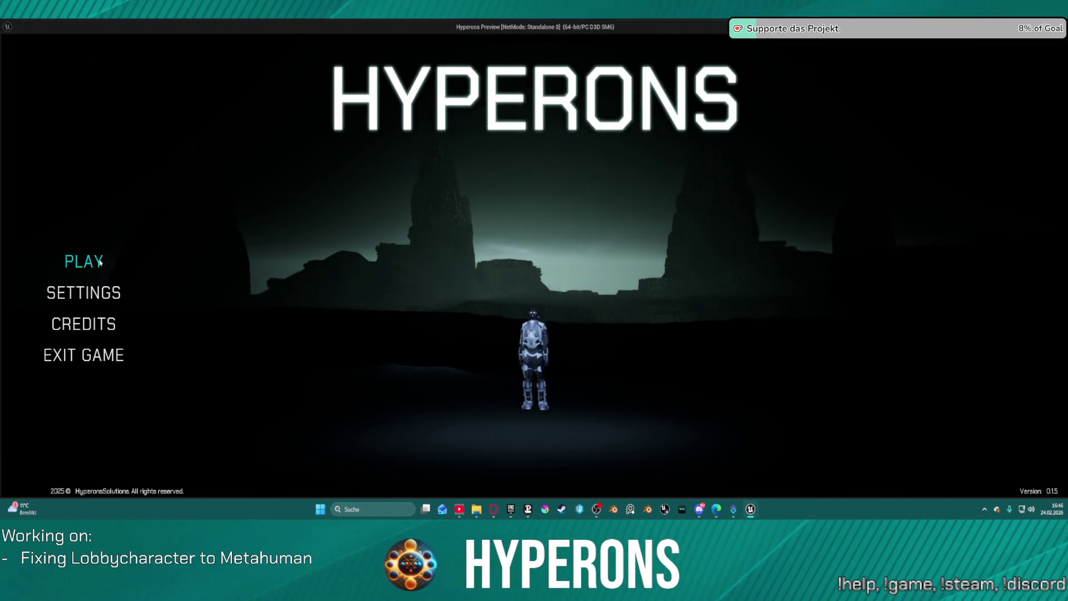
click(95, 259)
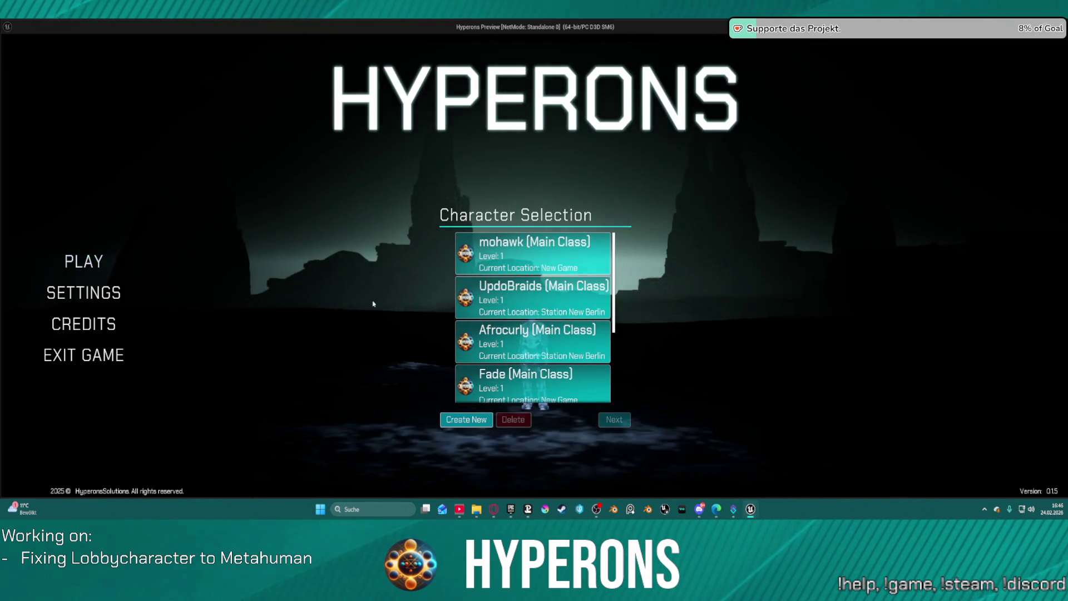
Pick UpdoBraids, Create New, resume past the breakpoint and scroll the red, tan, brown swatches
click(531, 299)
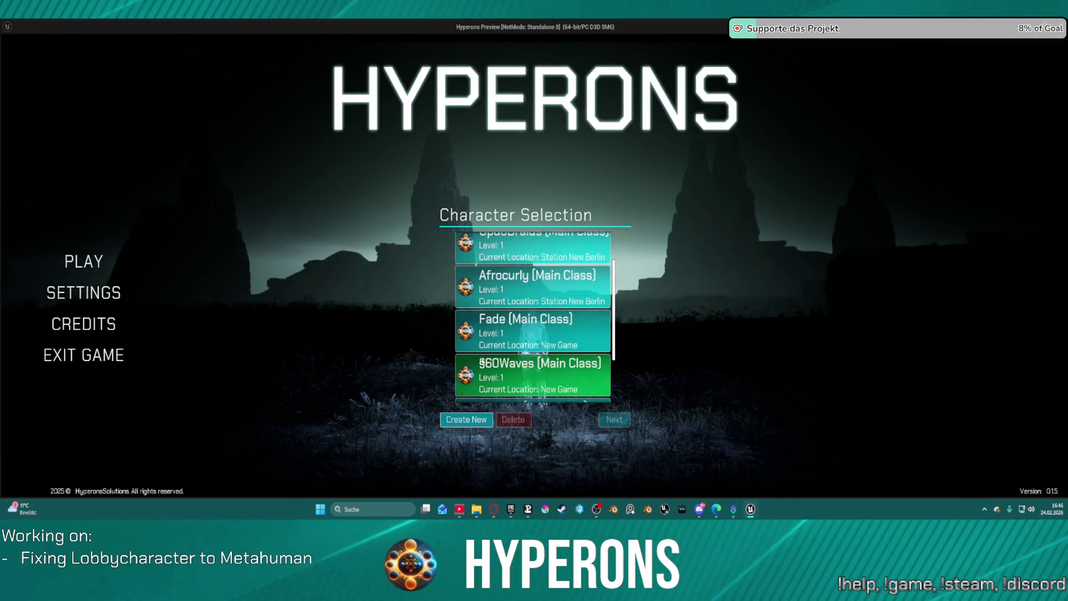
click(467, 419)
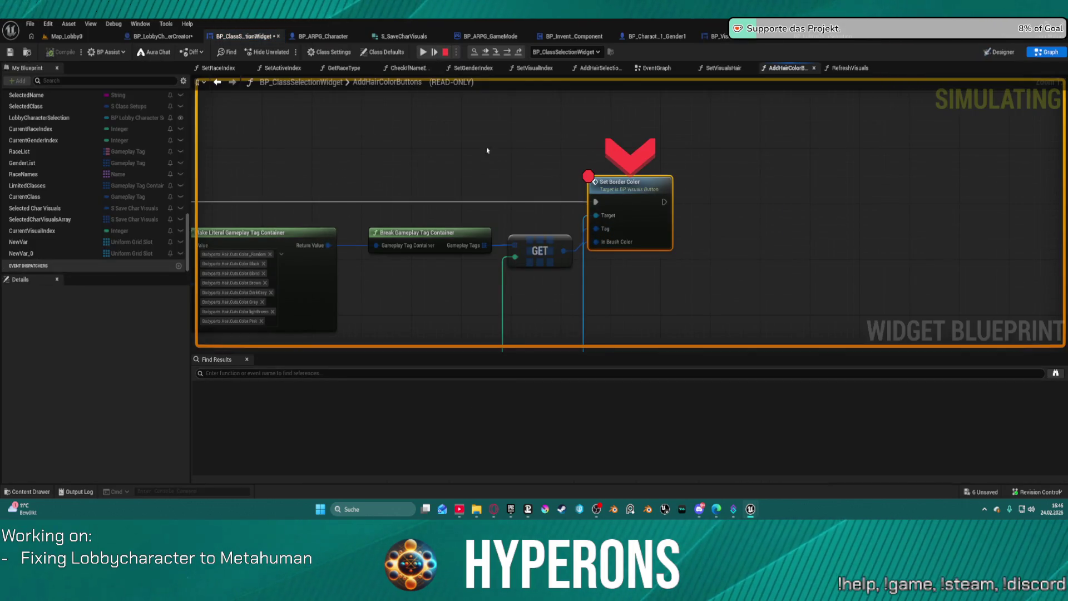
right_click(623, 192)
click(638, 284)
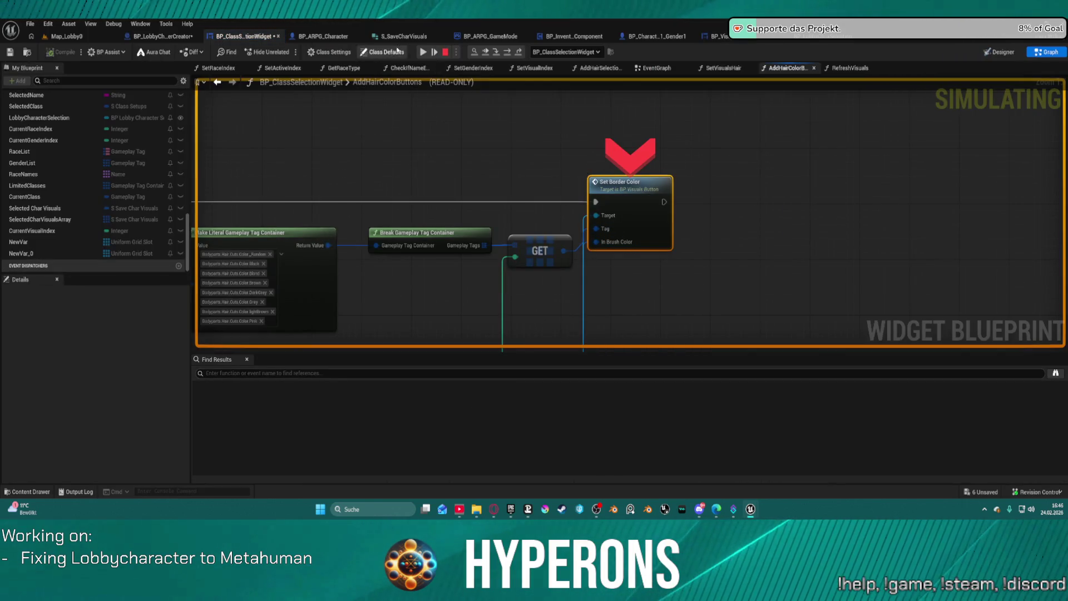
click(431, 50)
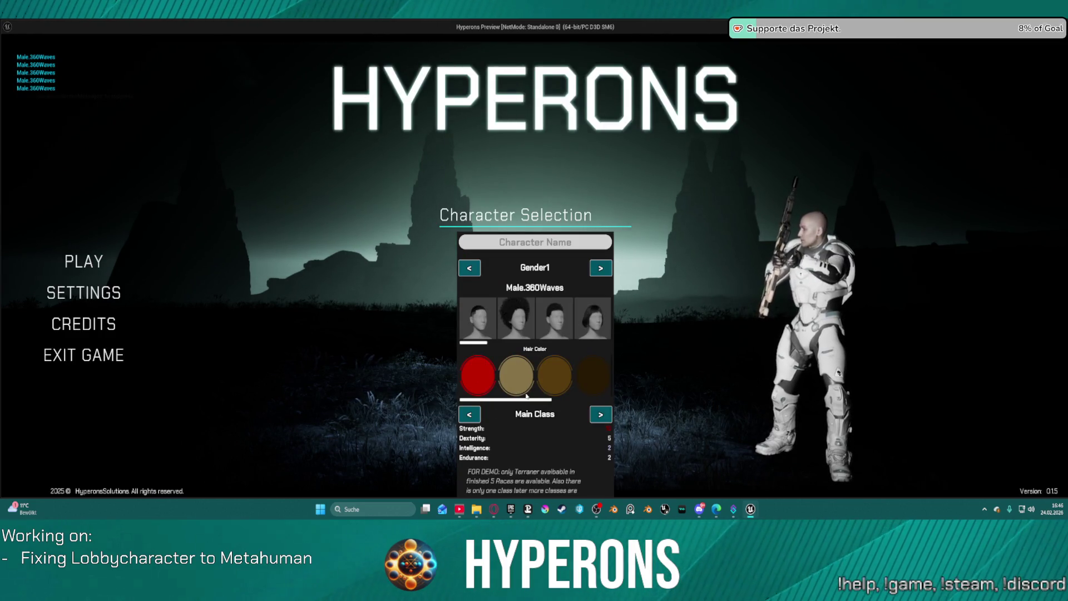
scroll(526, 396, down, 3)
scroll(561, 396, up, 3)
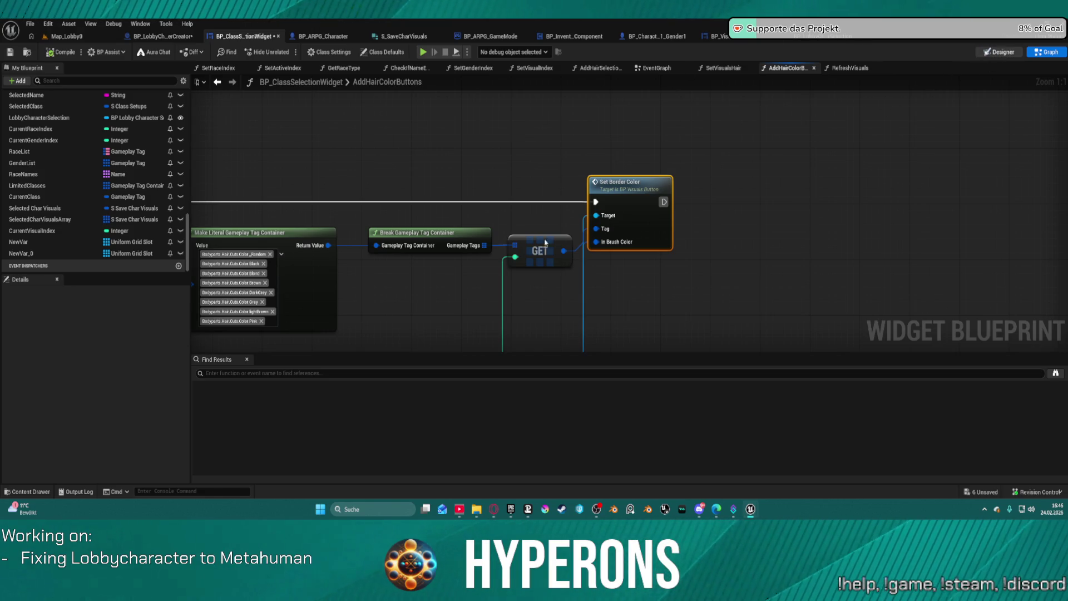
Enable Height Override of 20 on the hair-colour row's Size Box, then relaunch to Character Selection
key(Escape)
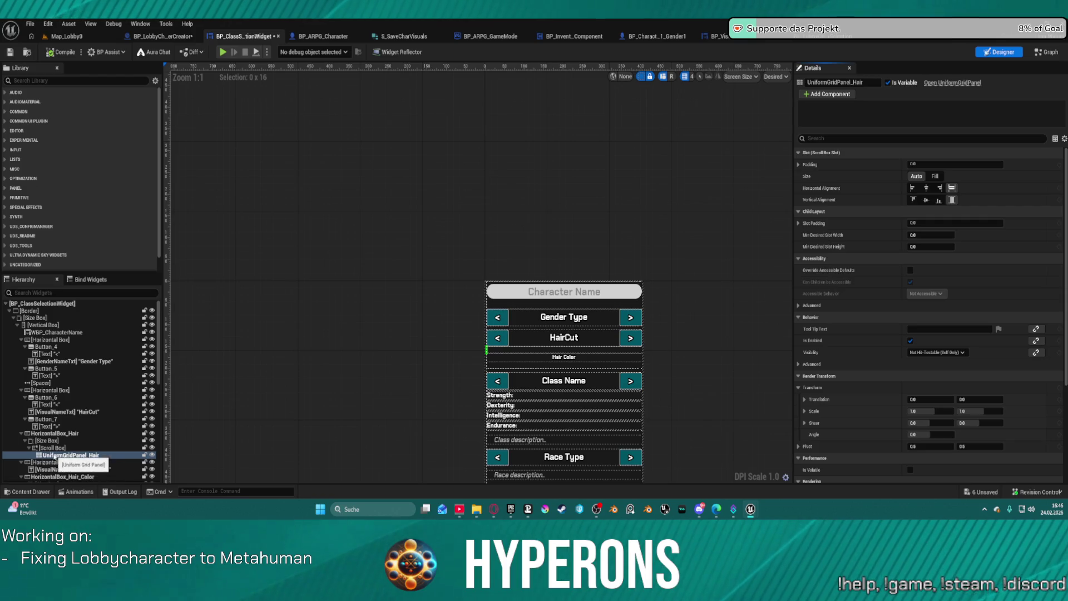
click(45, 439)
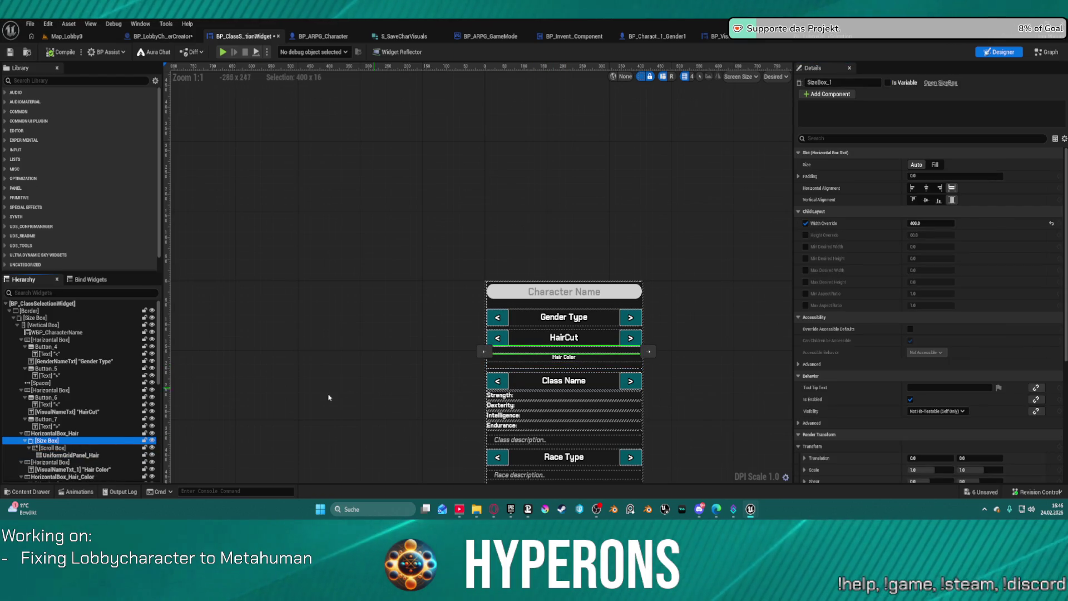
scroll(92, 427, down, 3)
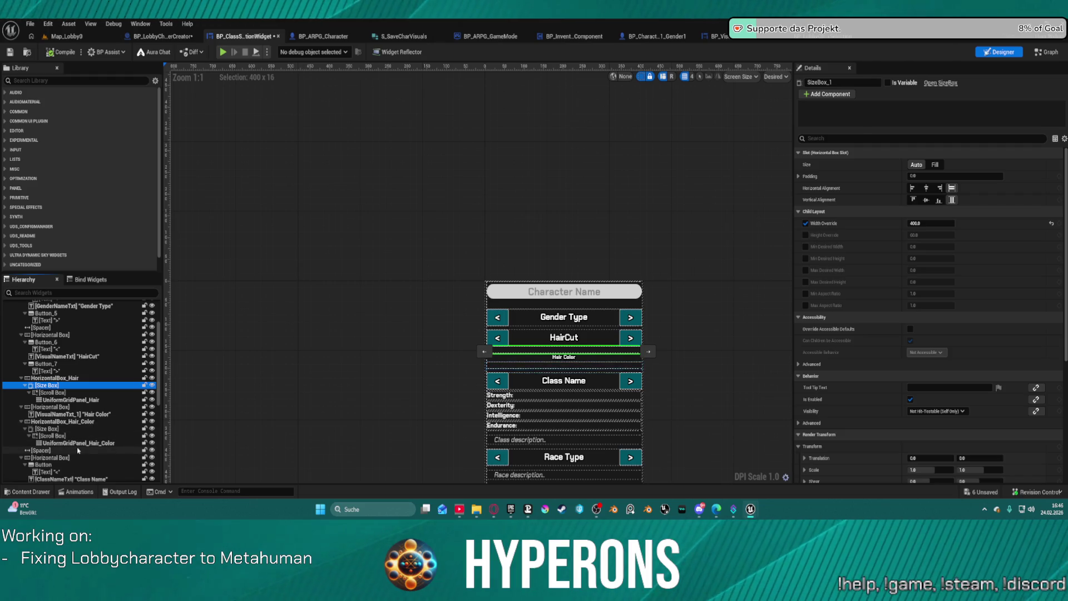
click(47, 428)
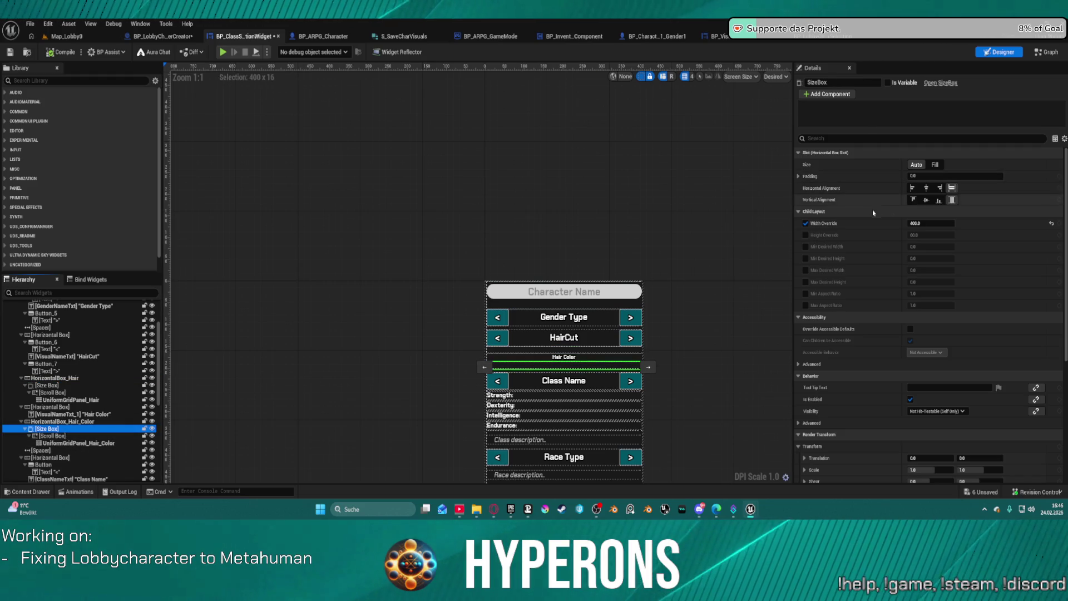
click(805, 235)
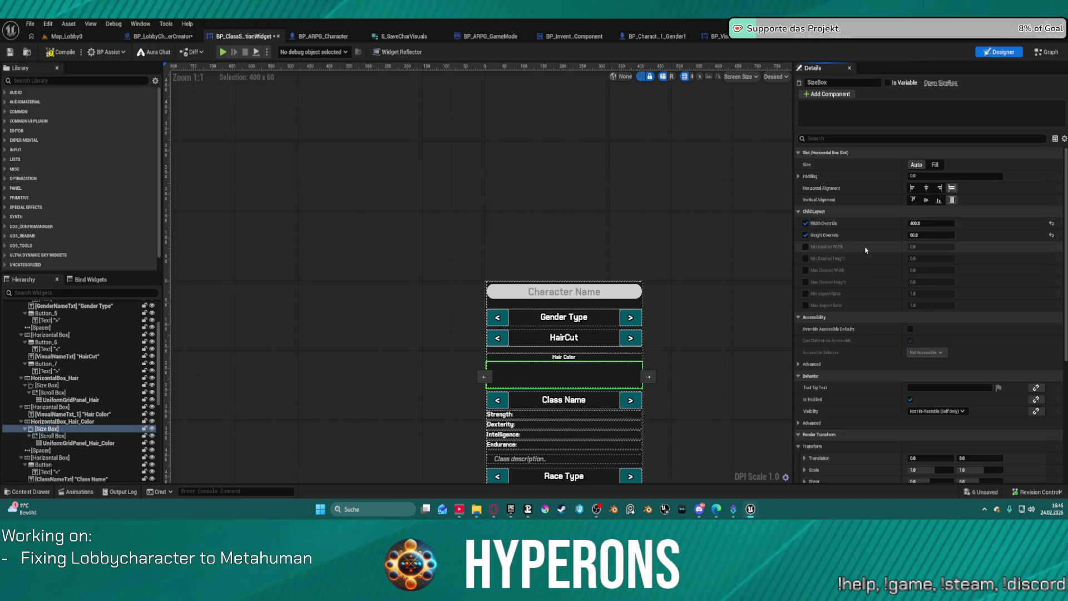
click(915, 236)
text(20)
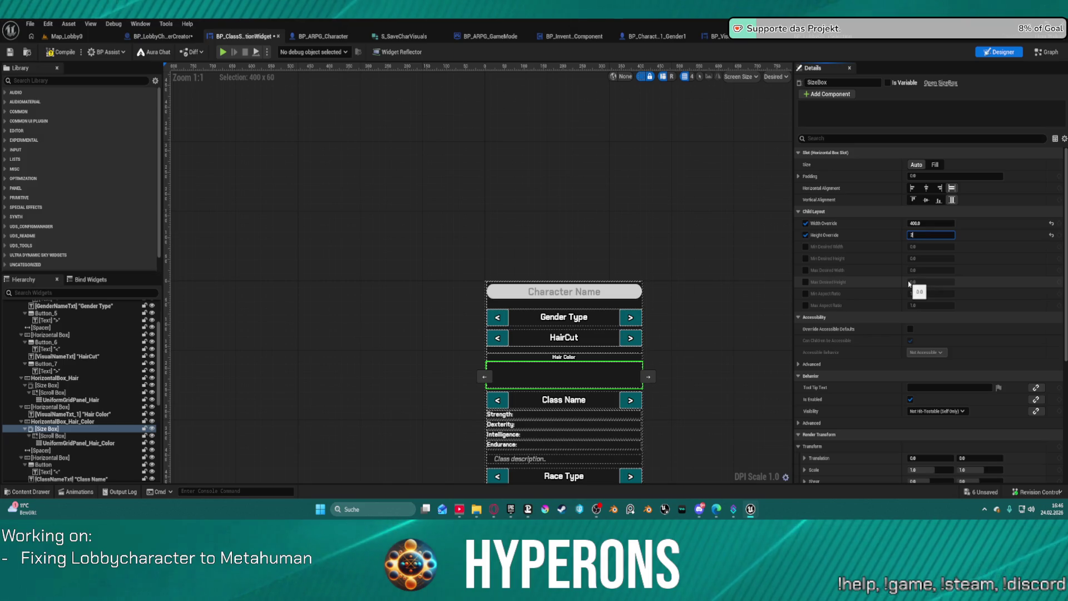
key(Return)
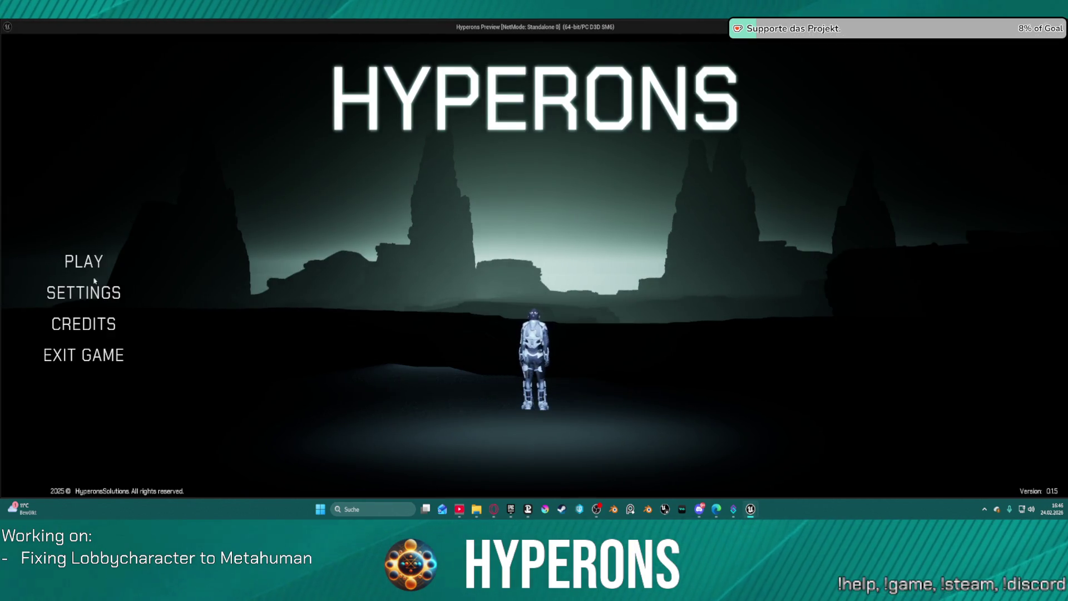
click(231, 266)
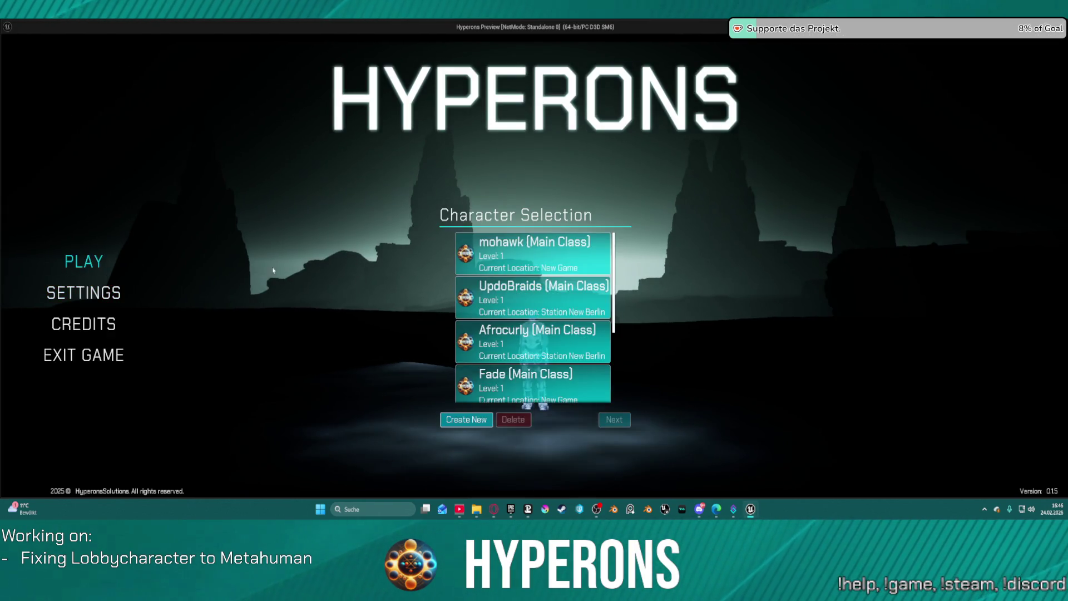
Reset the hair-colour Size Box height override from 20 and set its Slot Size to Auto
click(466, 419)
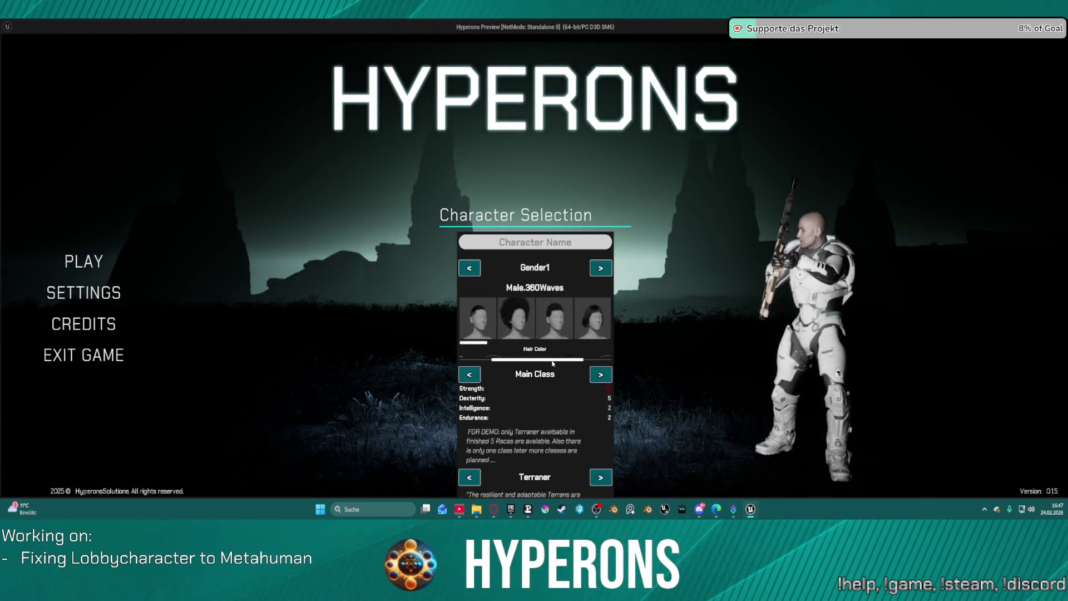
key(alt+Tab)
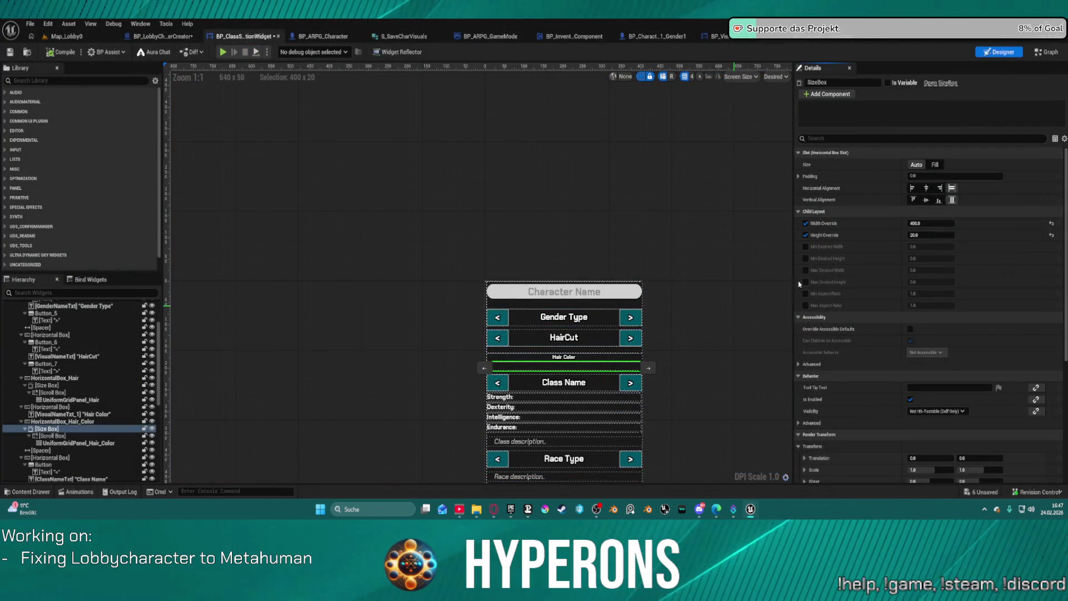
click(1051, 235)
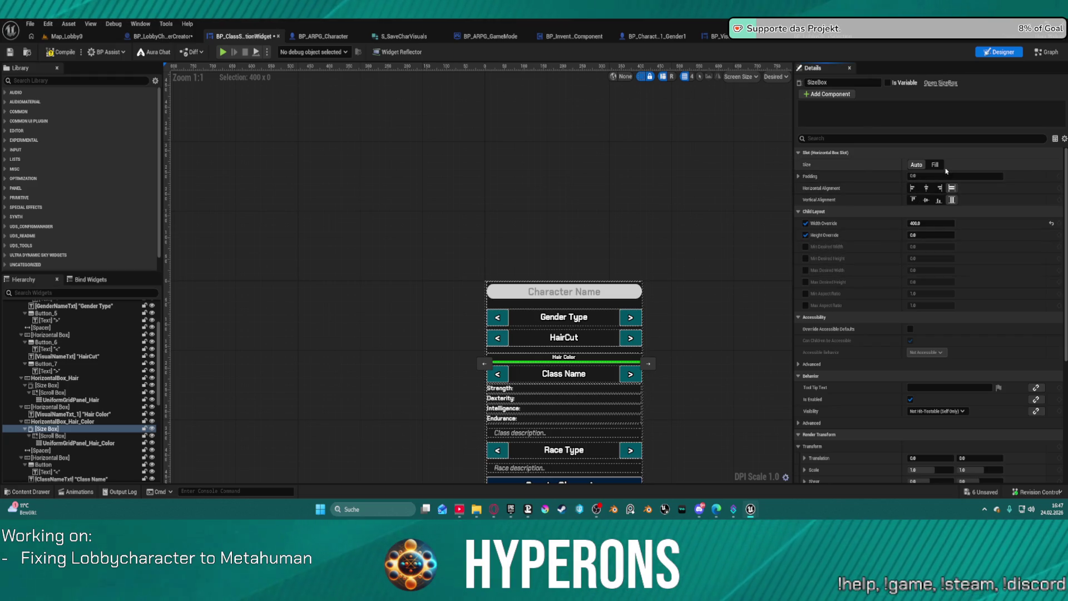
click(915, 164)
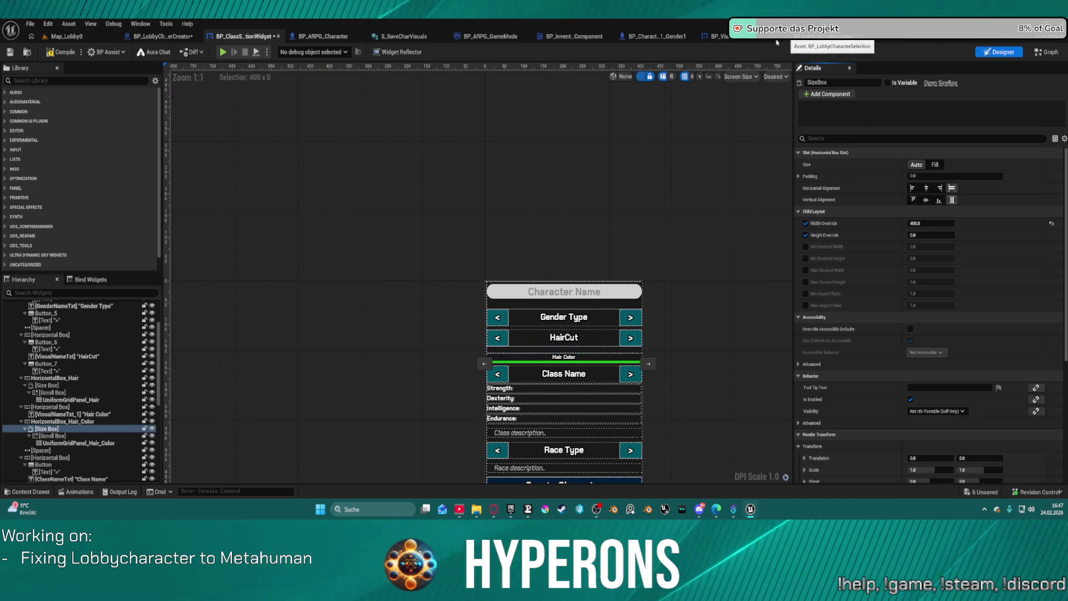
click(759, 37)
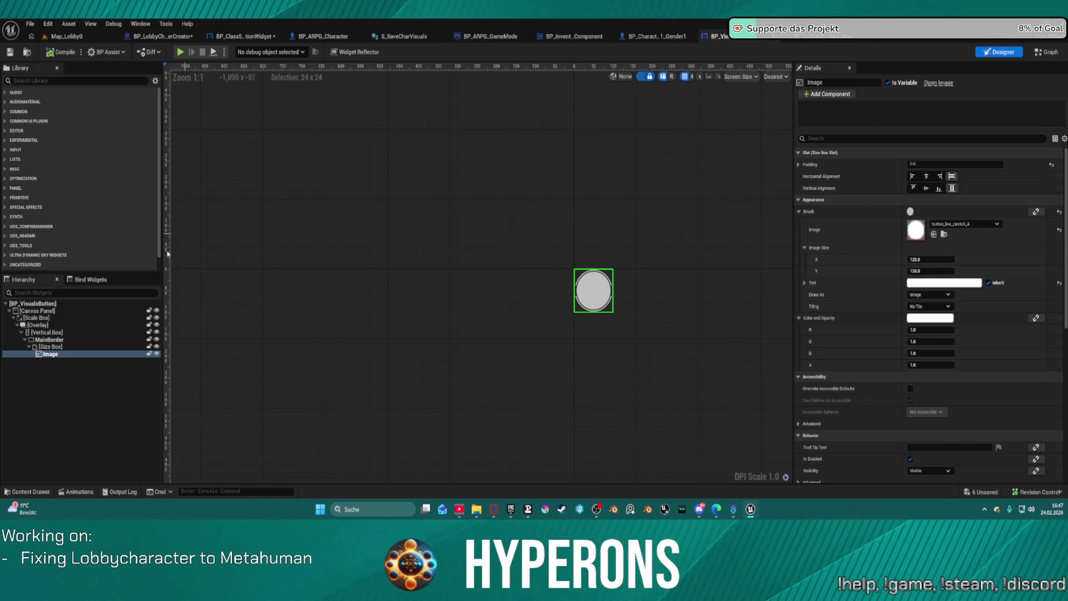
Make the swatch's SizeBox_0 a variable and place a Size Box 0 getter in the event graph
click(55, 346)
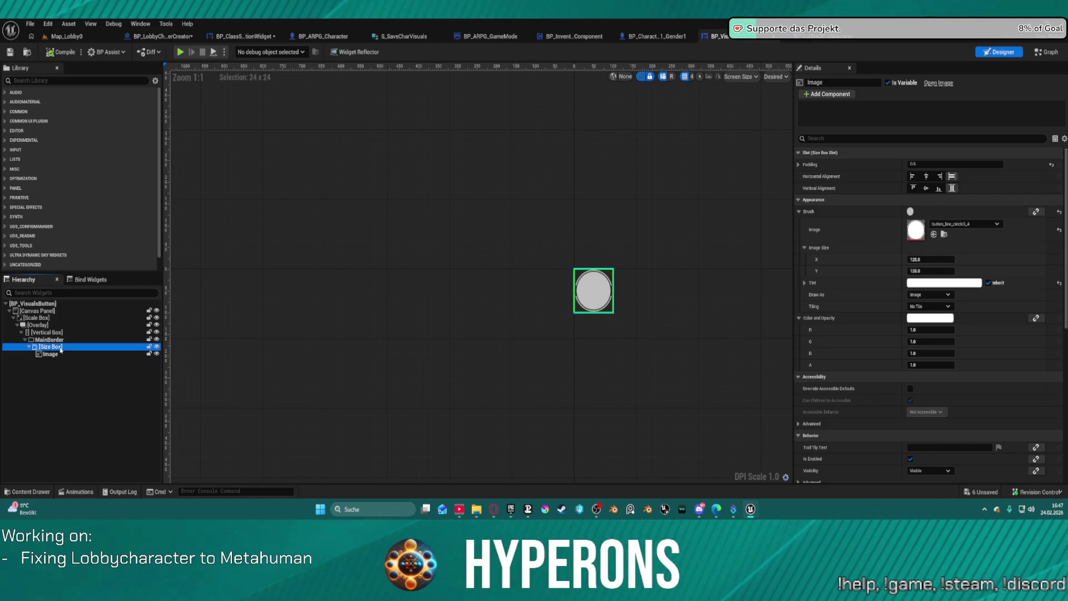
click(887, 83)
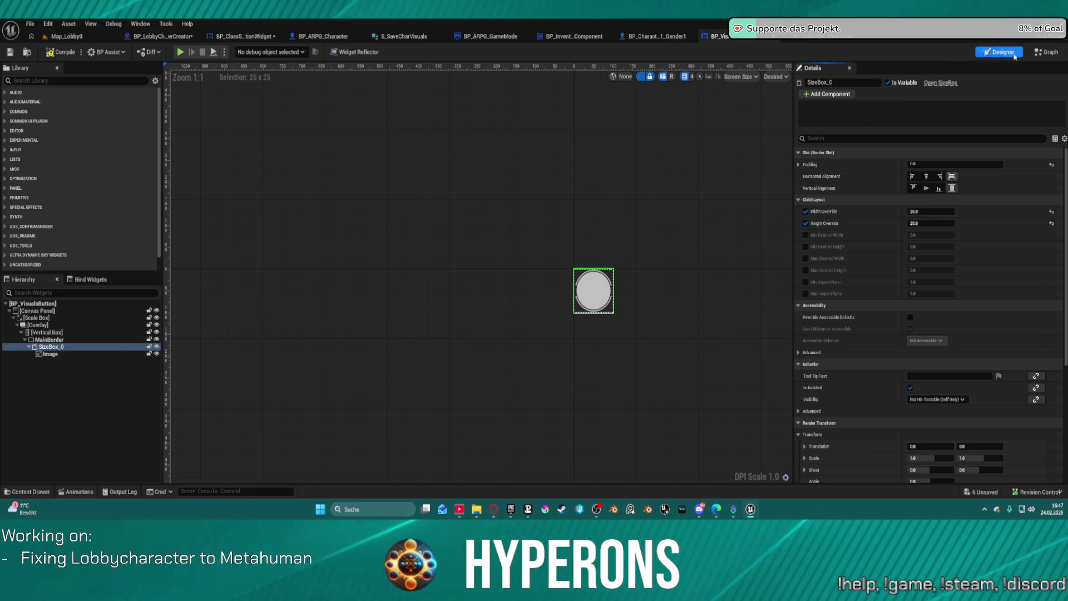
click(1045, 51)
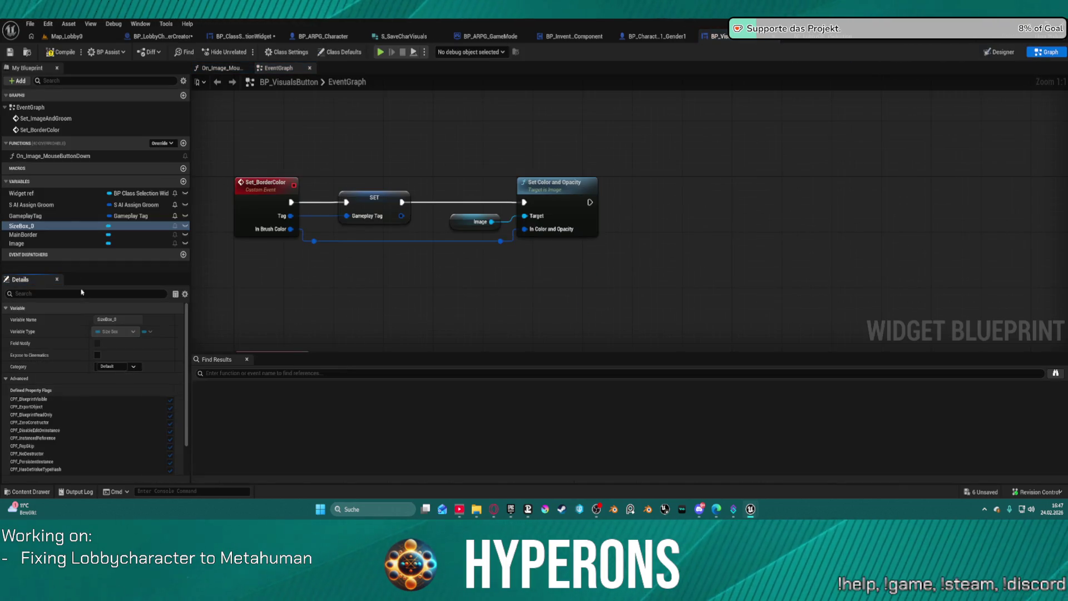
drag(21, 226, 438, 232)
mouse_move(602, 138)
mouse_down()
mouse_move(692, 157)
mouse_move(674, 183)
mouse_up()
click(623, 146)
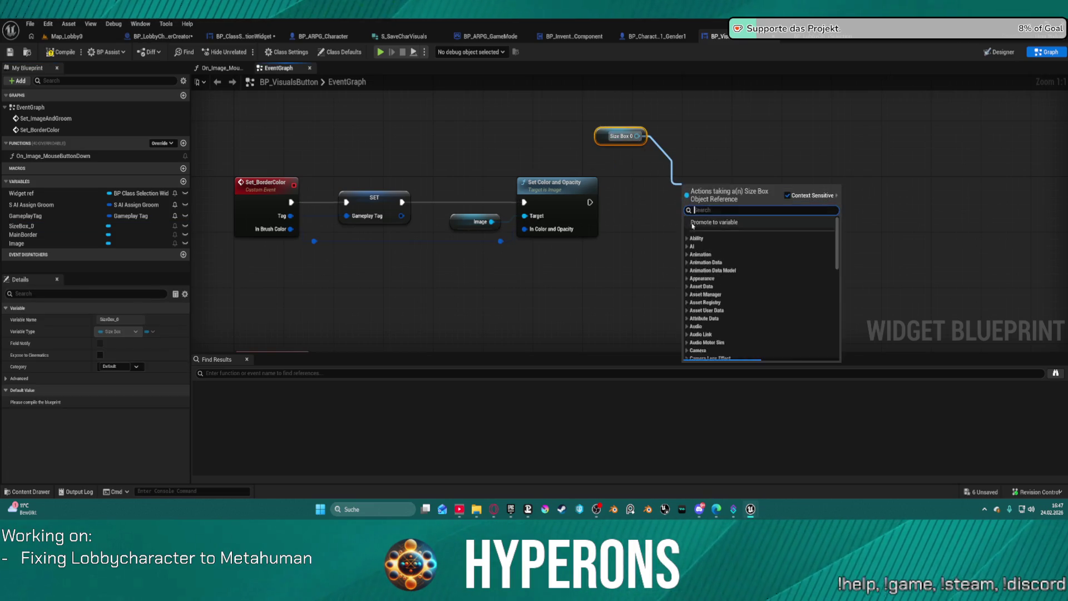
Add a Set Height Override of 10.0 on Size Box 0 after Set Color and Opacity
text(set)
scroll(773, 259, up, 5)
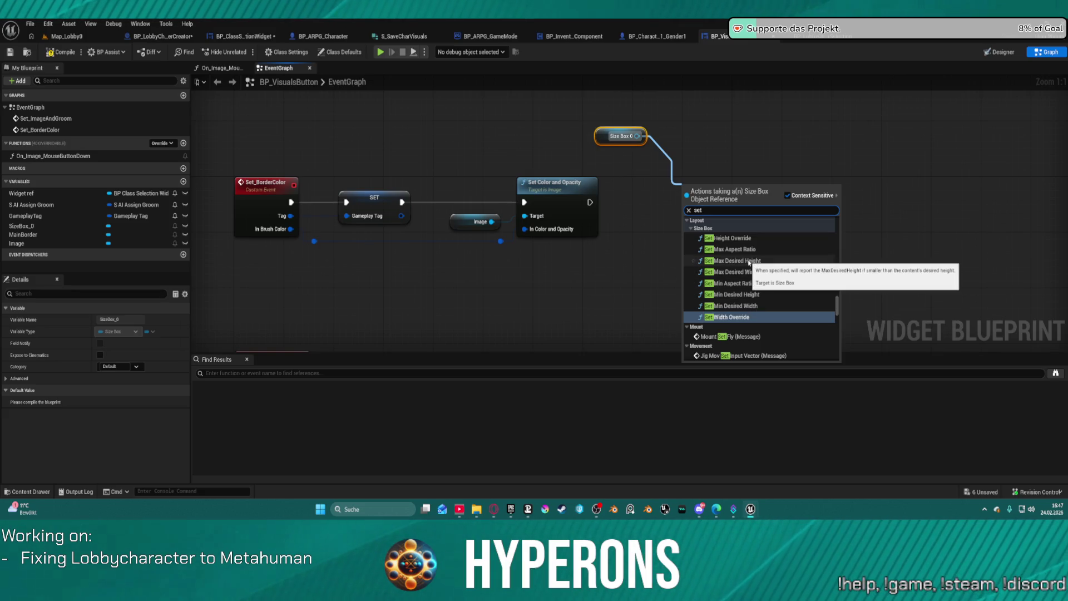
click(728, 238)
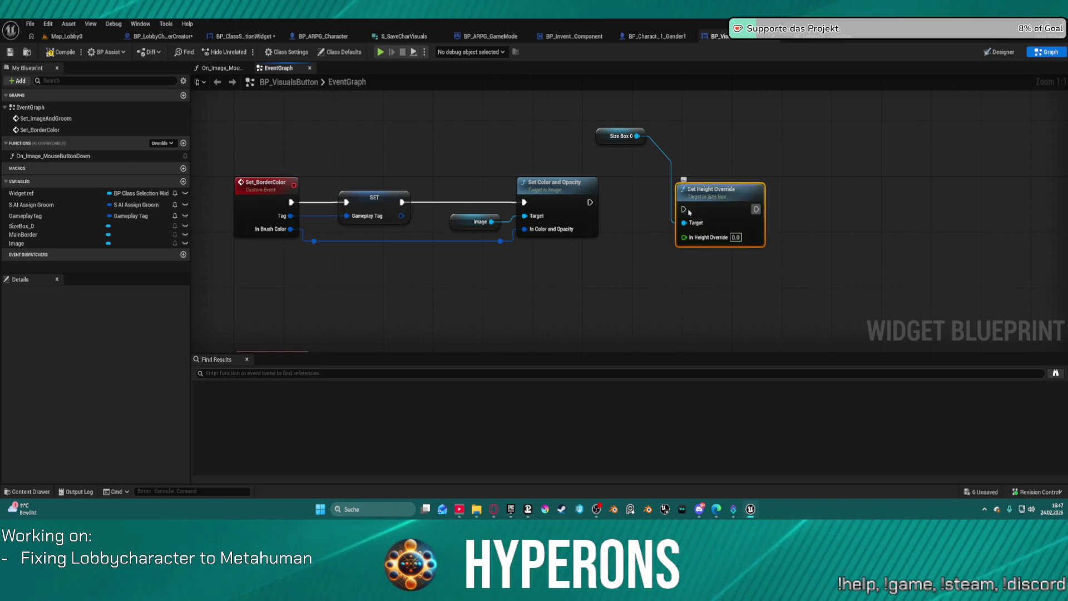
drag(614, 208, 590, 202)
click(735, 237)
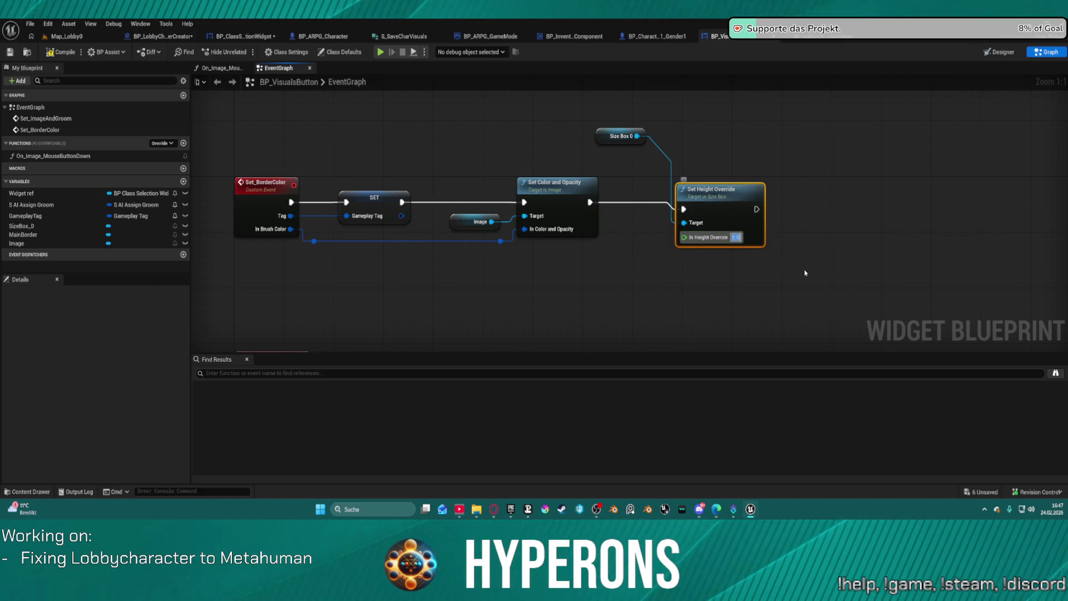
key(Return)
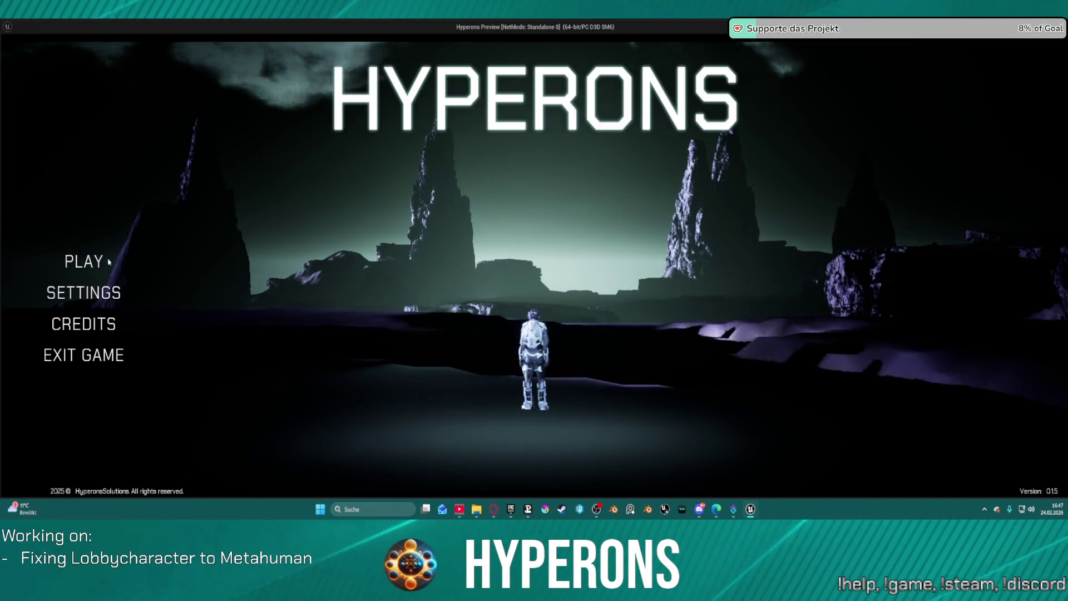
Play-test the character creator by starting a new character, then stop the game
click(108, 261)
click(466, 420)
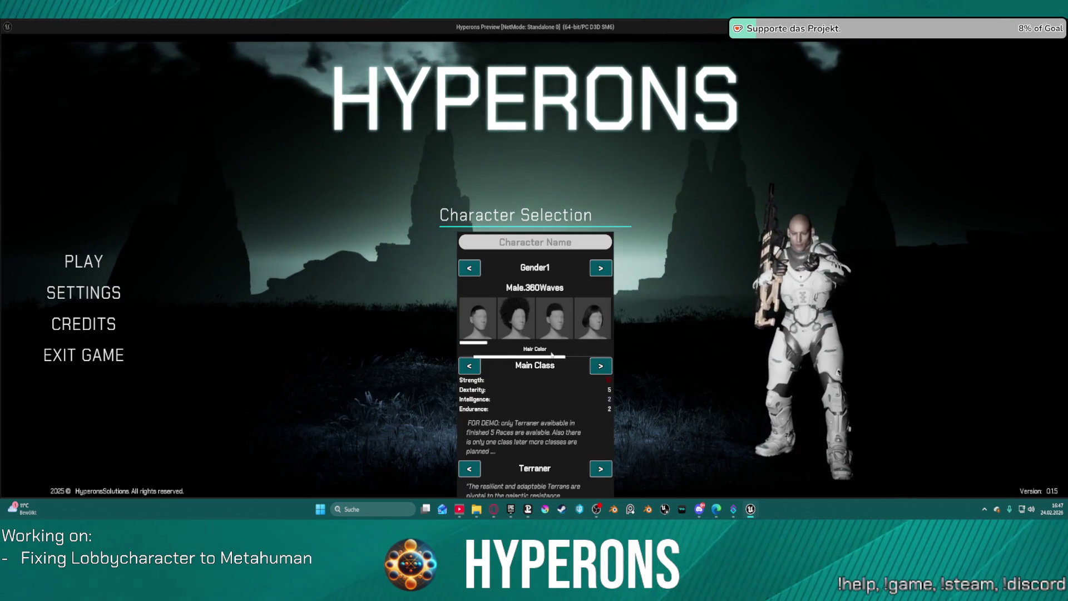
key(Escape)
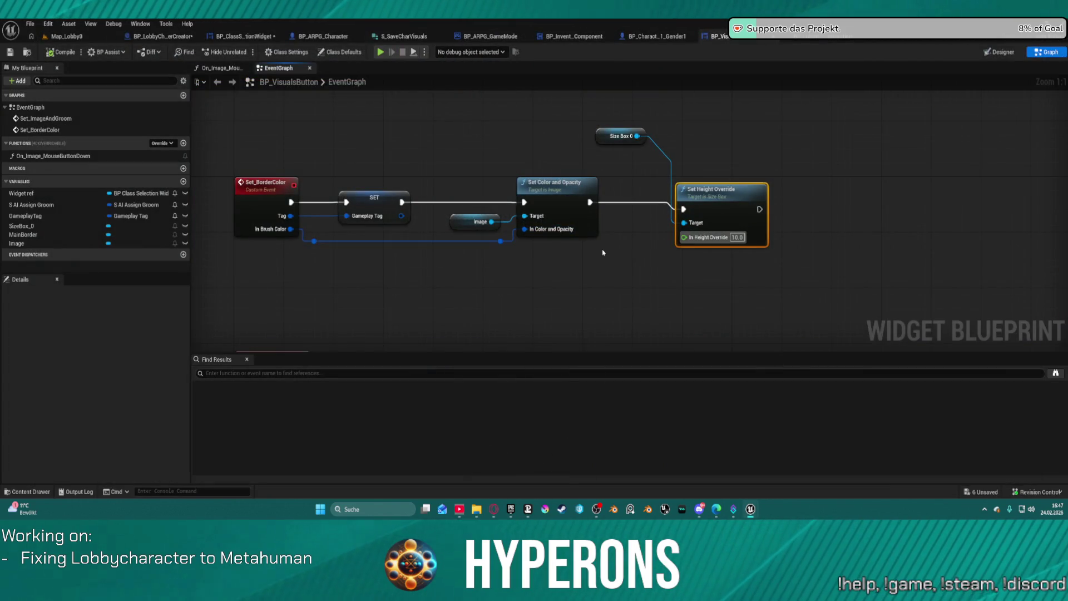
Delete the Size Box 0 getter and Set Height Override nodes from BP_VisualsButton
mouse_move(704, 118)
mouse_down()
mouse_move(592, 221)
mouse_move(641, 245)
mouse_up()
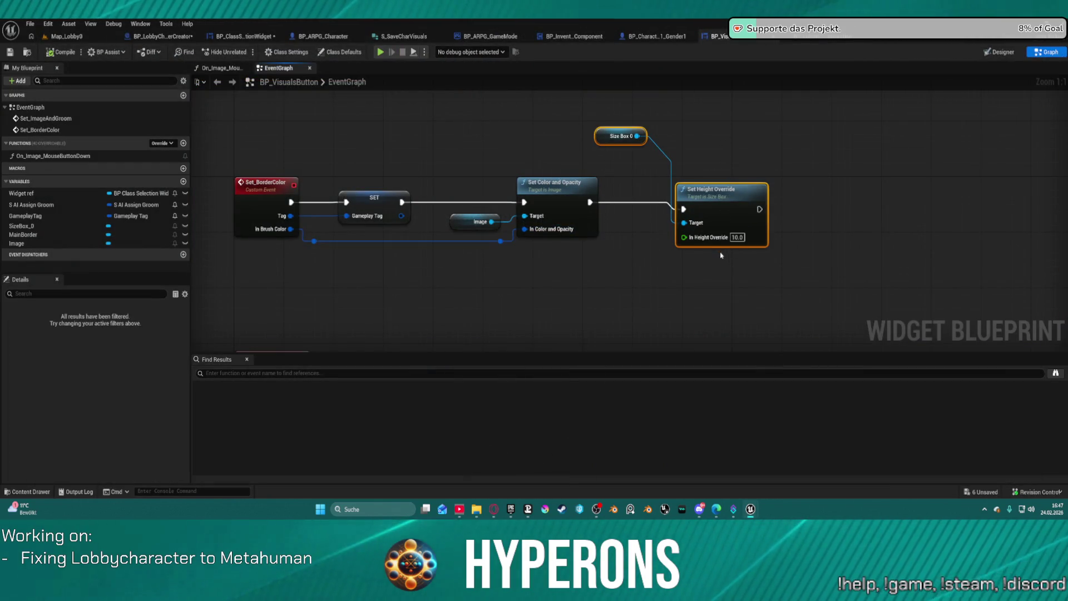
key(Delete)
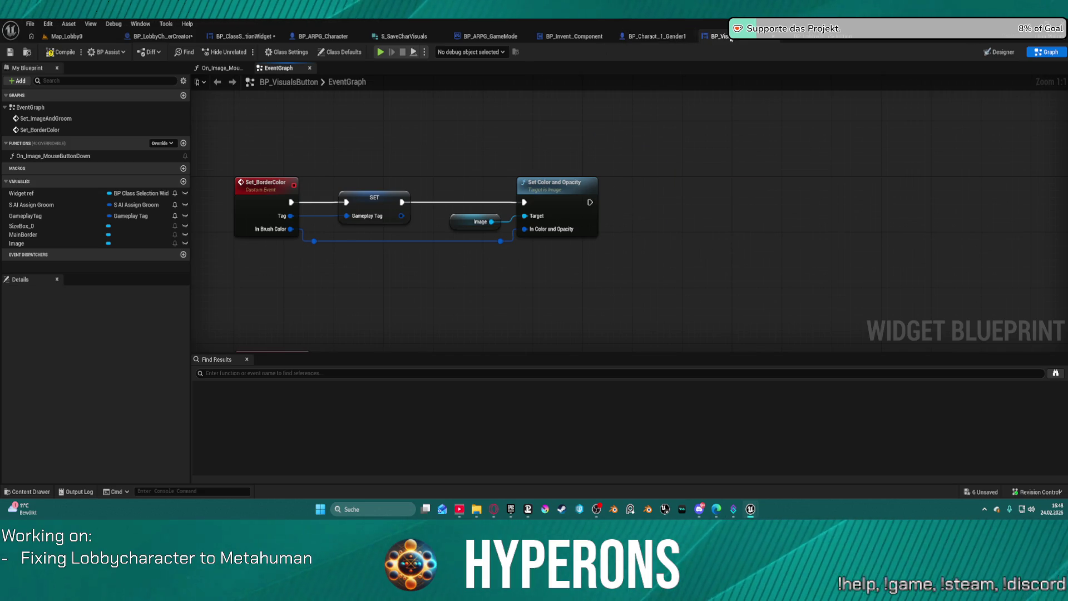
click(241, 37)
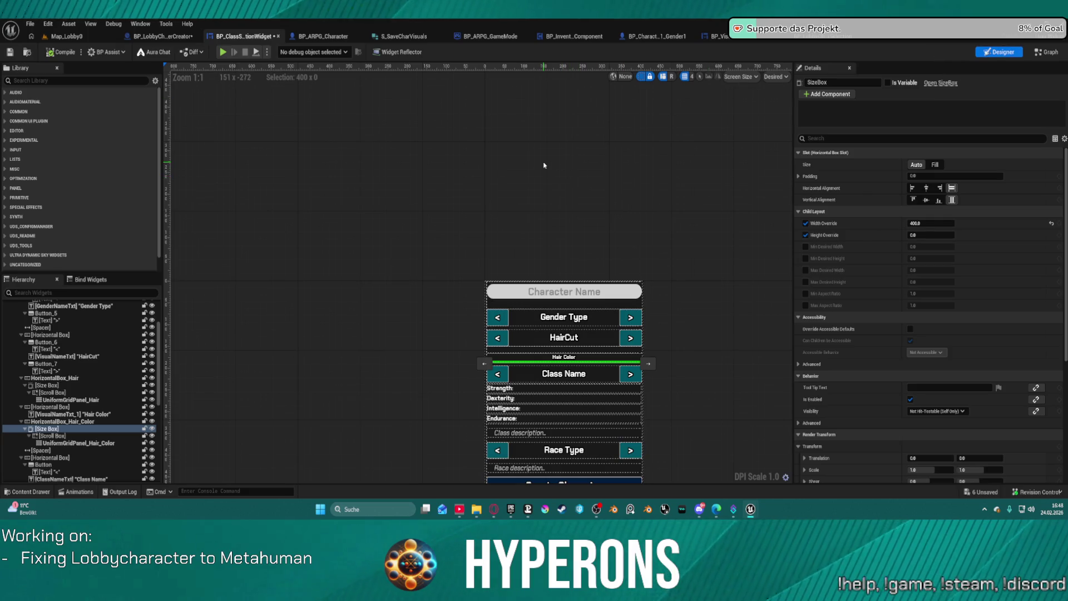
Undo the pin value, size rule and height override edits until Height Override is unchecked
key(ctrl+z)
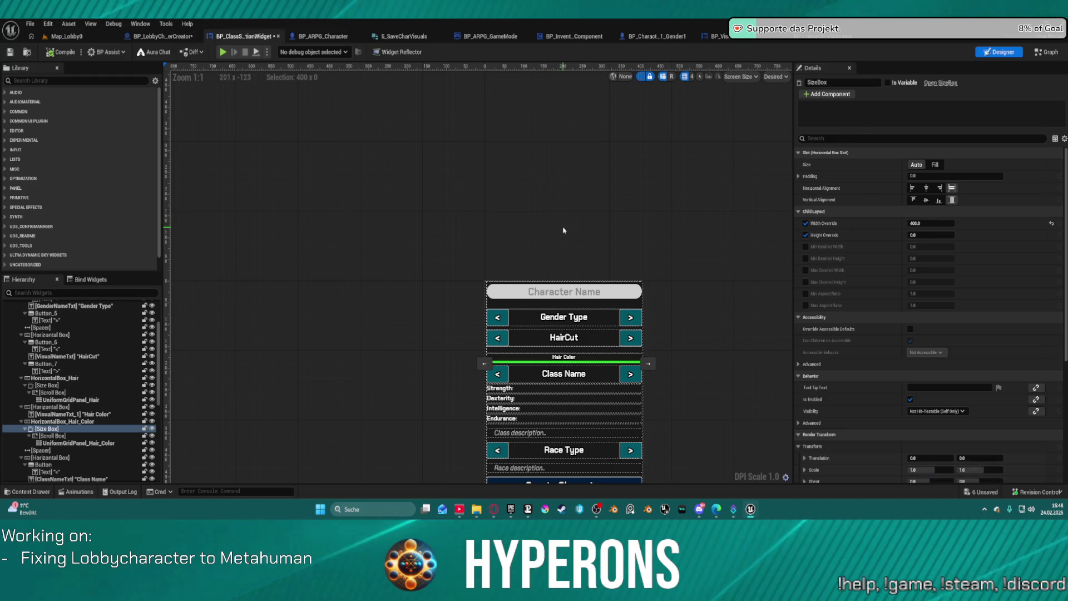
key(ctrl+z)
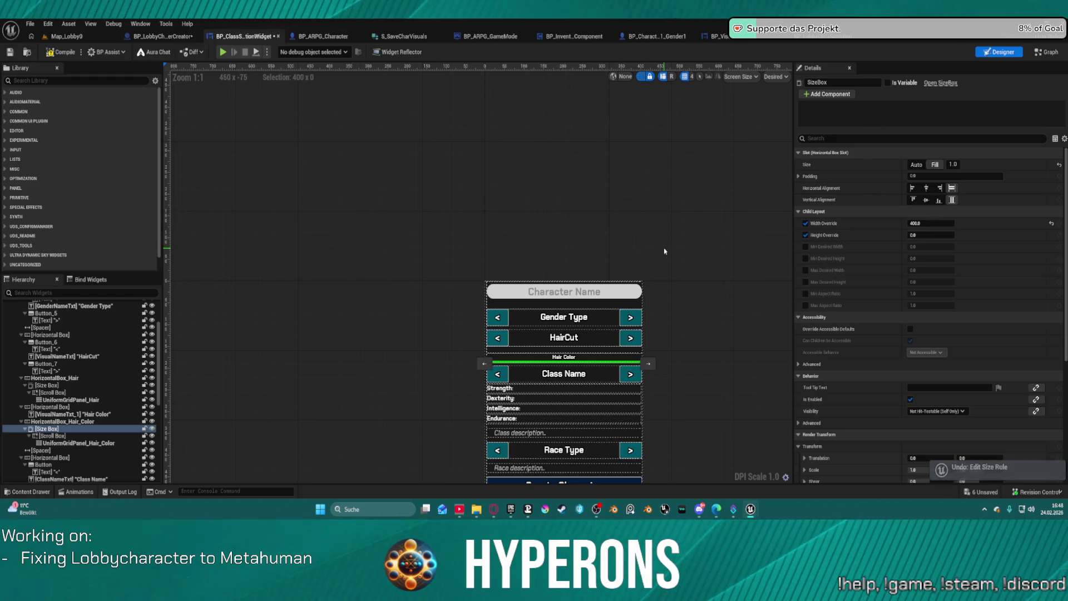
key(ctrl+z)
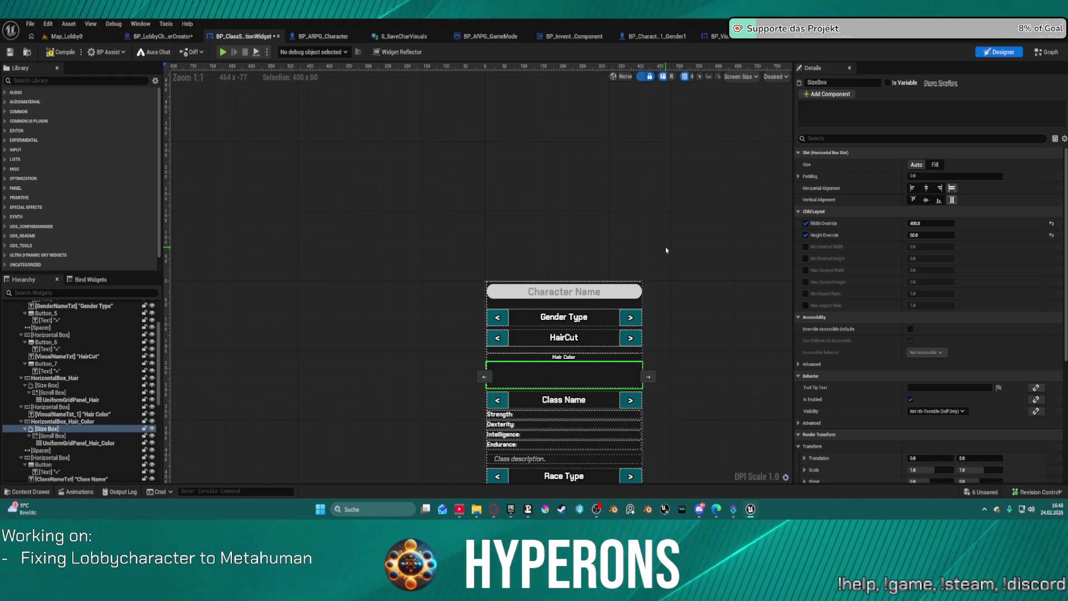
key(ctrl+z)
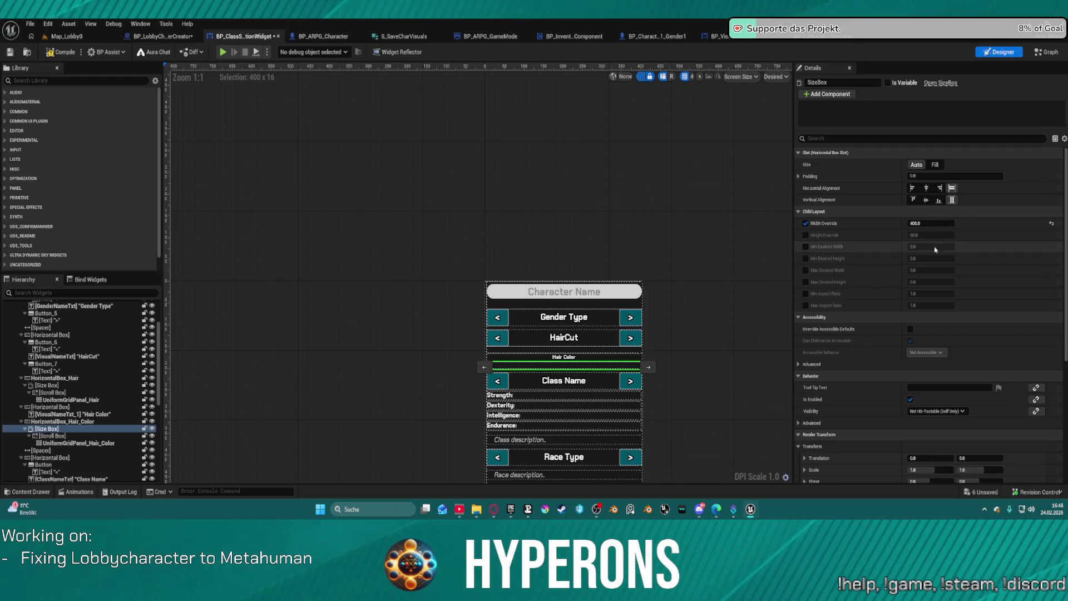
click(1045, 52)
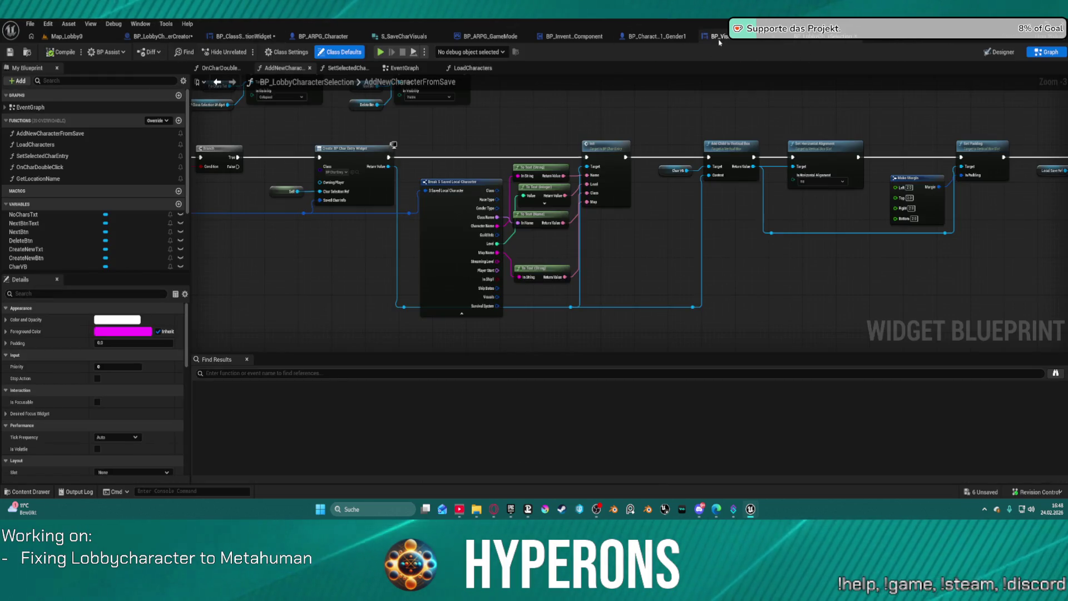
Paste back the Set Height Override node, wire it after the colour, and delete the getter
click(717, 36)
key(ctrl+v)
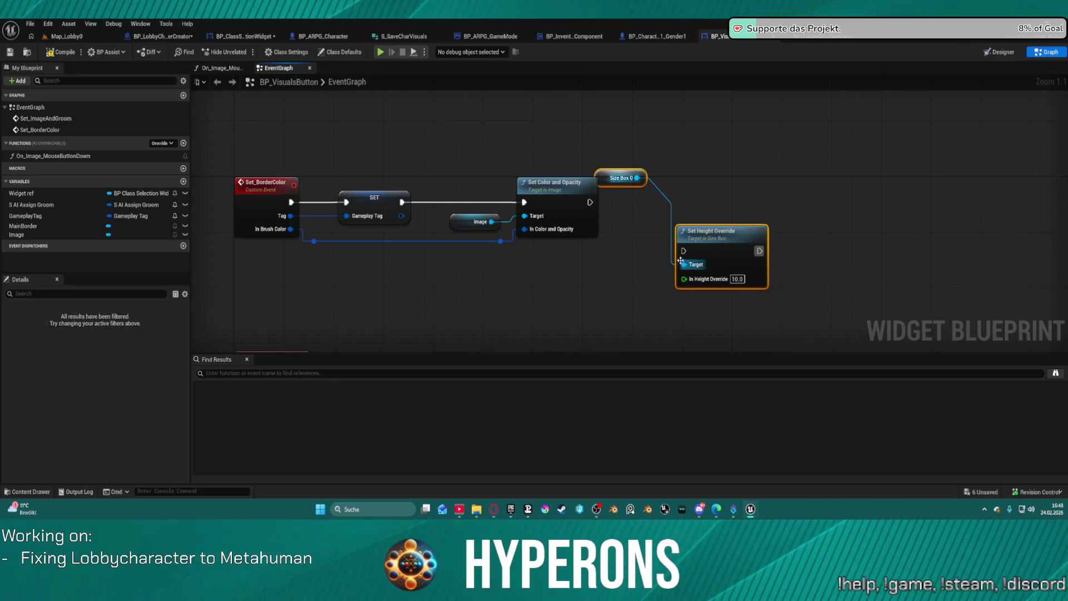
drag(683, 252, 589, 202)
key(Delete)
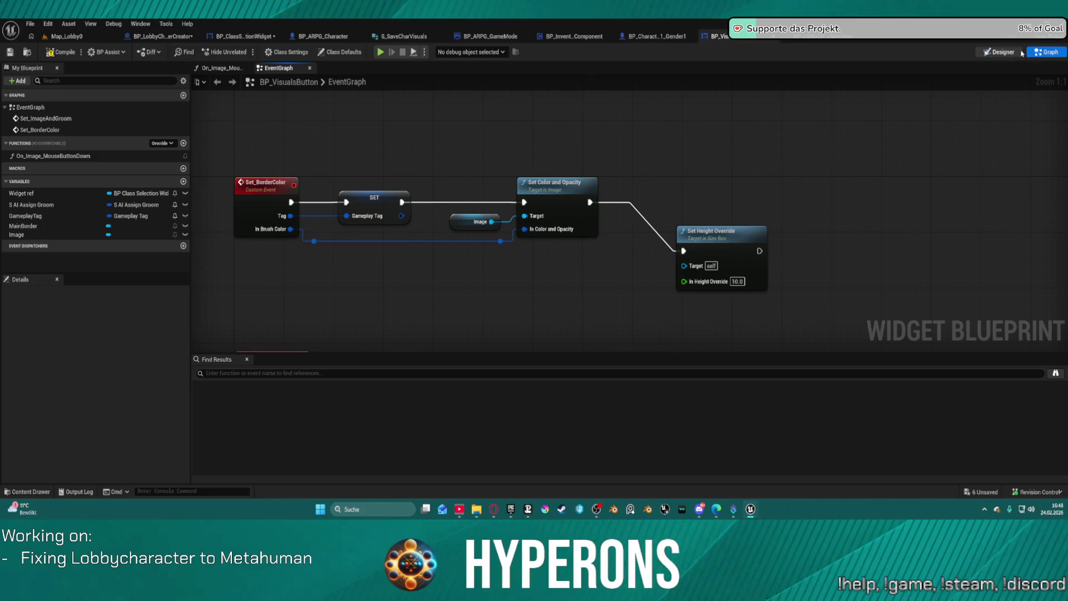
click(1001, 52)
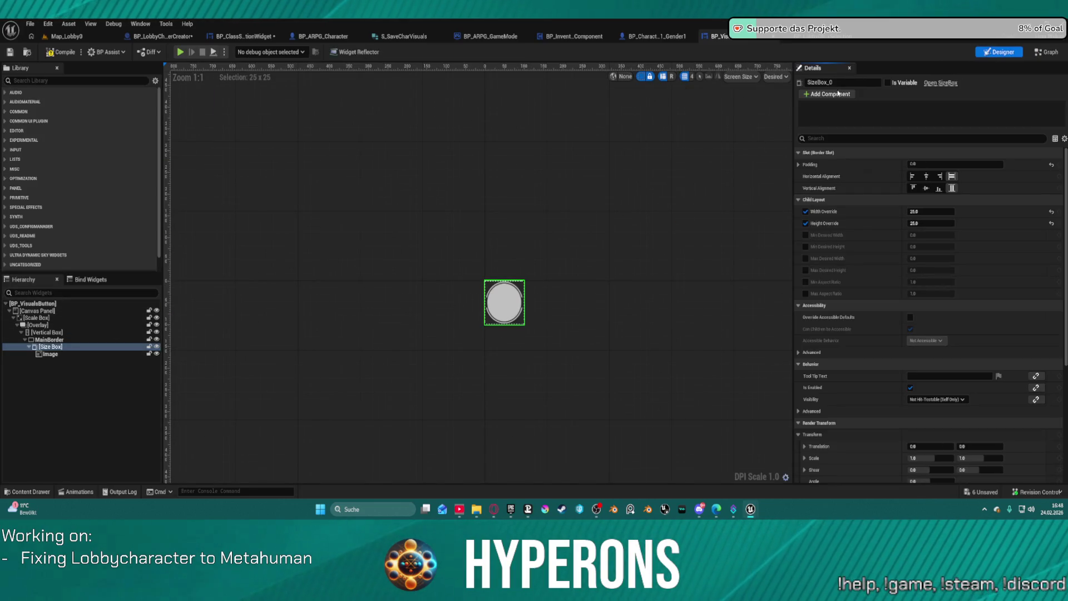
click(1030, 51)
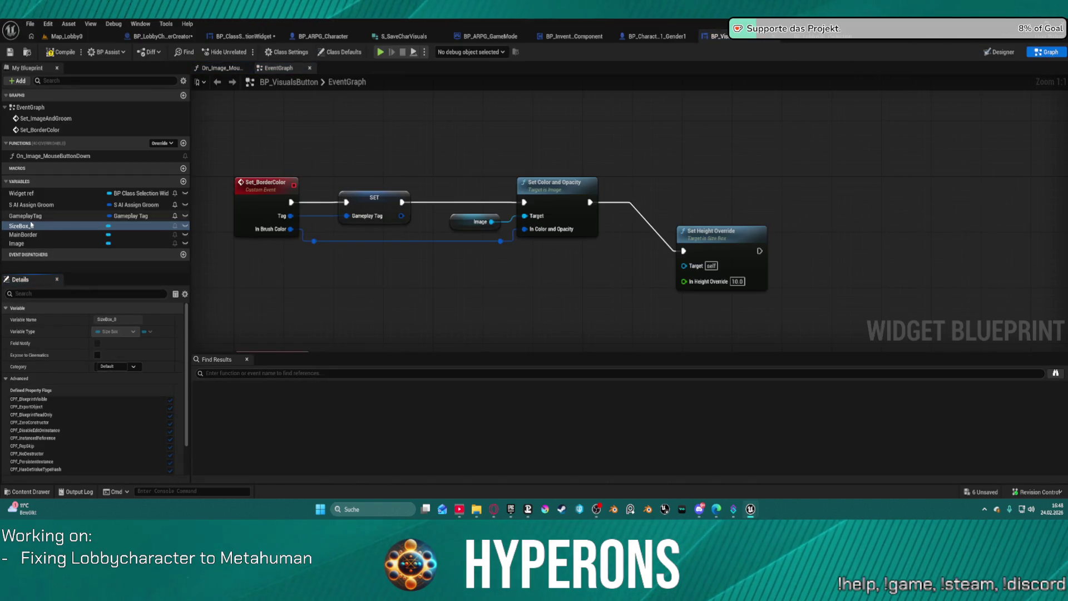
Plug a SizeBox_0 reference into the override's Target, straighten the chain, and launch the game
click(25, 216)
click(28, 235)
drag(25, 226, 683, 266)
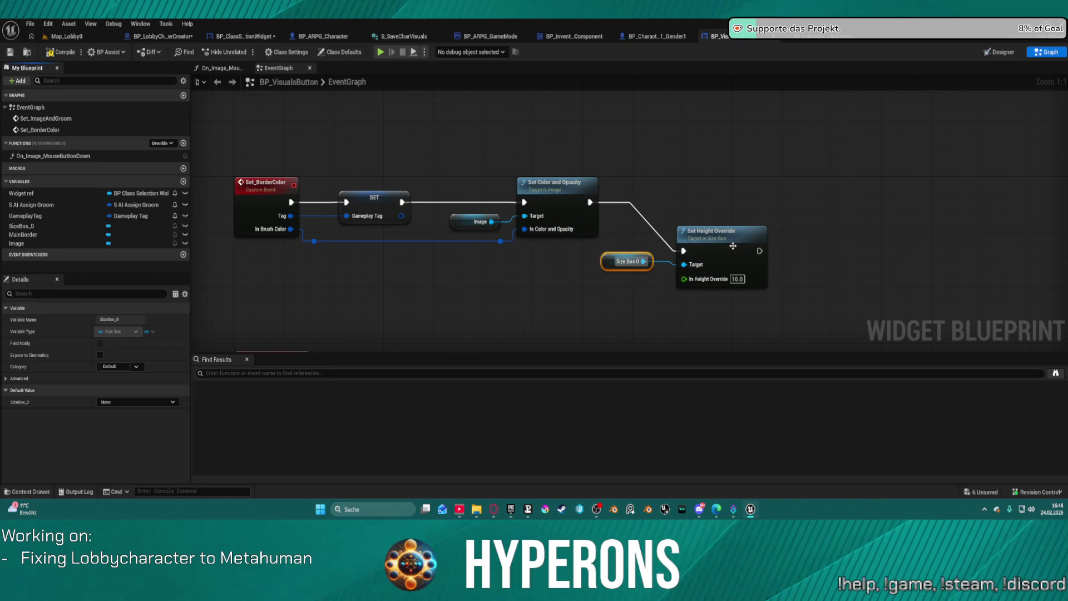
click(721, 248)
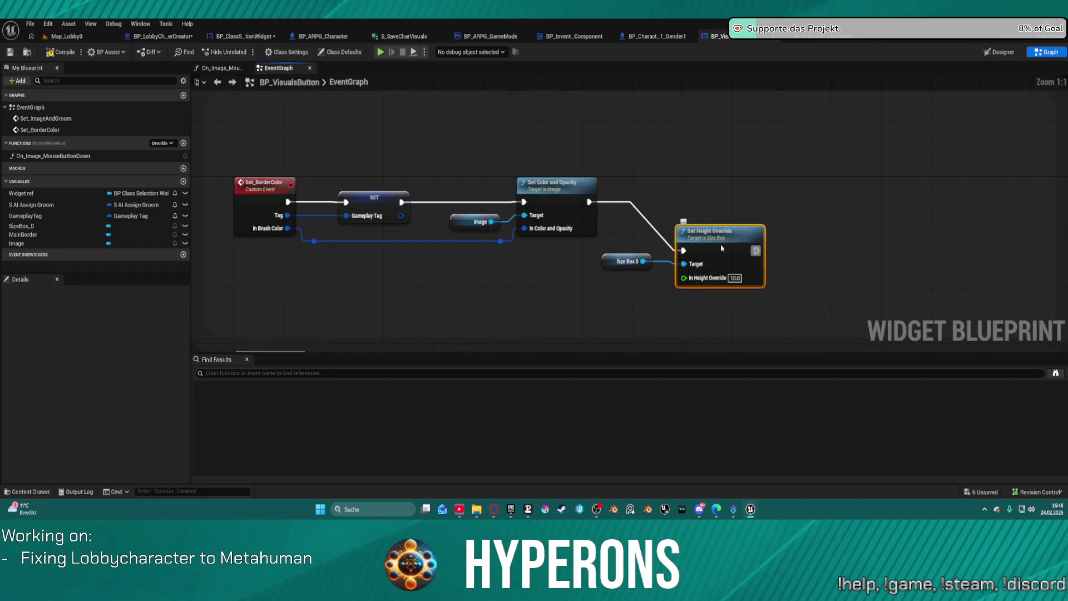
key(f)
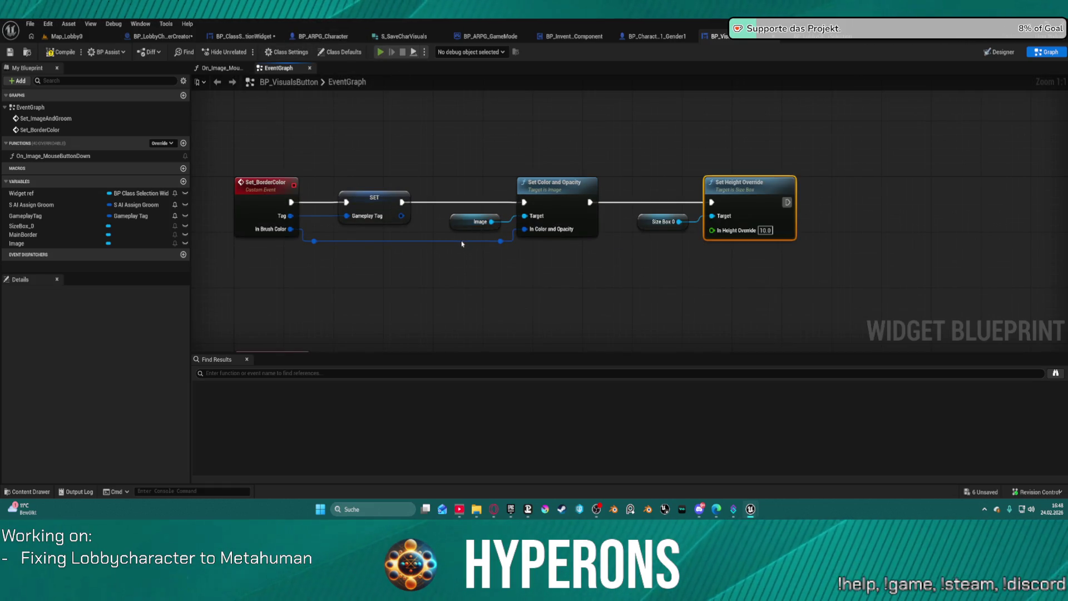
key(alt+p)
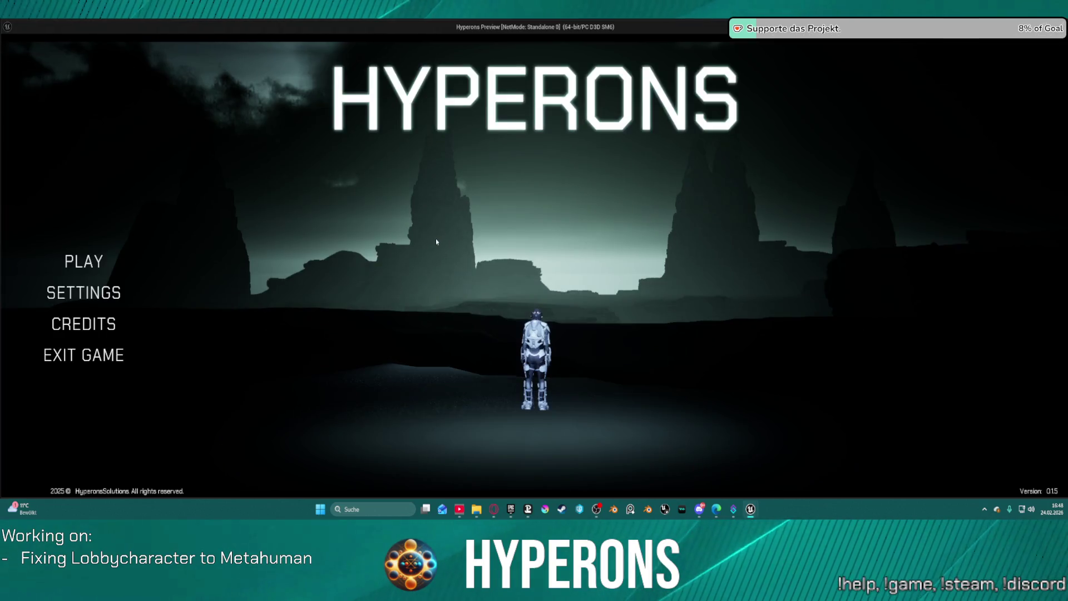
Open character creation in play mode to check the hair-colour swatches, then stop the game
click(83, 261)
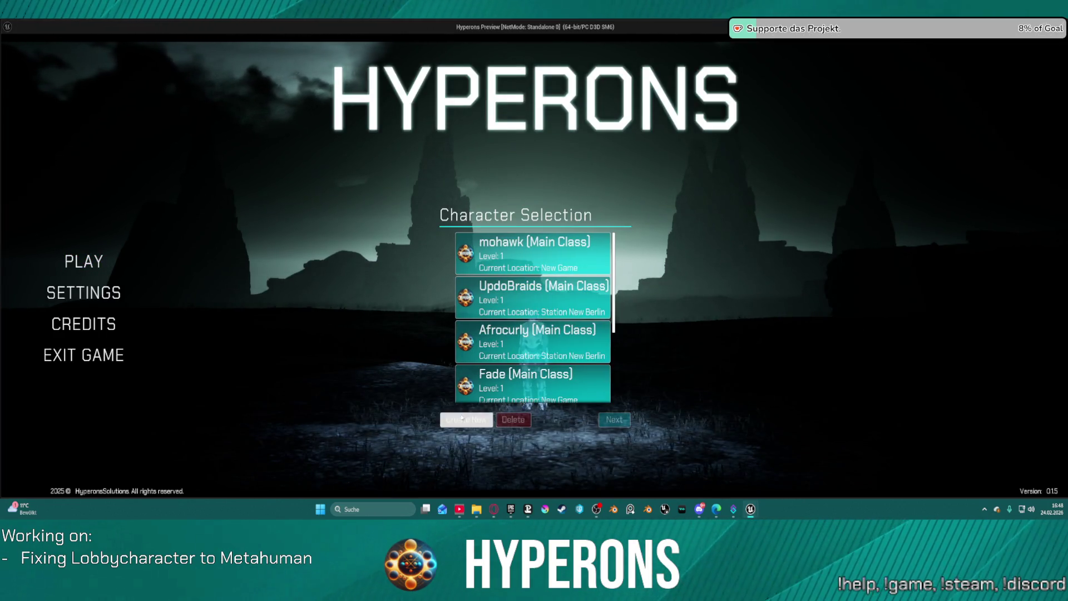
click(466, 420)
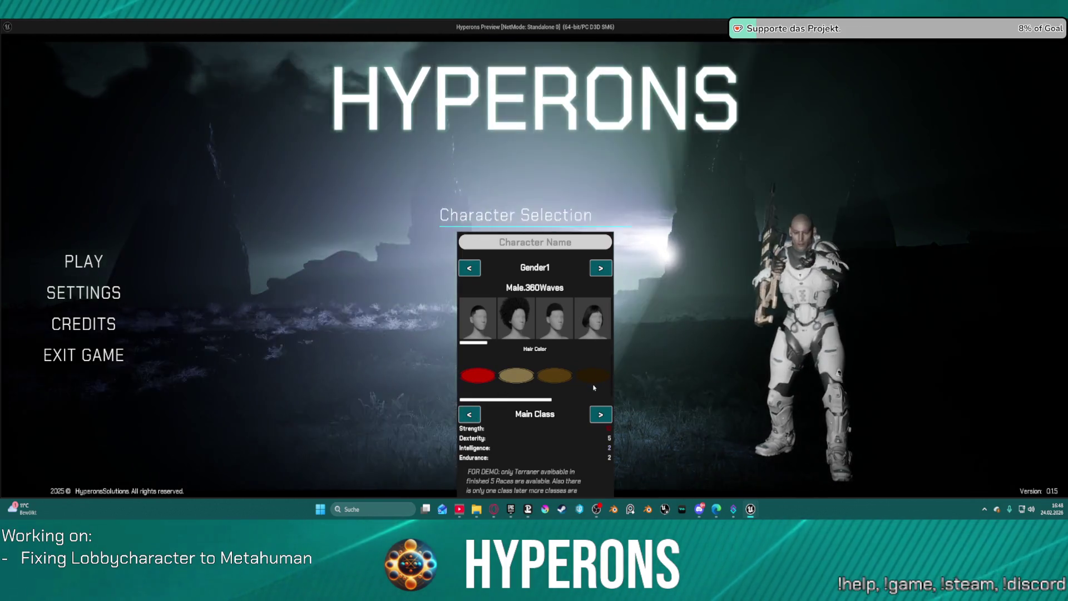
key(Escape)
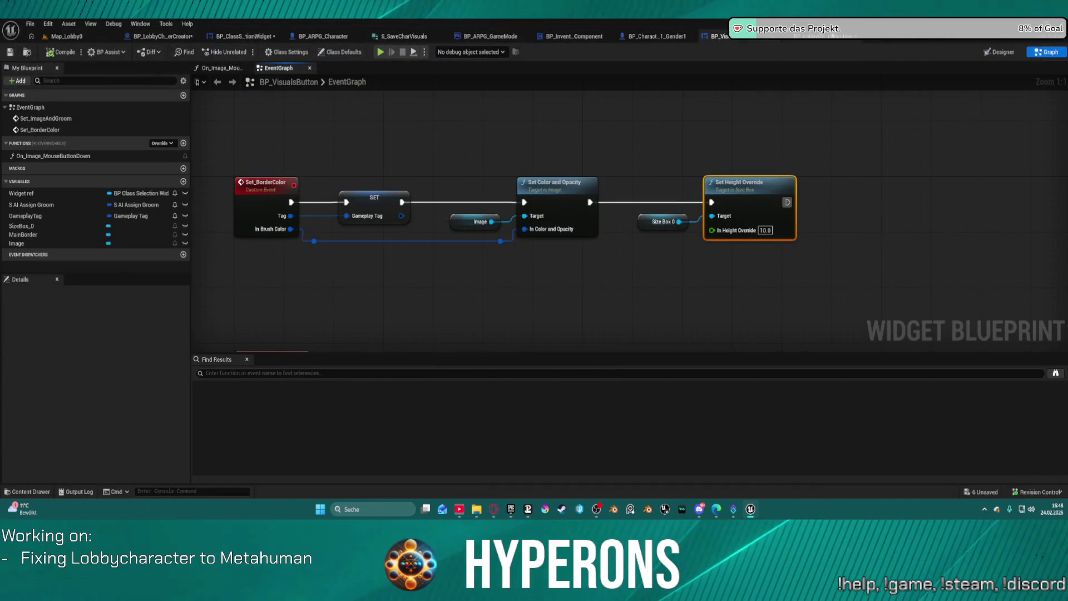
Switch between the lobby selection and visuals button tabs, ending on BP_VisualsButton's Designer
click(833, 35)
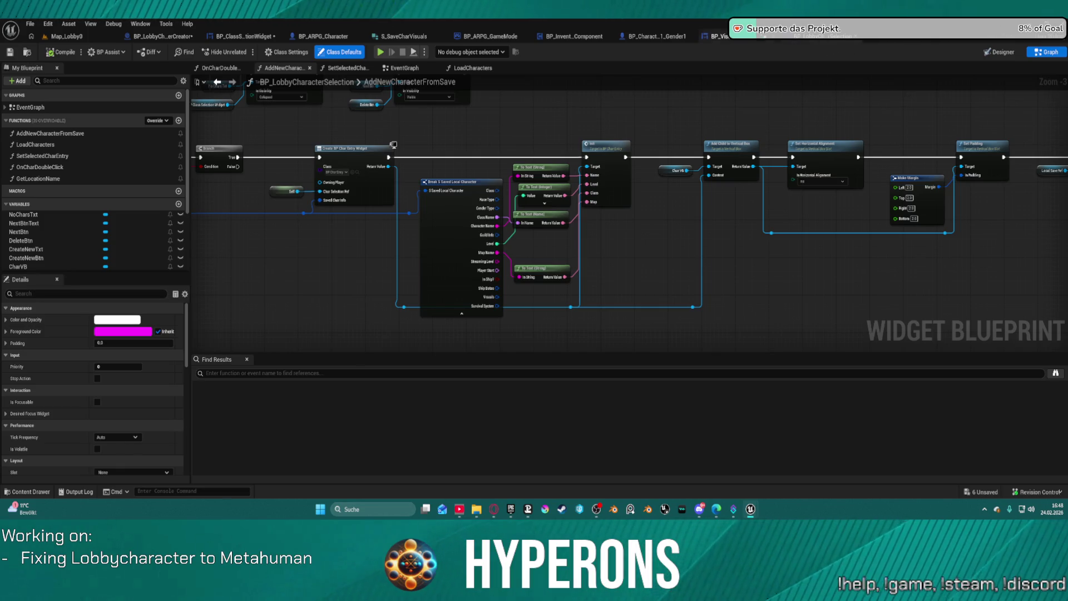
click(723, 36)
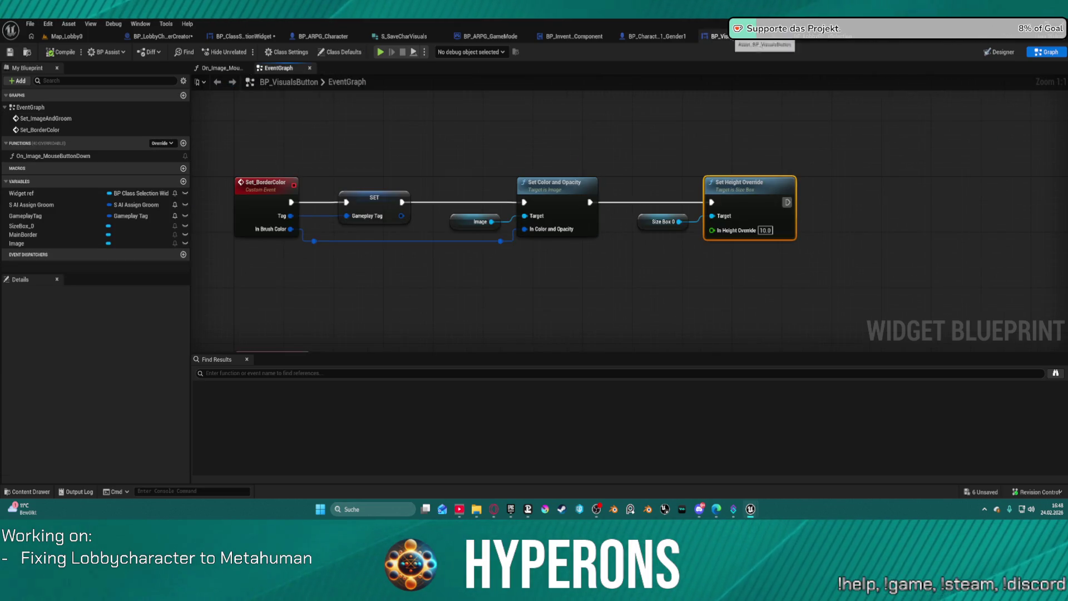
click(809, 40)
click(750, 40)
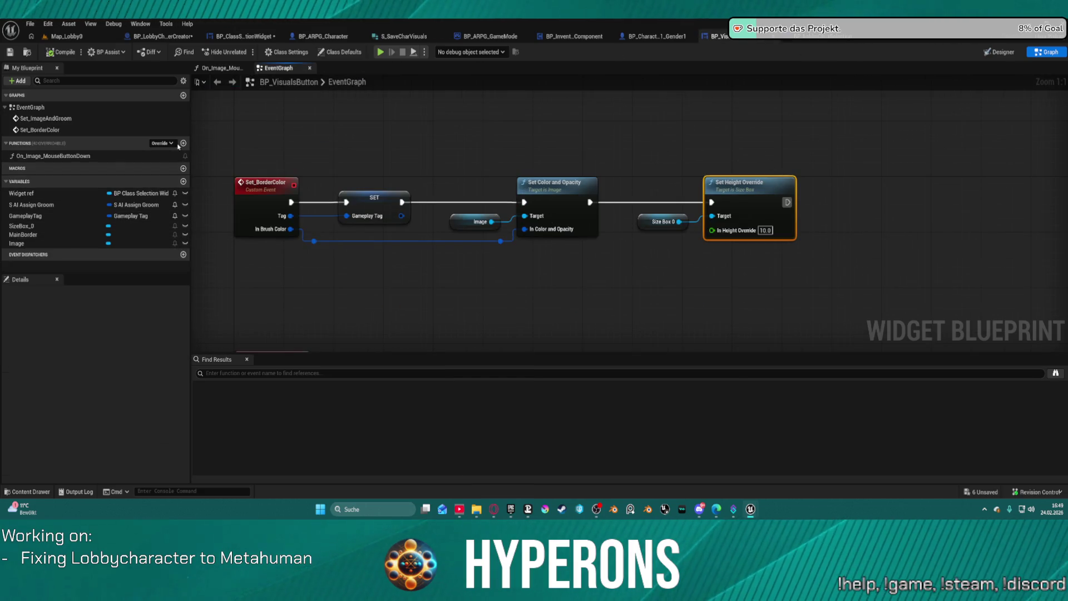
click(1014, 51)
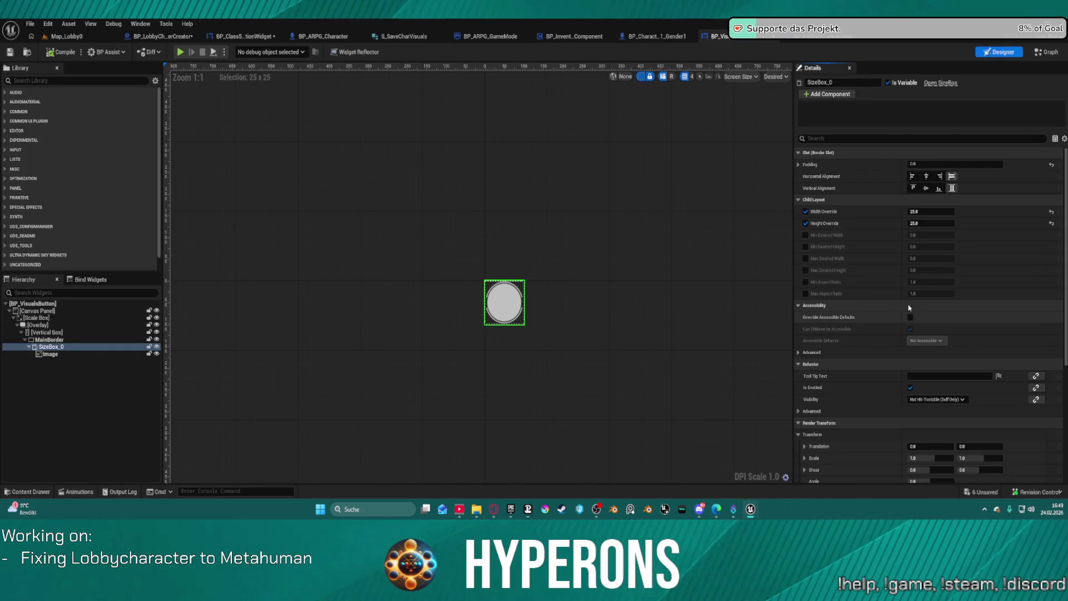
Filter the size box's Details panel for 'si' properties
scroll(918, 347, down, 5)
scroll(851, 167, up, 5)
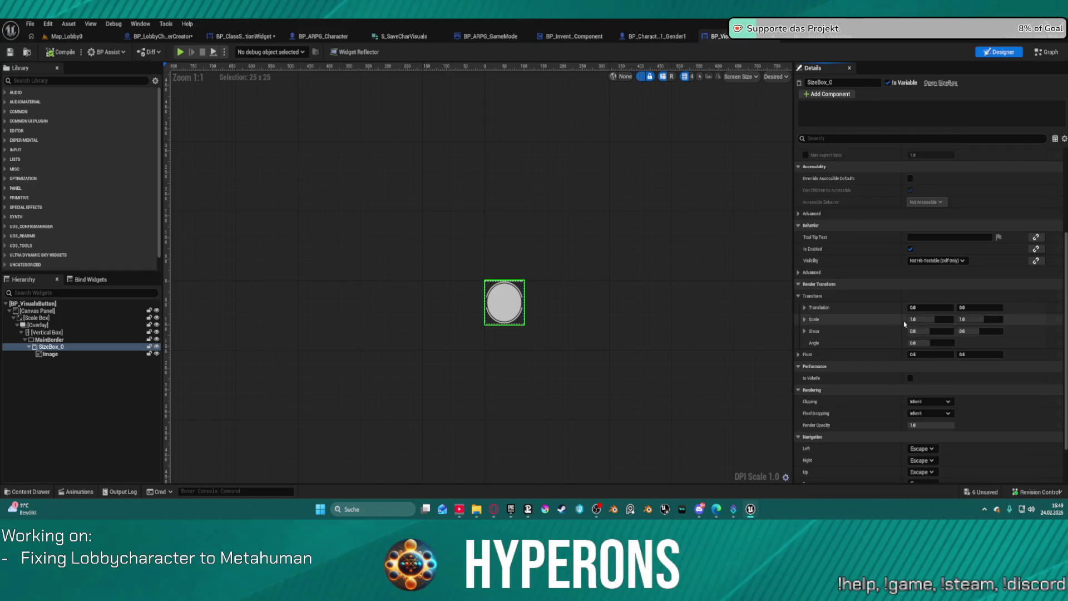
click(812, 138)
text(si)
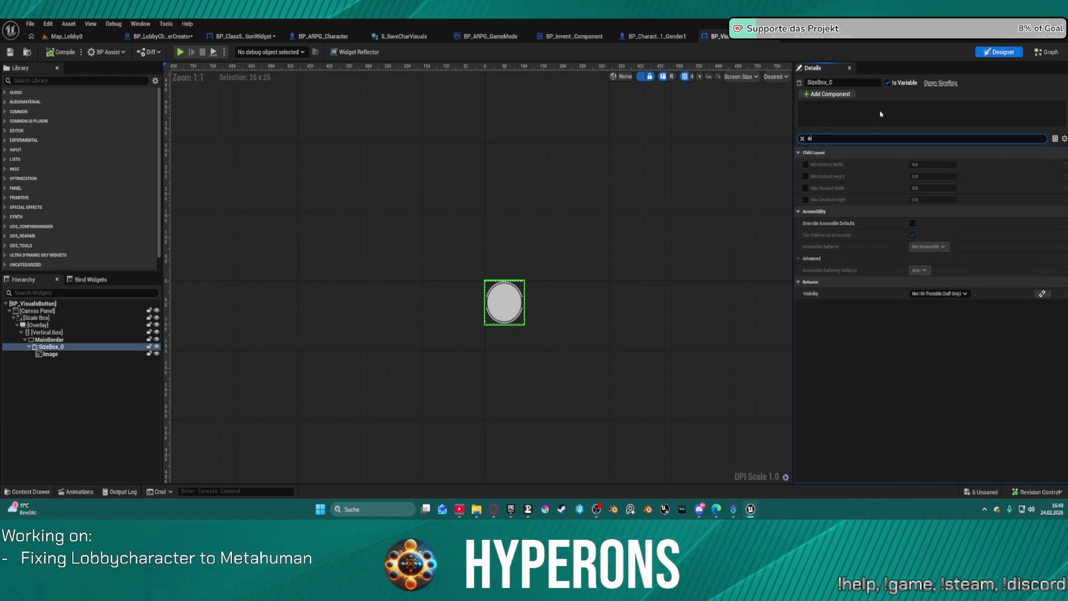
Review the MainBorder, vertical box, Overlay and Scale Box details in the Hierarchy
click(73, 339)
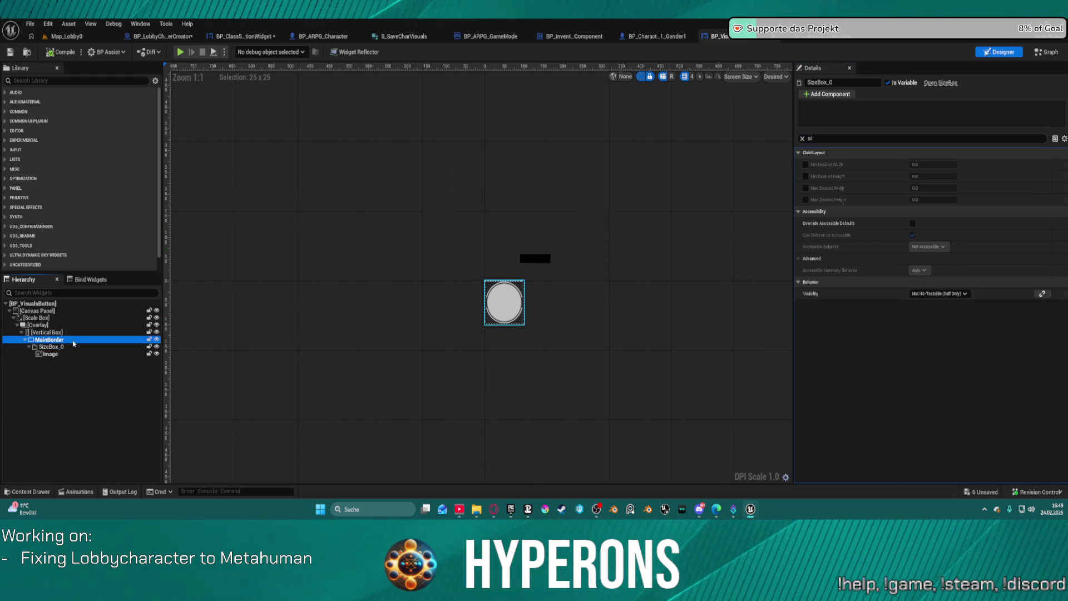
click(34, 331)
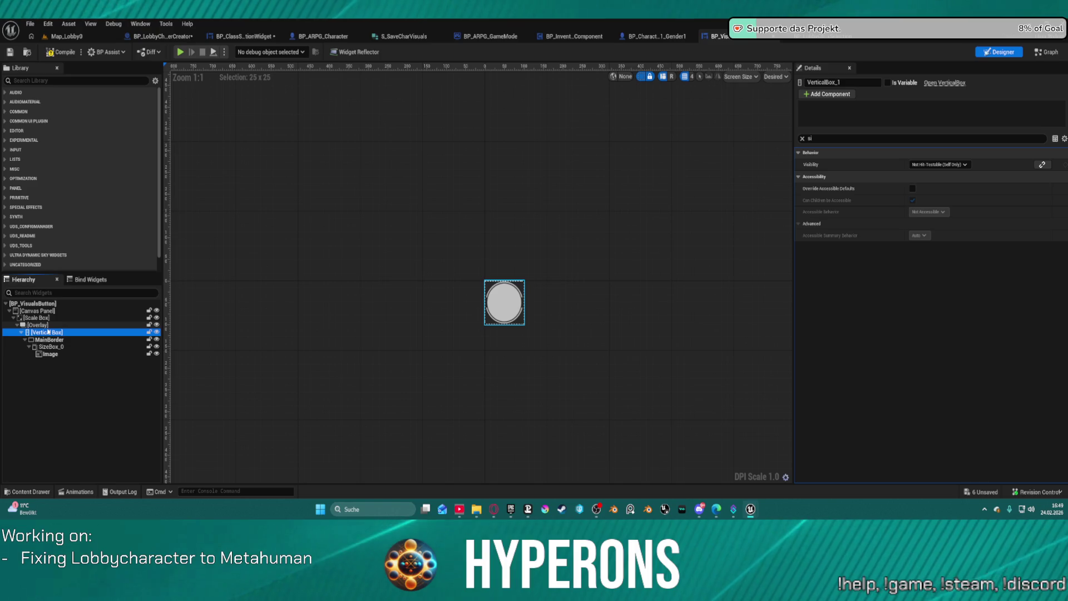
click(48, 325)
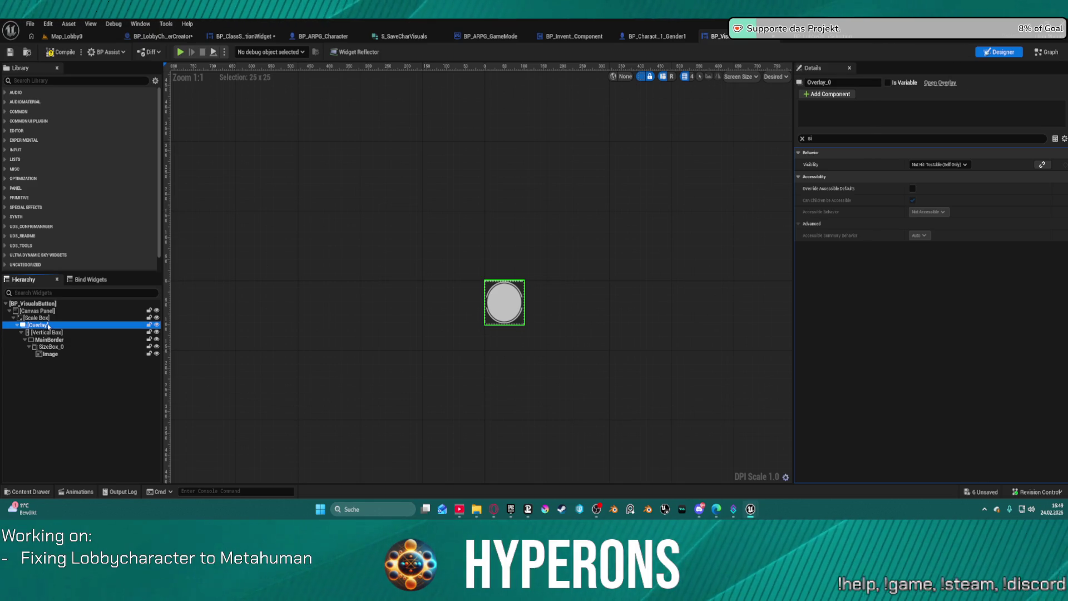
click(47, 317)
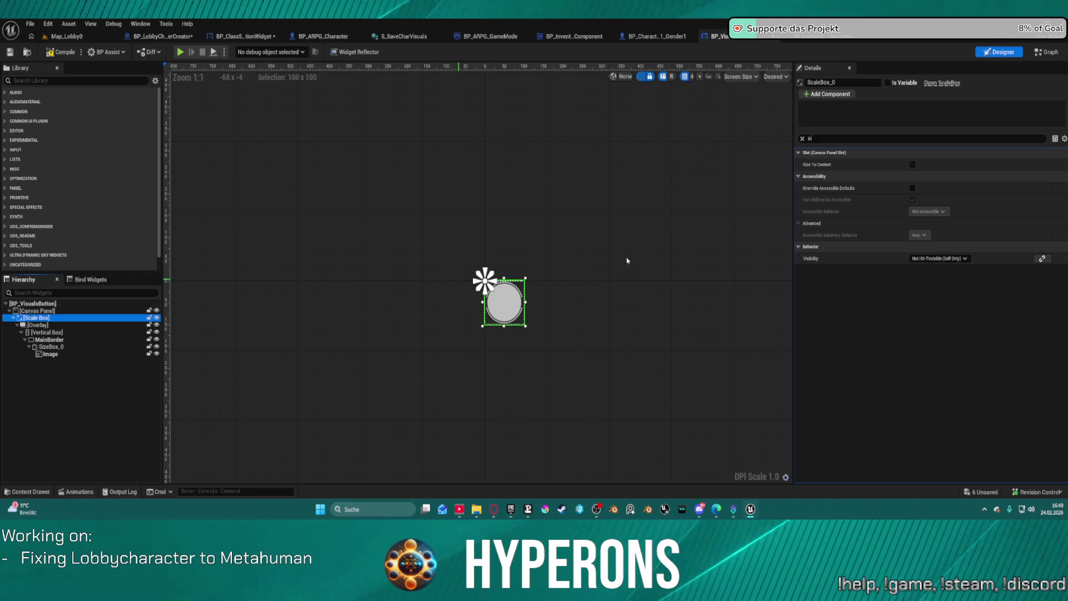
click(715, 134)
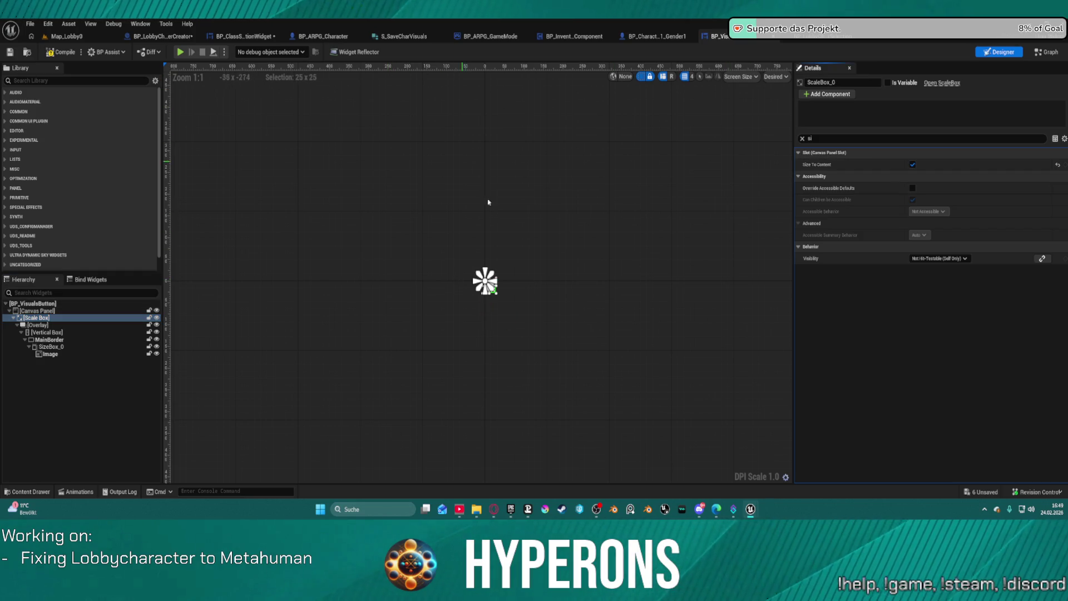
scroll(536, 289, up, 9)
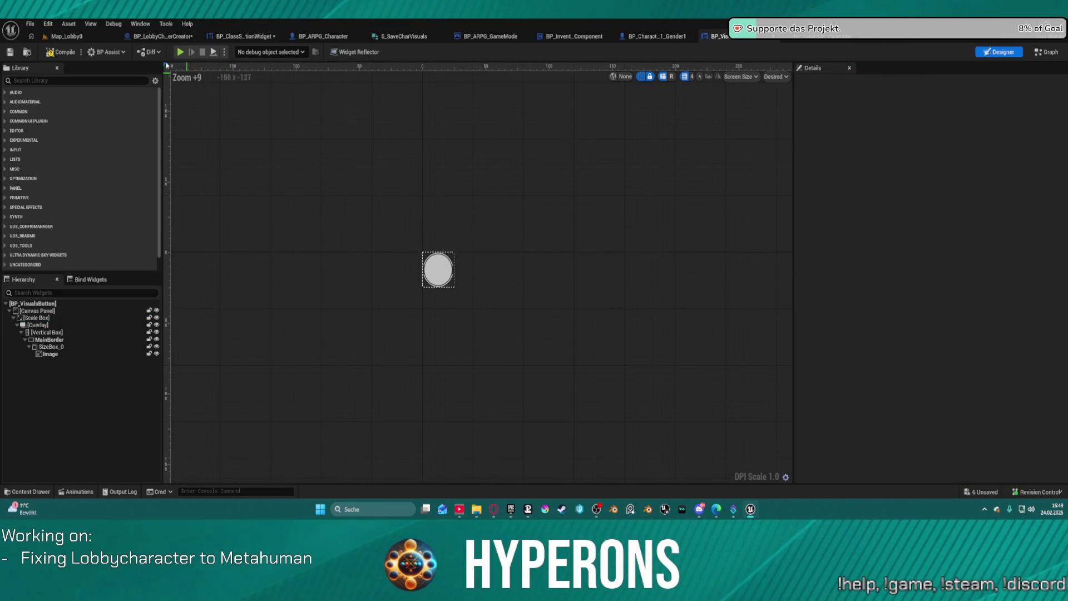
click(65, 36)
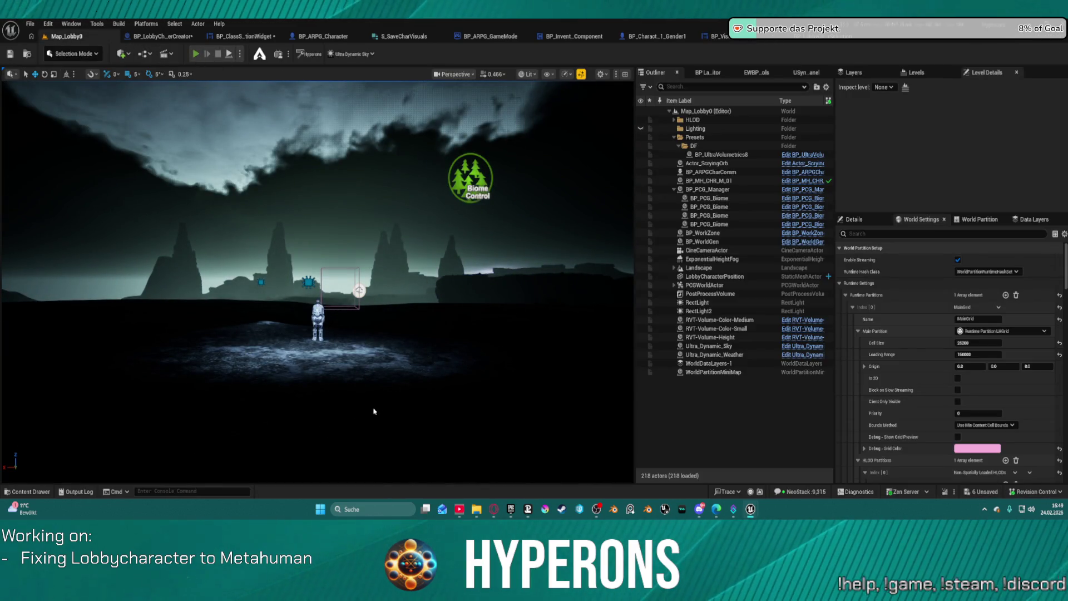
Play-test the lobby, start a new character, and scroll through the hair-colour swatch row
key(alt+p)
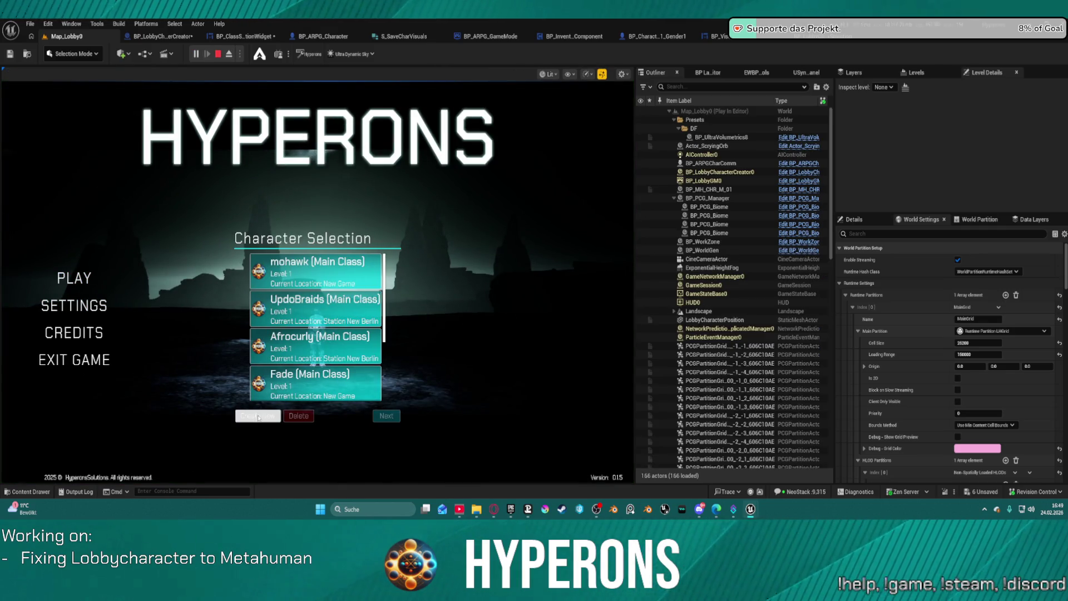
click(257, 416)
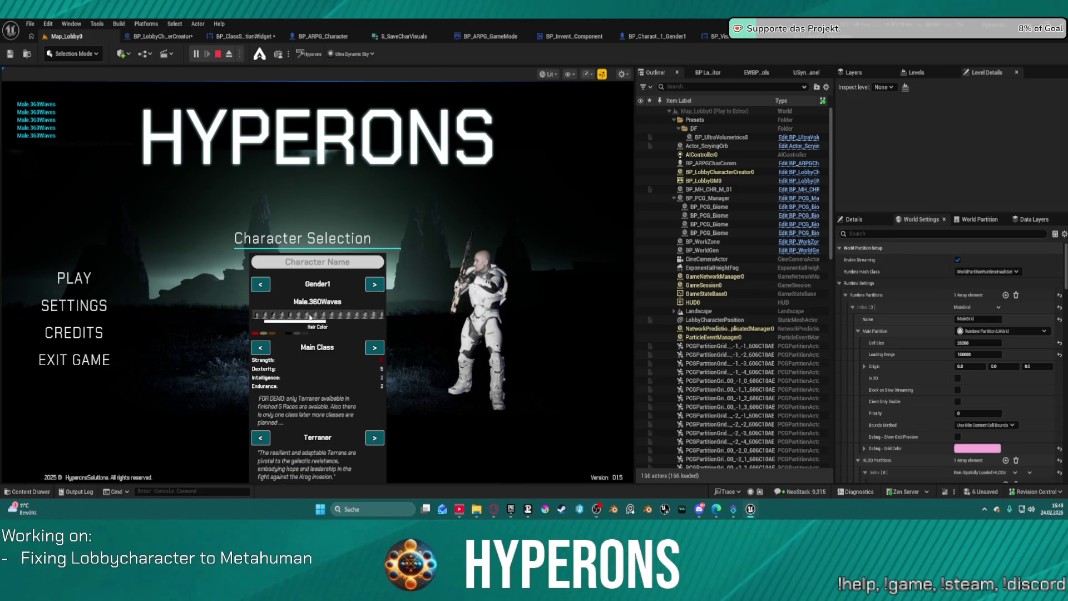
scroll(322, 315, down, 4)
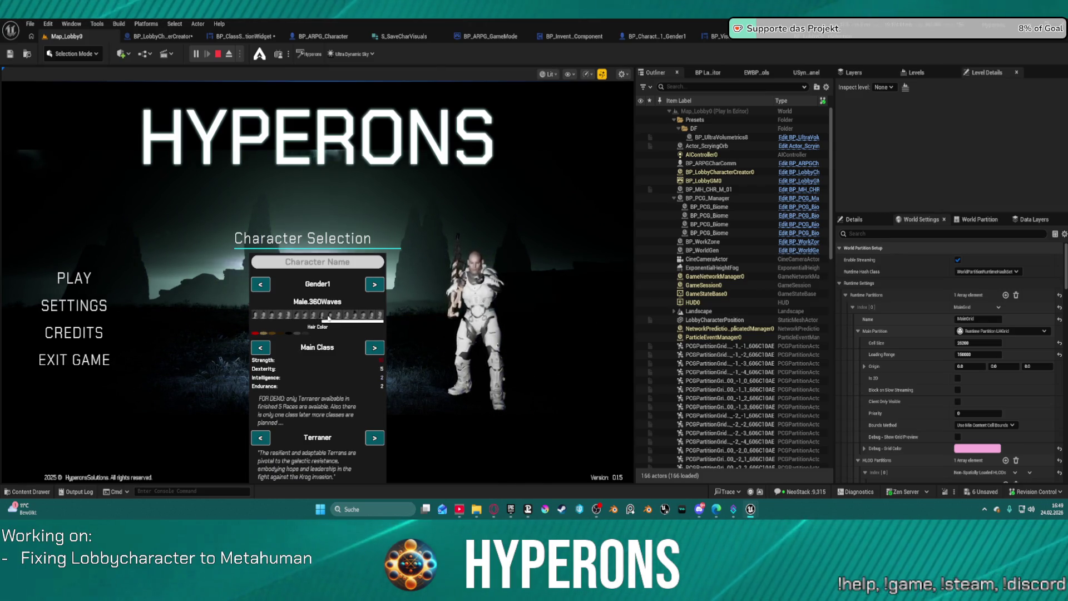
scroll(325, 317, up, 4)
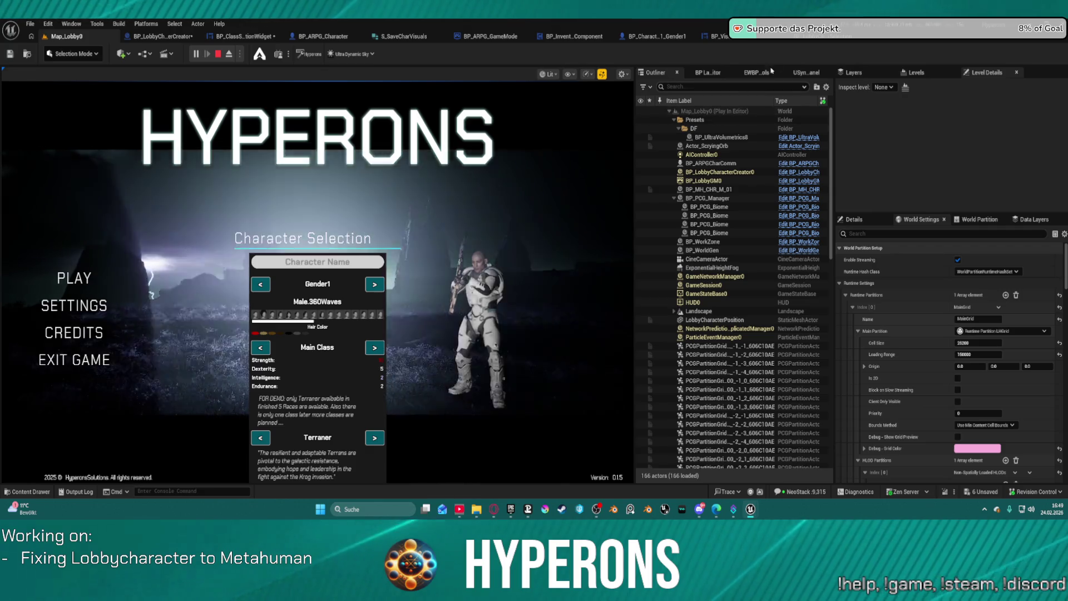
key(Escape)
click(743, 40)
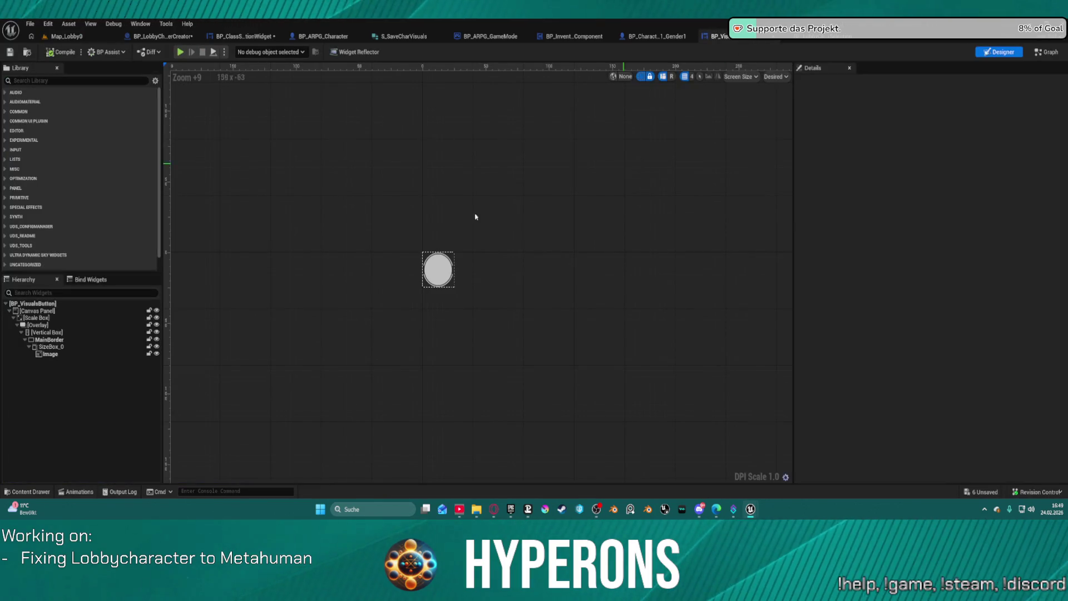
Select SizeBox_0 around the swatch's circle image and clear the Details filter
click(445, 269)
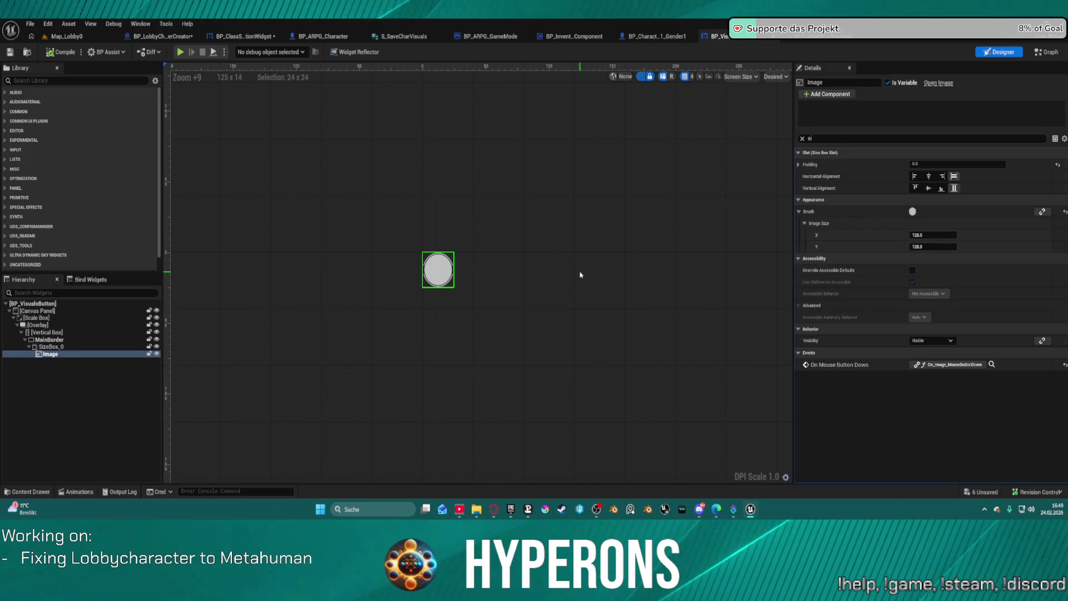
click(58, 332)
click(50, 346)
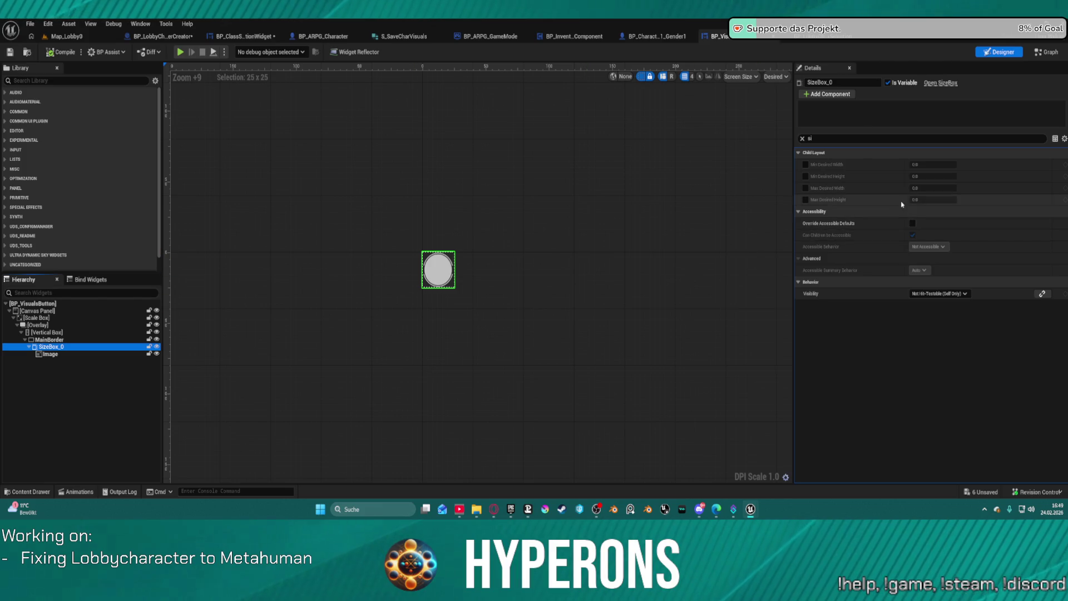
click(805, 140)
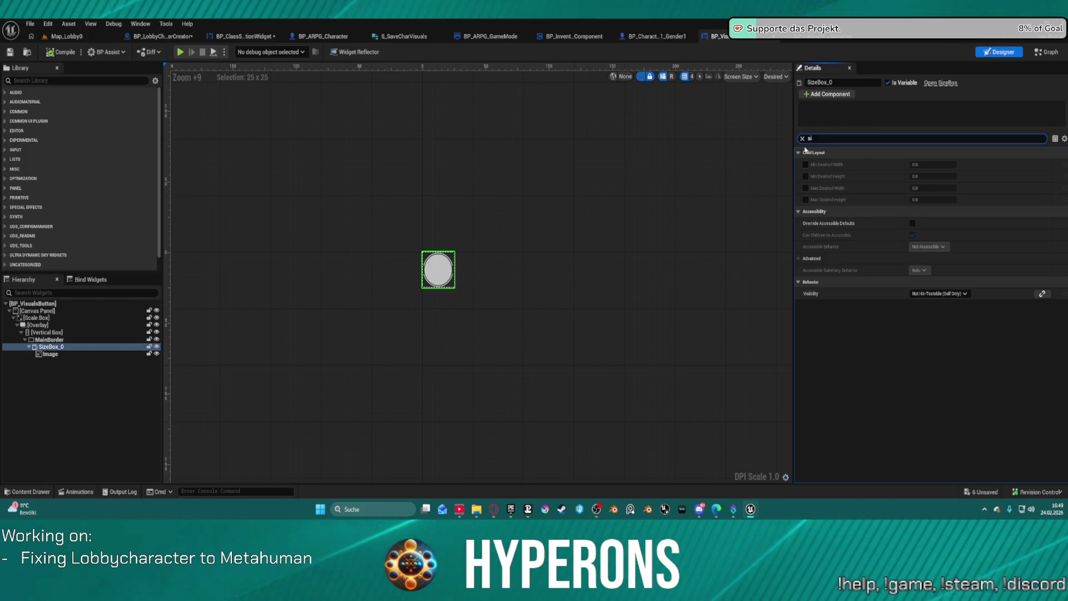
click(802, 139)
Set SizeBox_0's width and height overrides to 50 and start the standalone preview
click(926, 211)
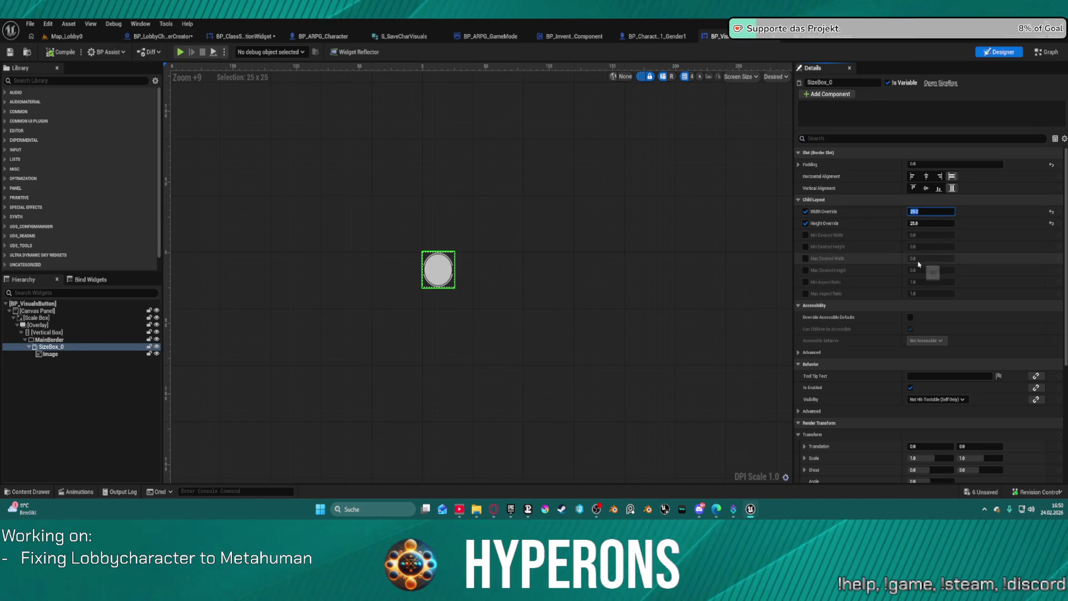
text(50)
key(Return)
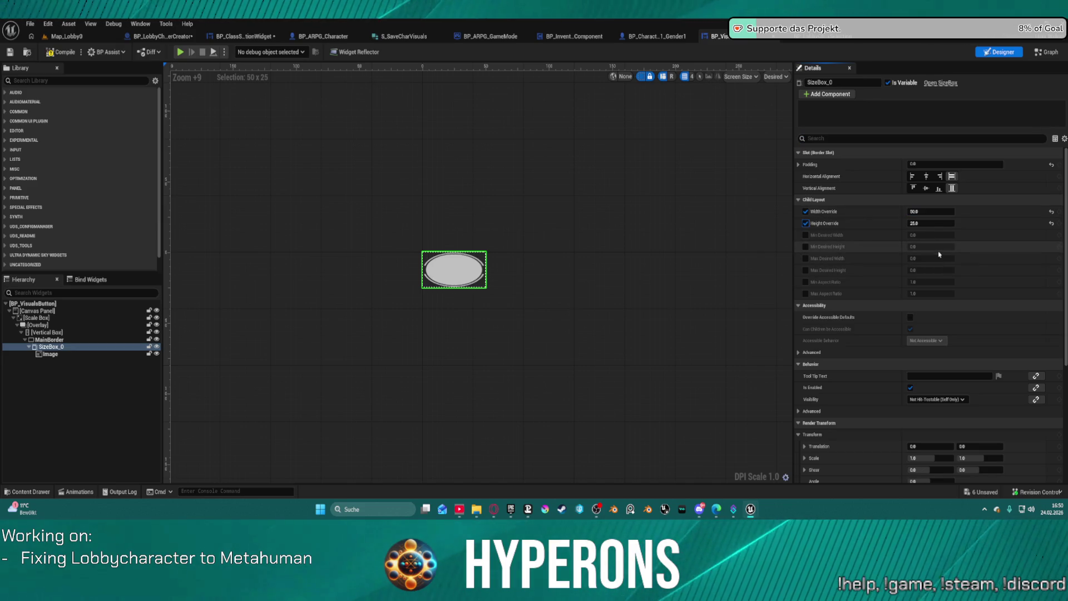
click(937, 225)
text(0)
key(Return)
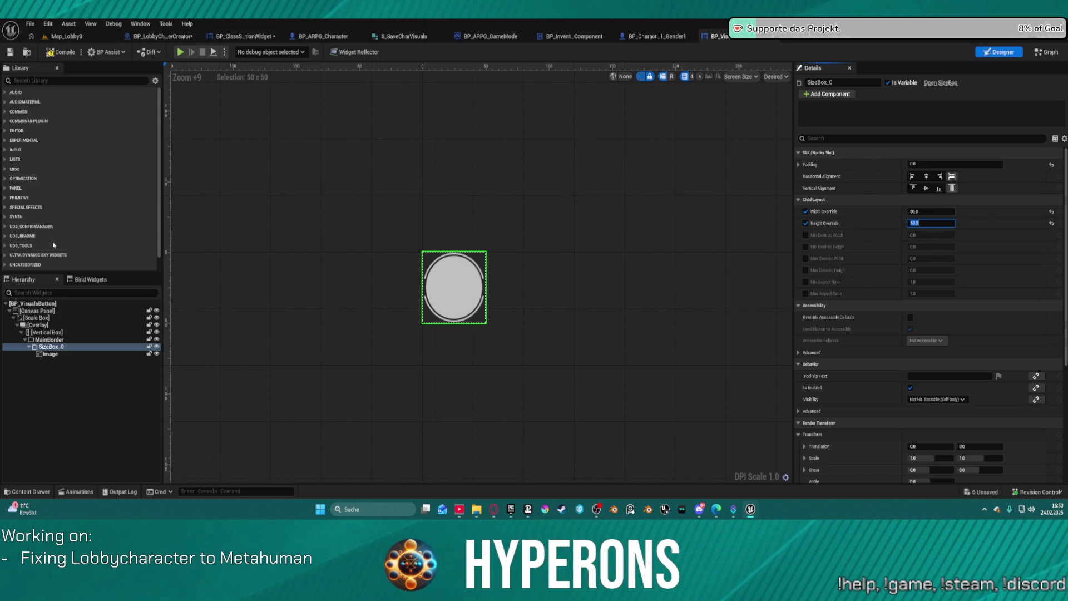
click(49, 339)
click(47, 332)
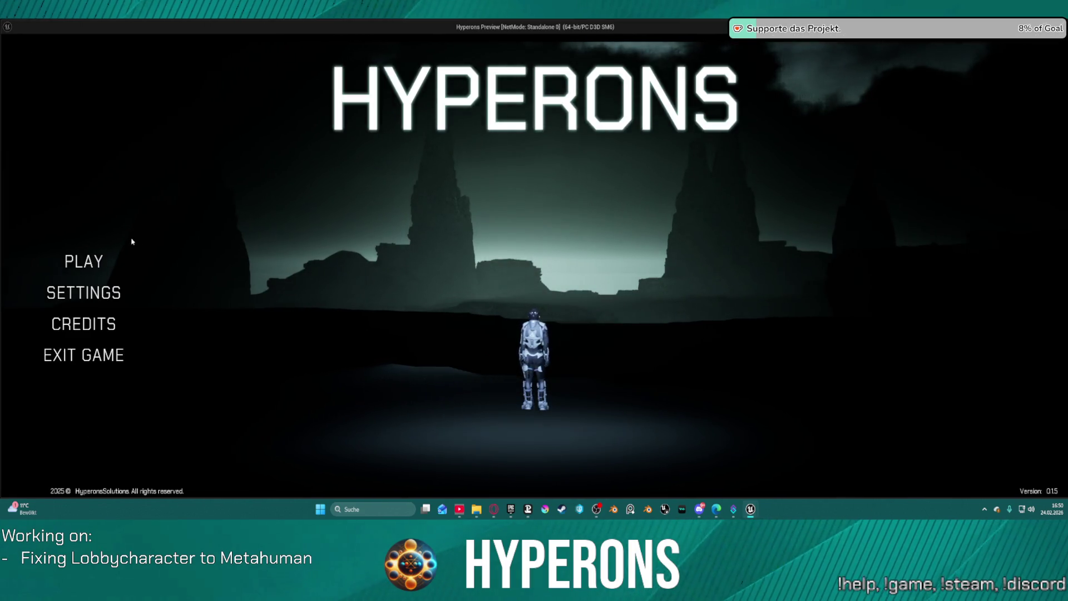
click(129, 260)
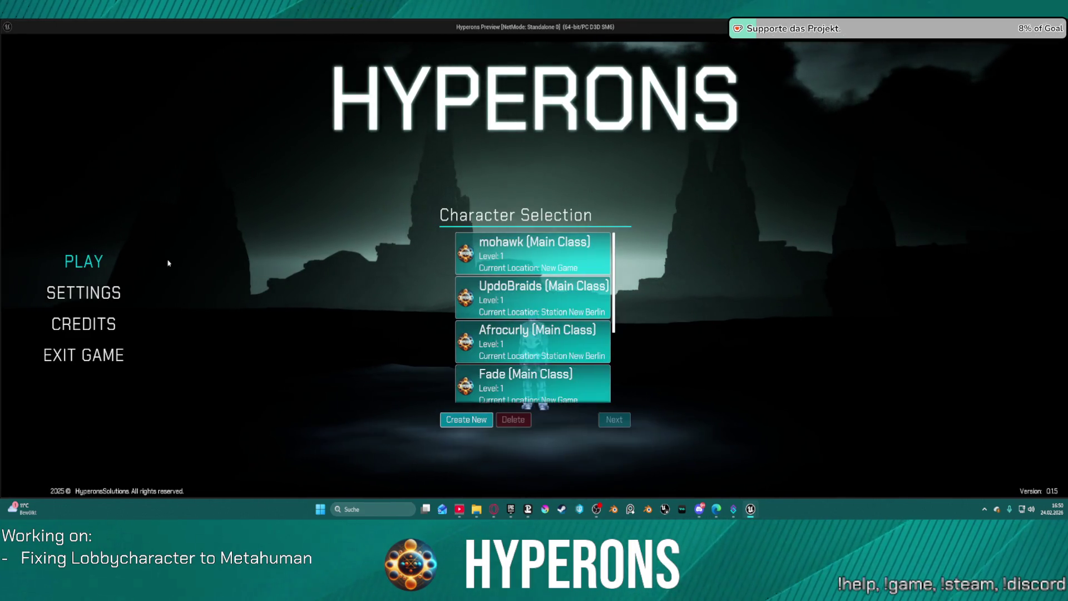
Start a new character in the standalone preview, scroll the hair swatch strip, then close it
click(466, 419)
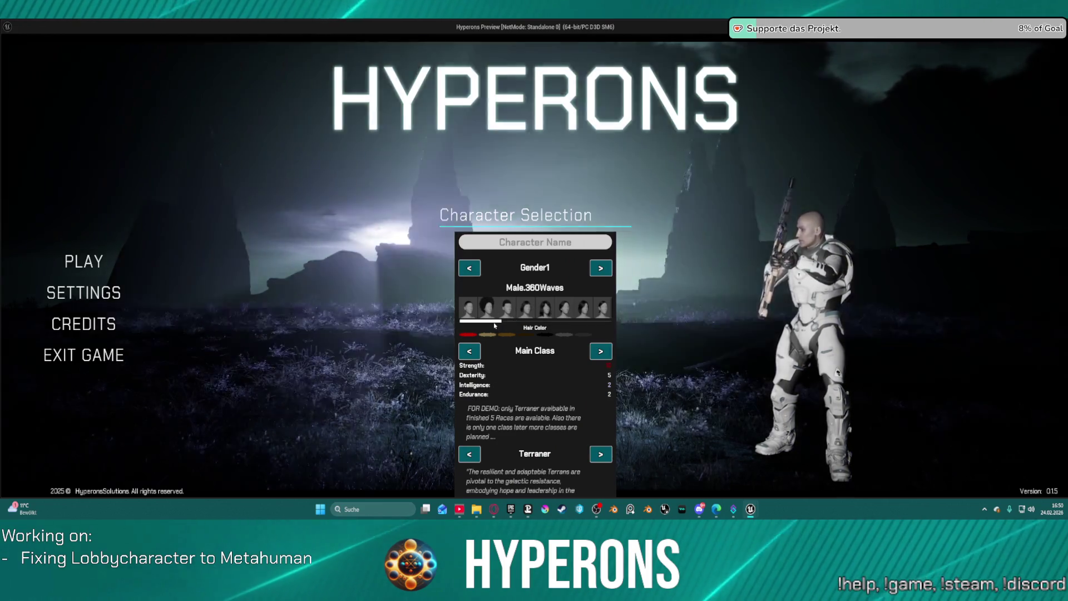
drag(498, 321, 605, 324)
scroll(604, 311, up, 5)
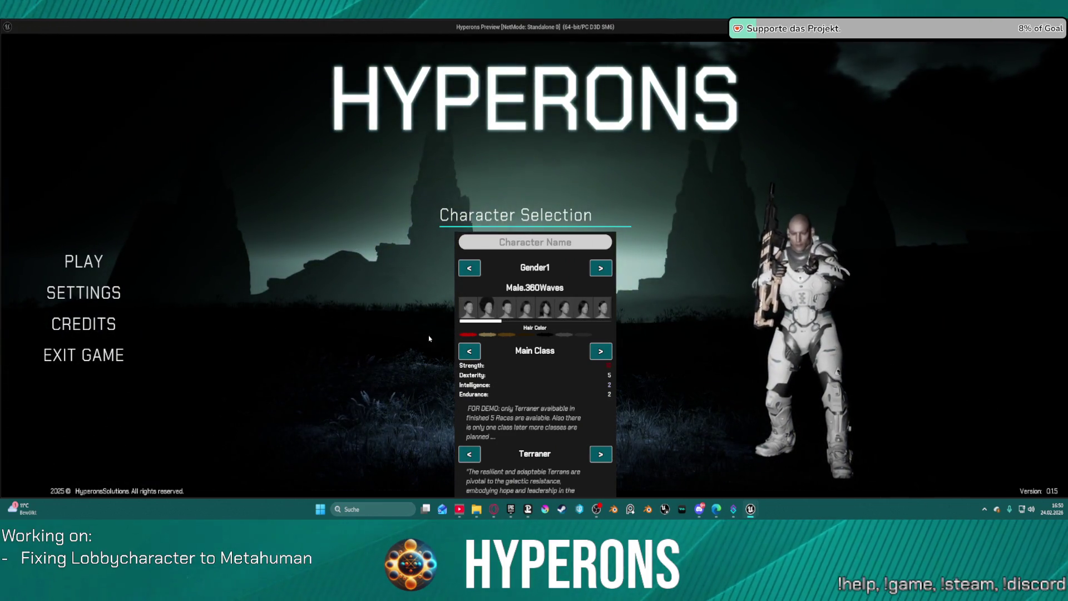
key(Escape)
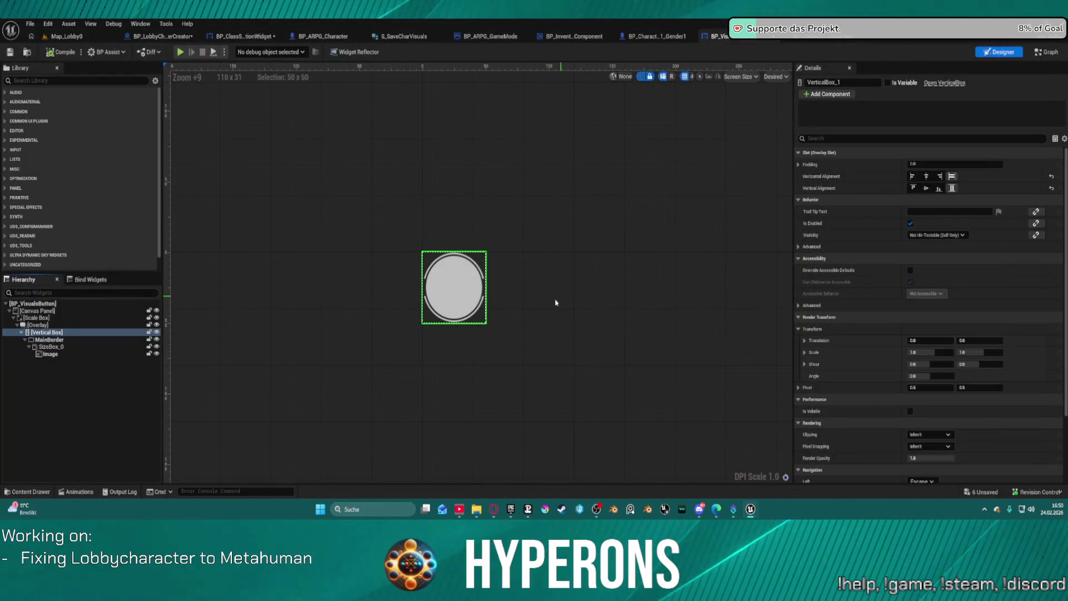
Unwire Set Height Override from BP_VisualsButton's Set Color and Opacity event, then return to Map_Lobby0
click(646, 37)
click(162, 37)
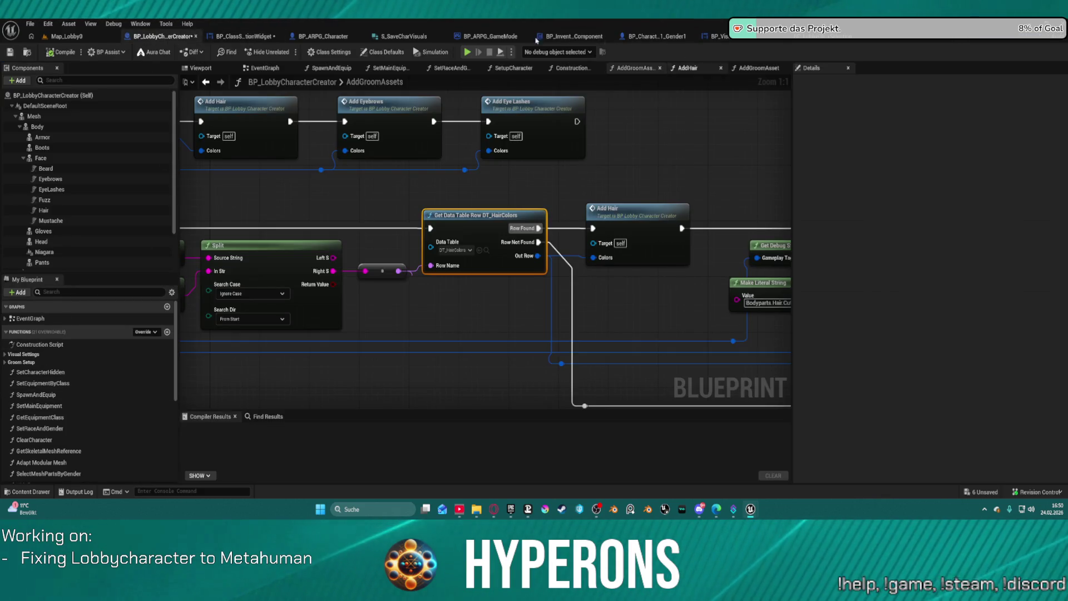
key(ctrl+Tab)
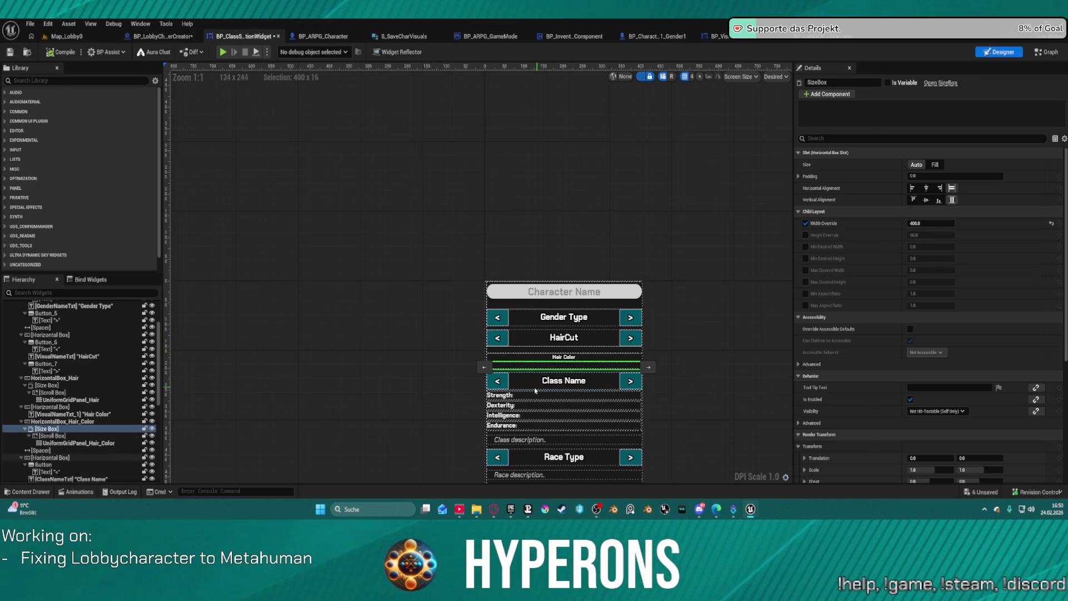
click(808, 37)
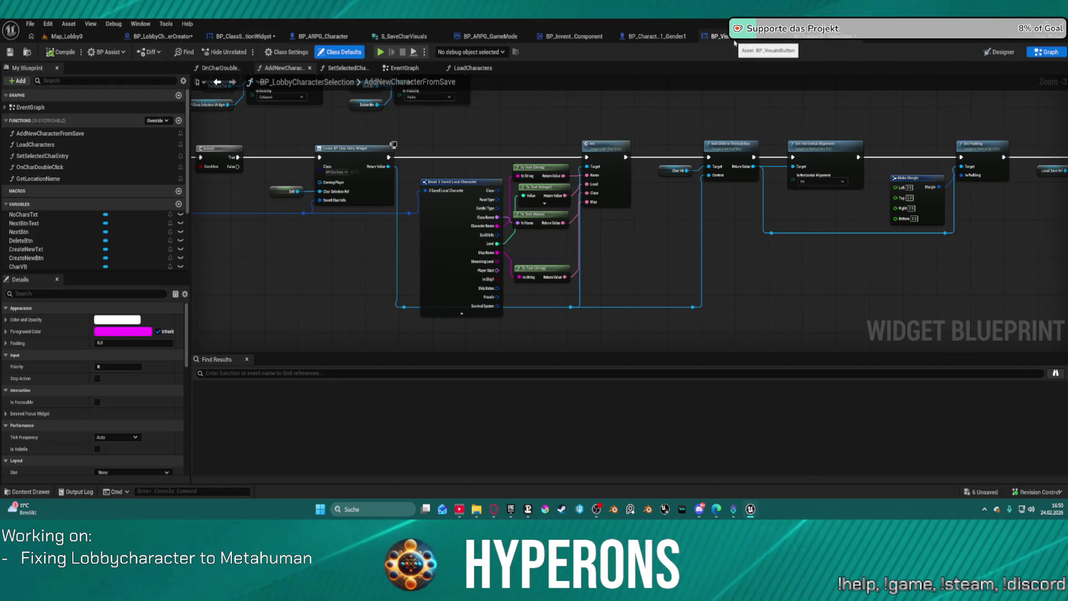
click(717, 36)
click(1046, 53)
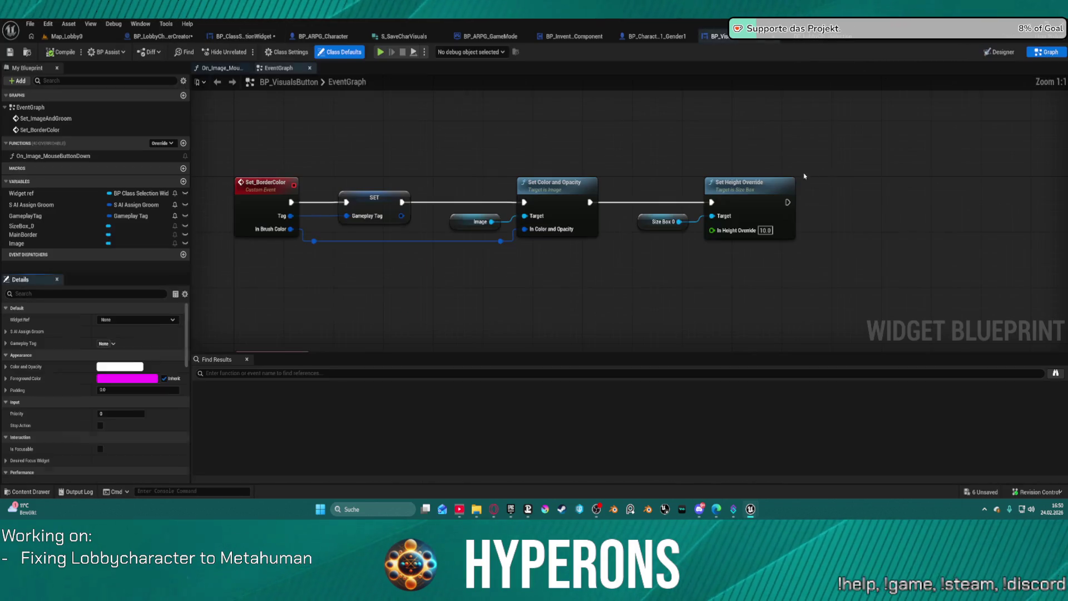
alt+click(633, 204)
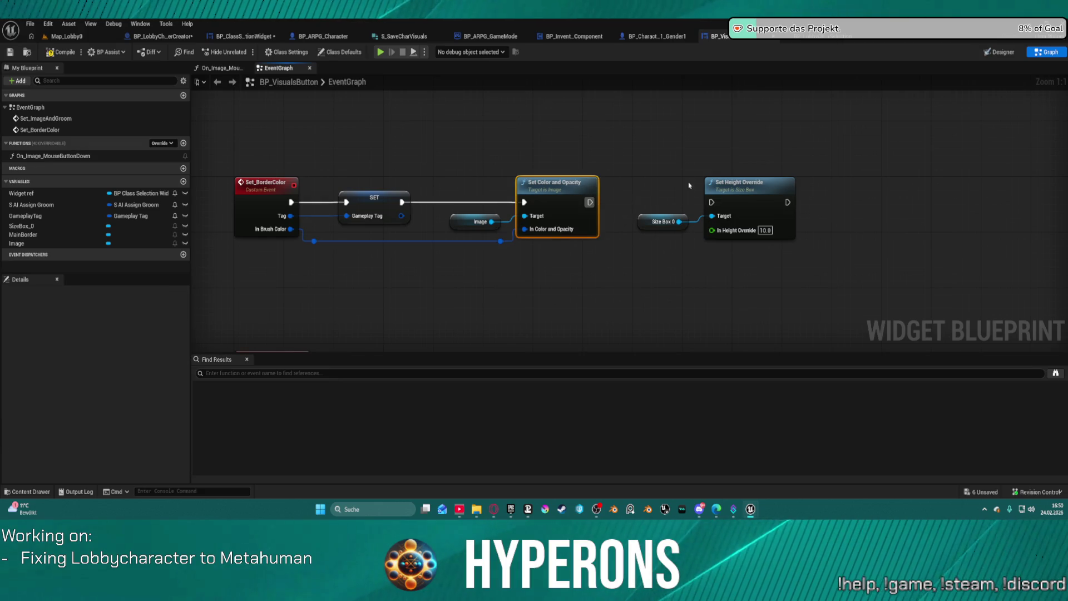
click(65, 37)
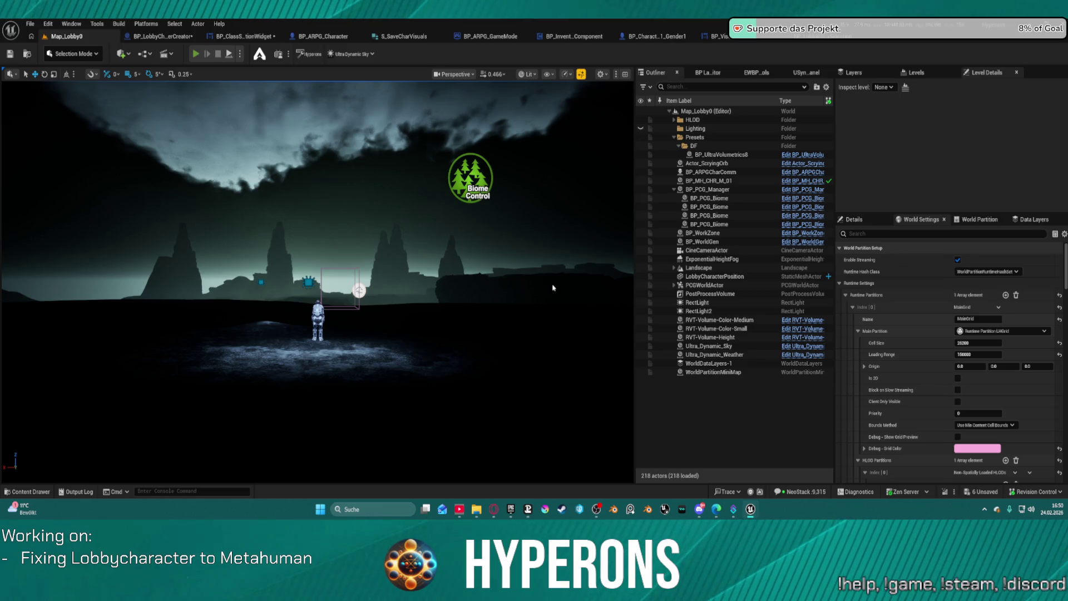
Play-test the lobby, create a new character and try several hair colour swatches including lightBrown
key(alt+p)
click(51, 277)
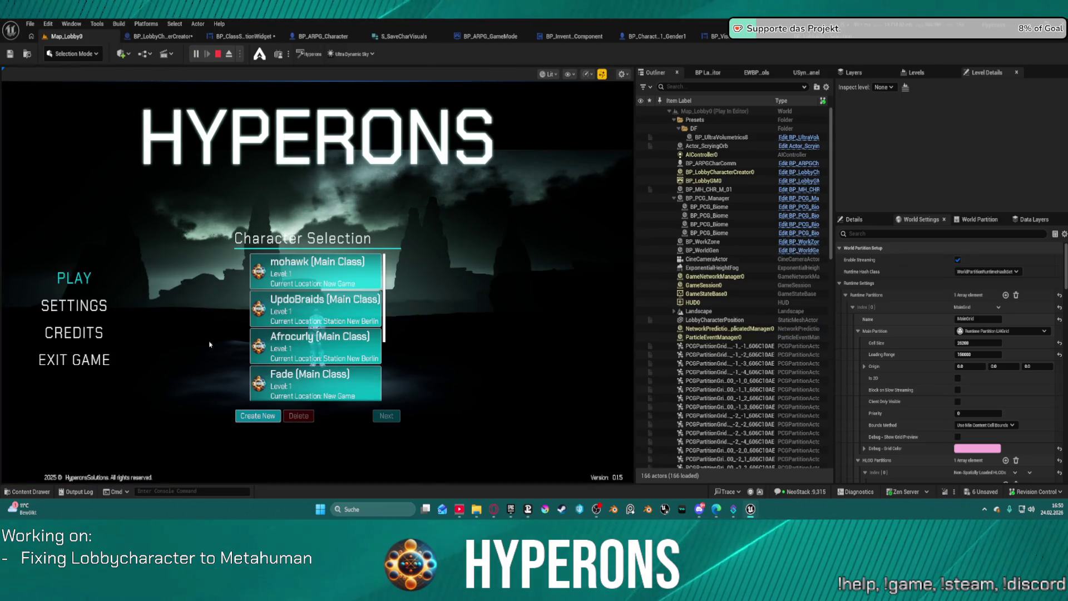
click(258, 415)
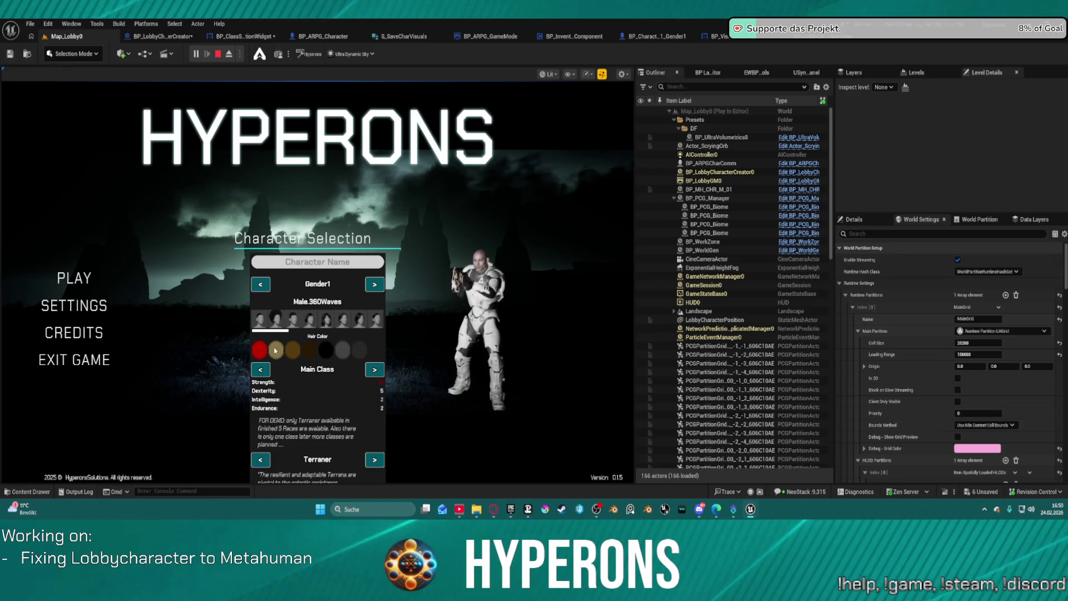
click(321, 351)
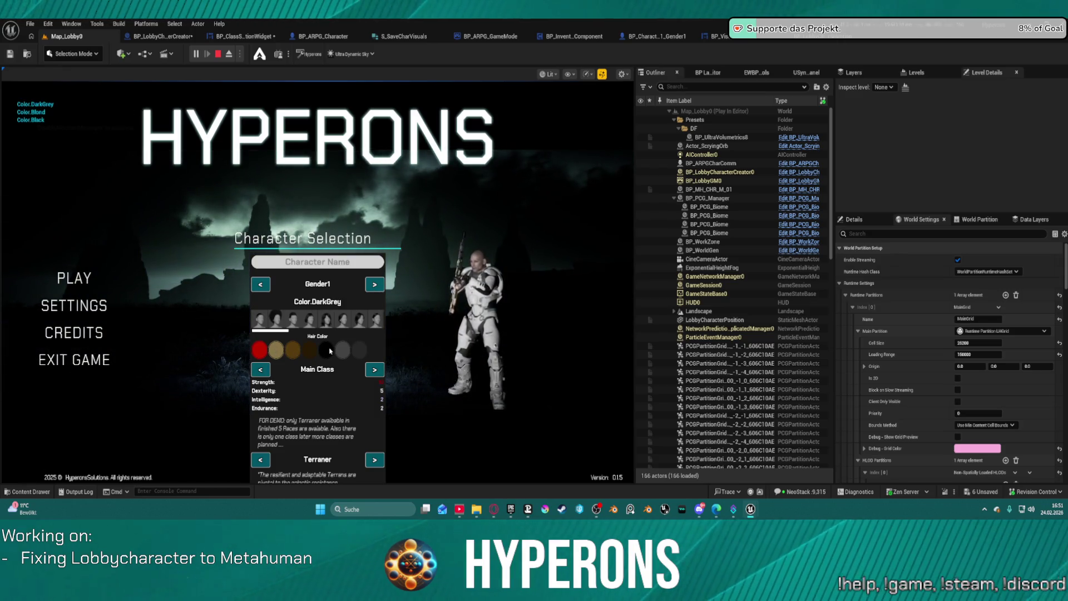
click(318, 351)
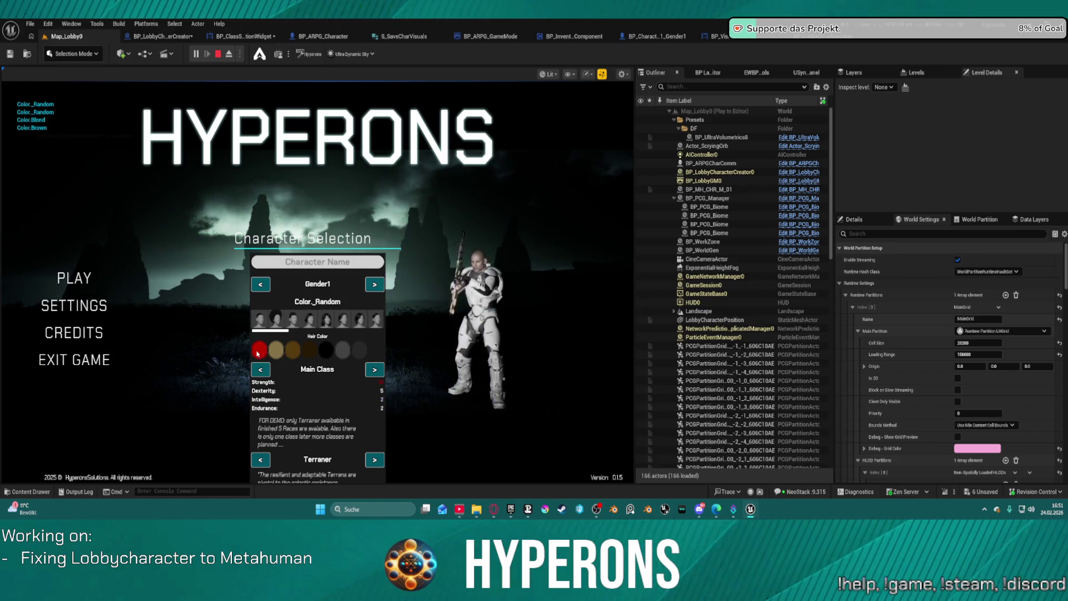
click(292, 351)
click(343, 350)
click(364, 353)
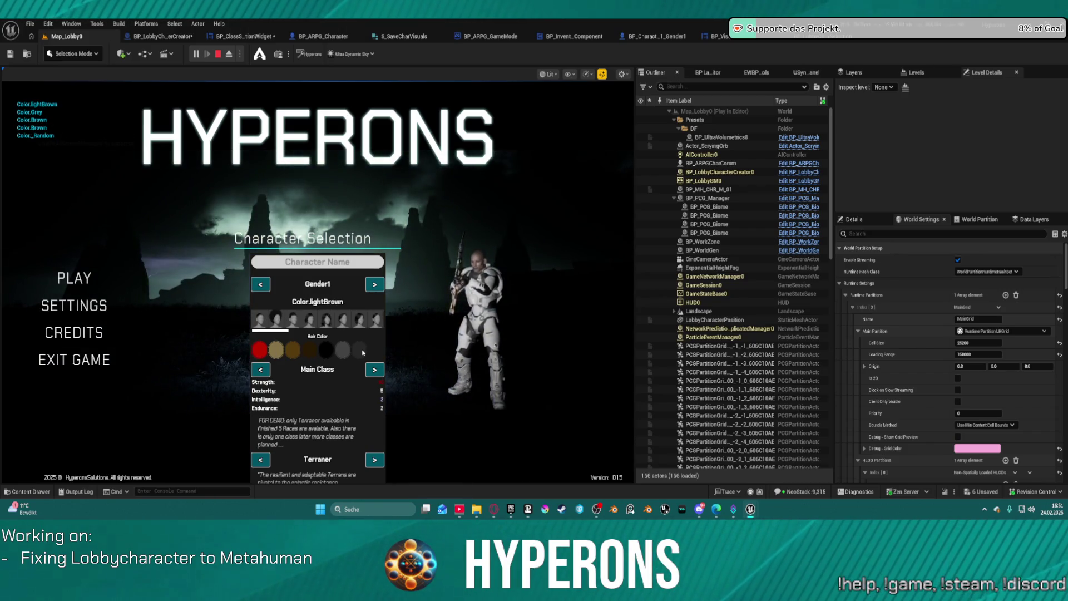
click(326, 349)
click(360, 349)
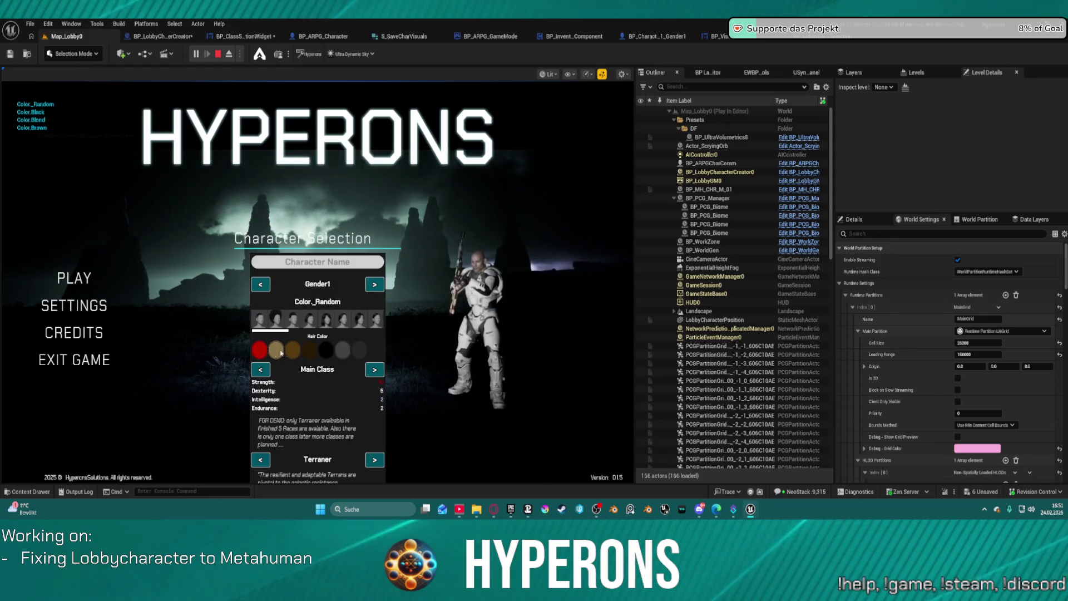
click(342, 349)
Try the SideSweptFringe_S, RecedeMessy, Updo and Straight_Long haircuts, then stop the play session
click(353, 322)
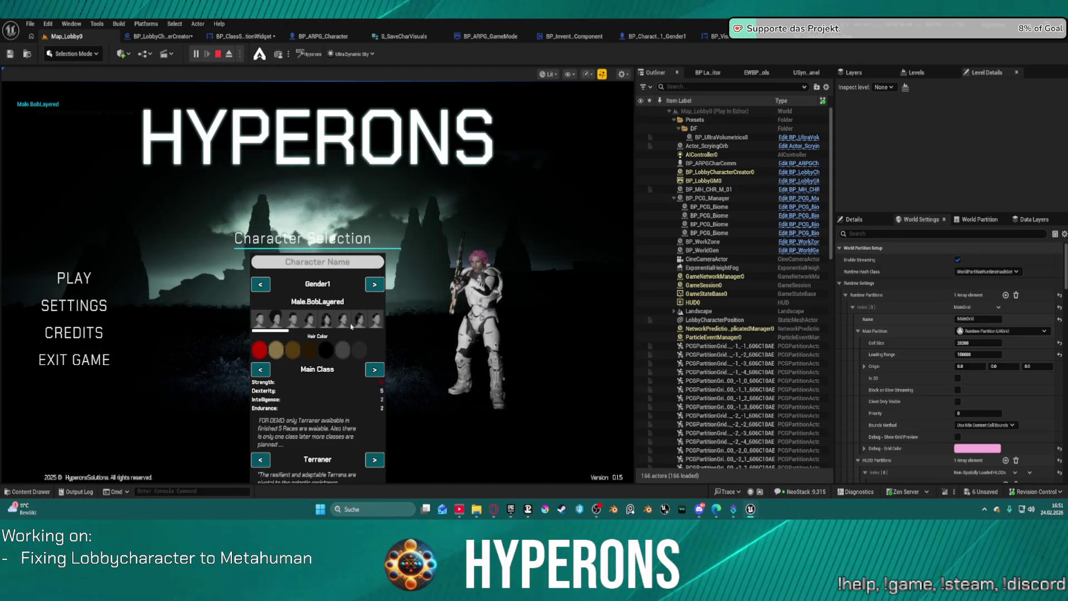
click(326, 322)
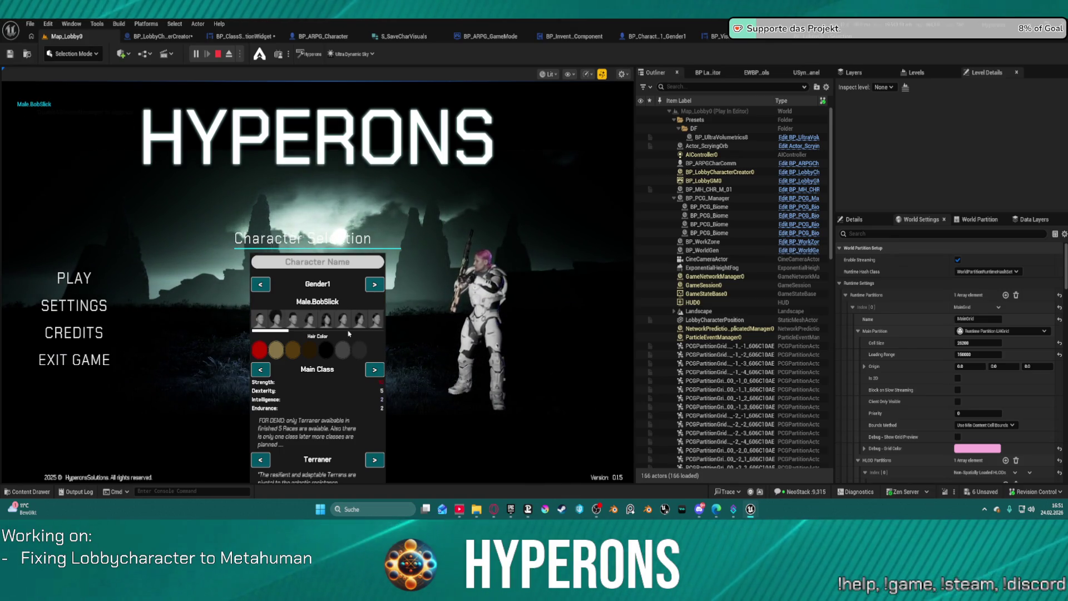
scroll(349, 328, down, 3)
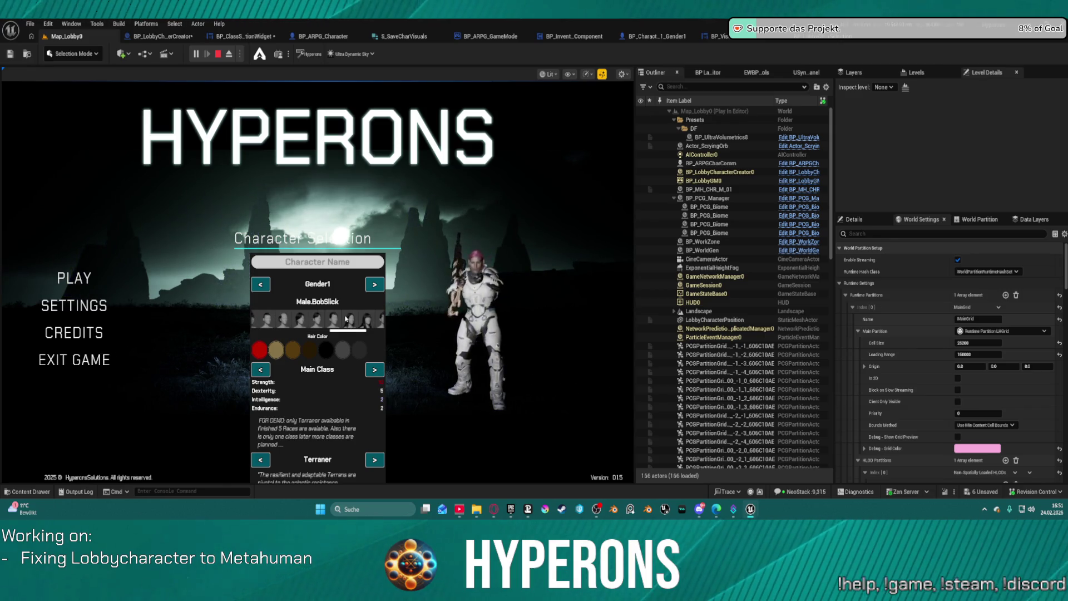
click(323, 316)
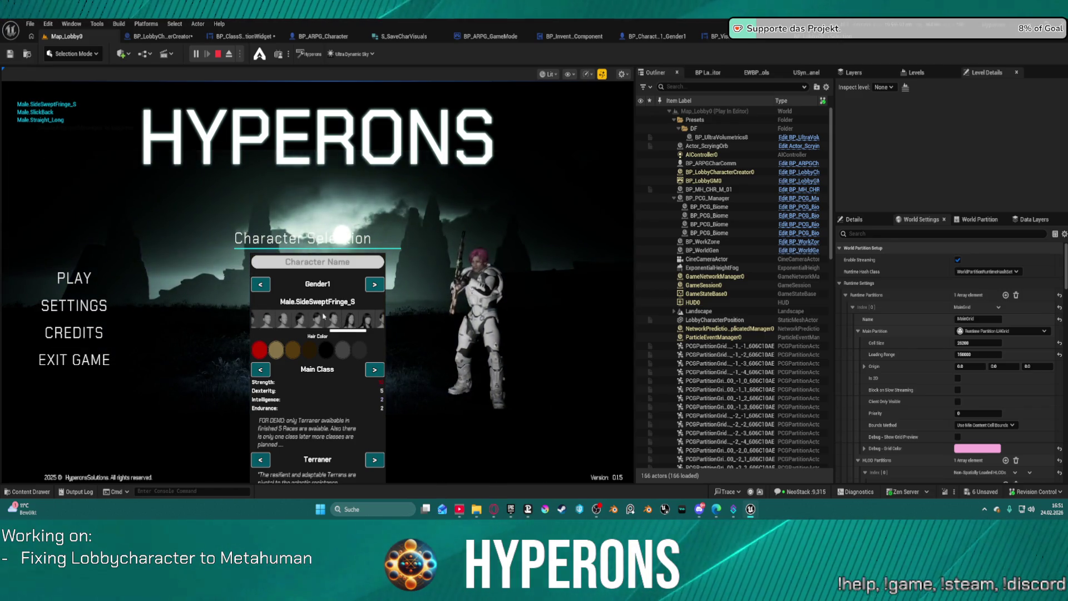
click(298, 319)
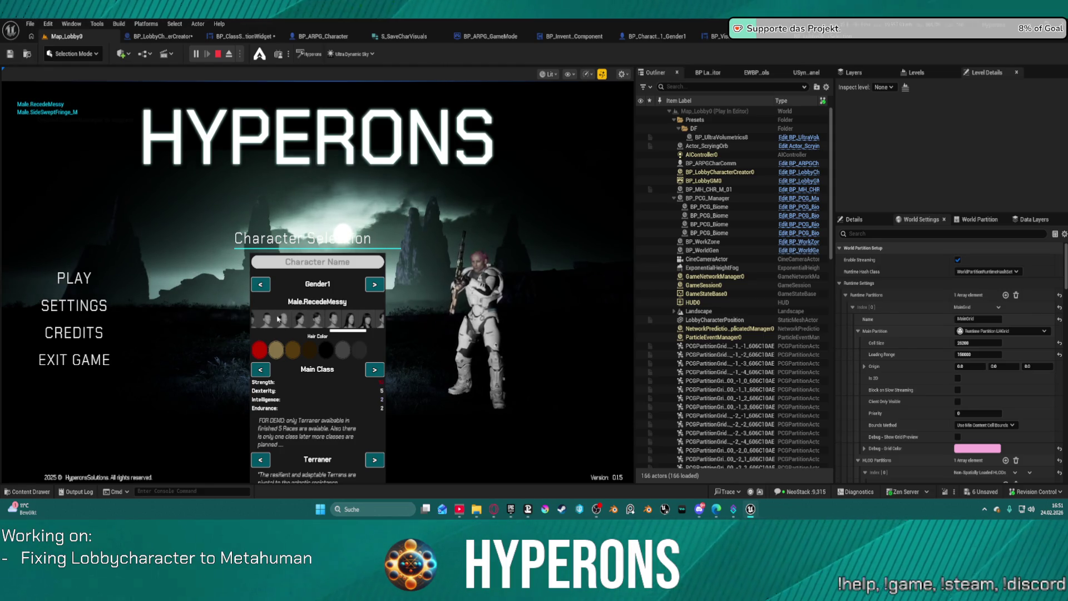
scroll(379, 321, down, 1)
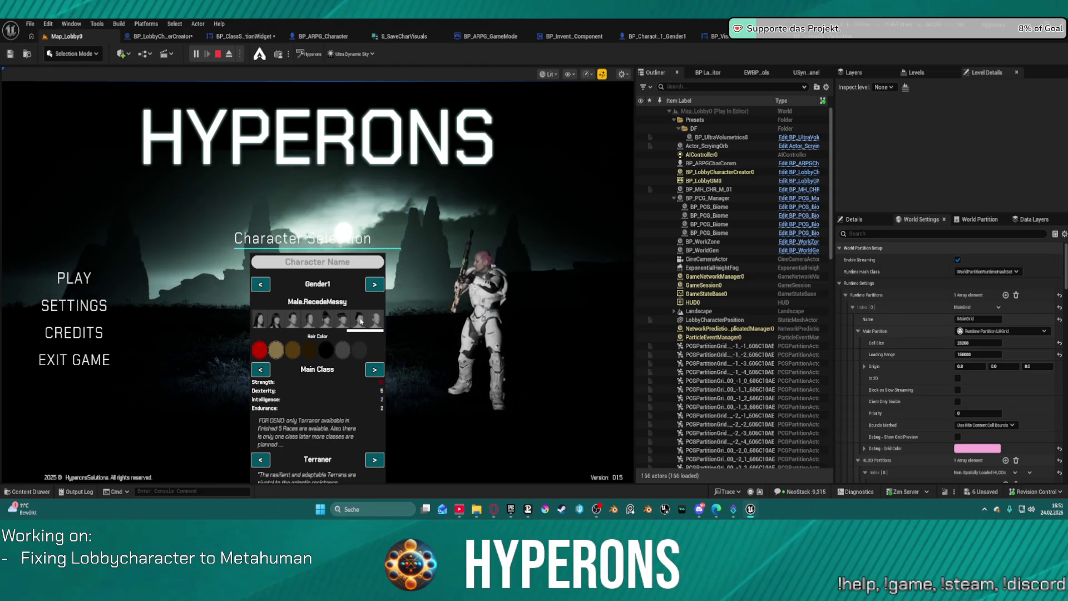
click(334, 320)
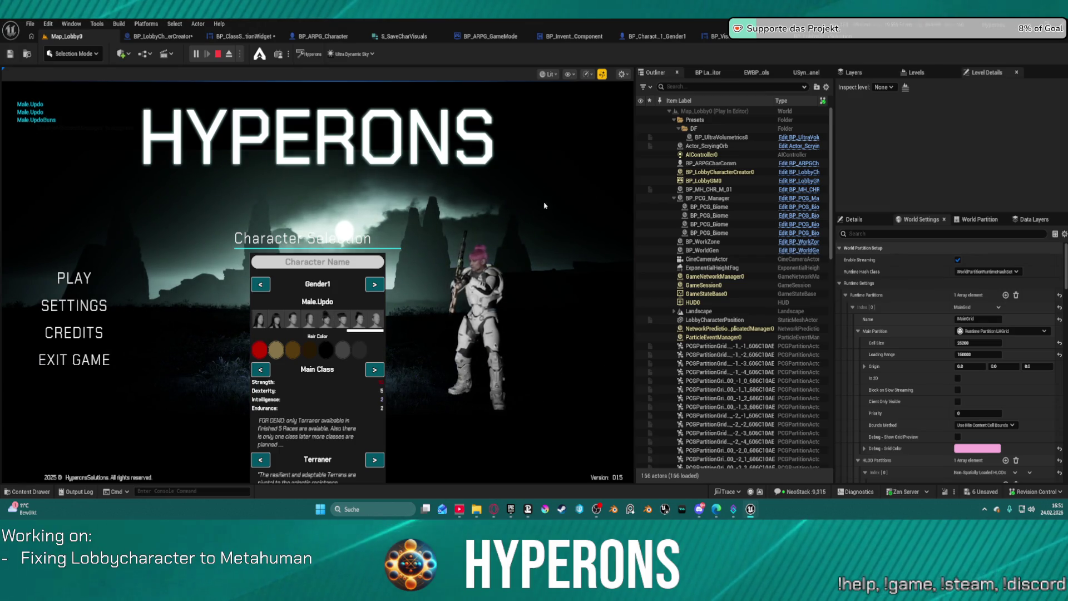
click(295, 320)
click(294, 321)
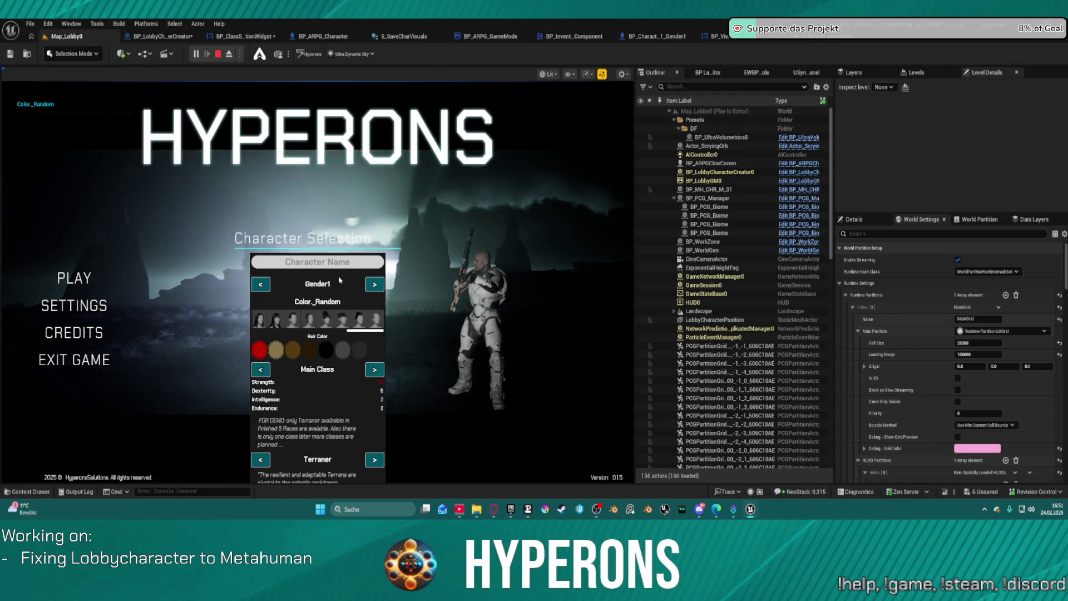
key(Escape)
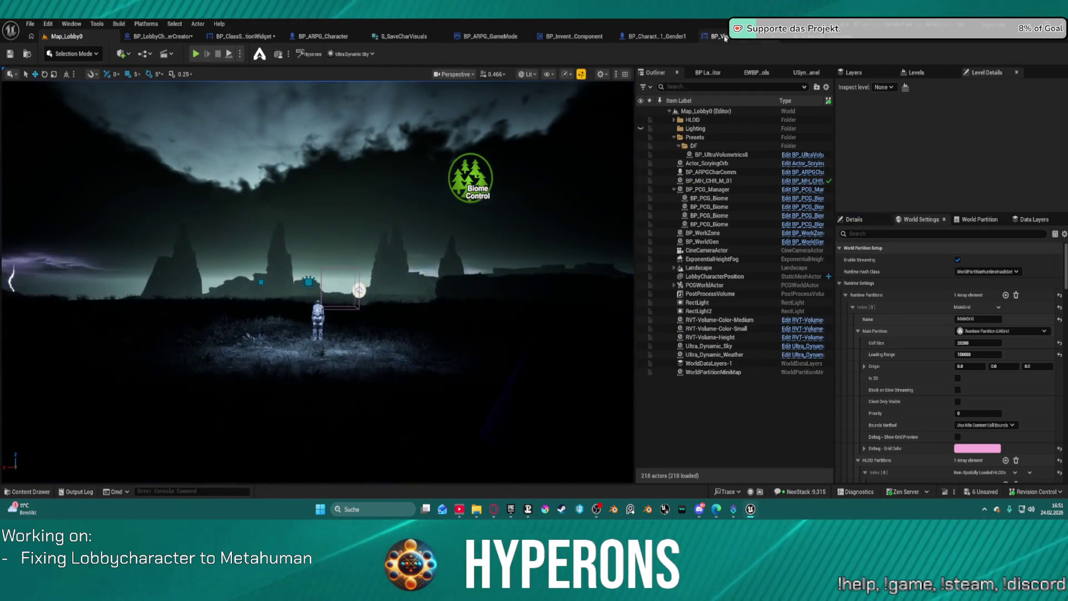
Bring up BP_ClassSelectionWidget's graph with the AddHairColorButtons For Each Loop in view
click(717, 36)
click(651, 36)
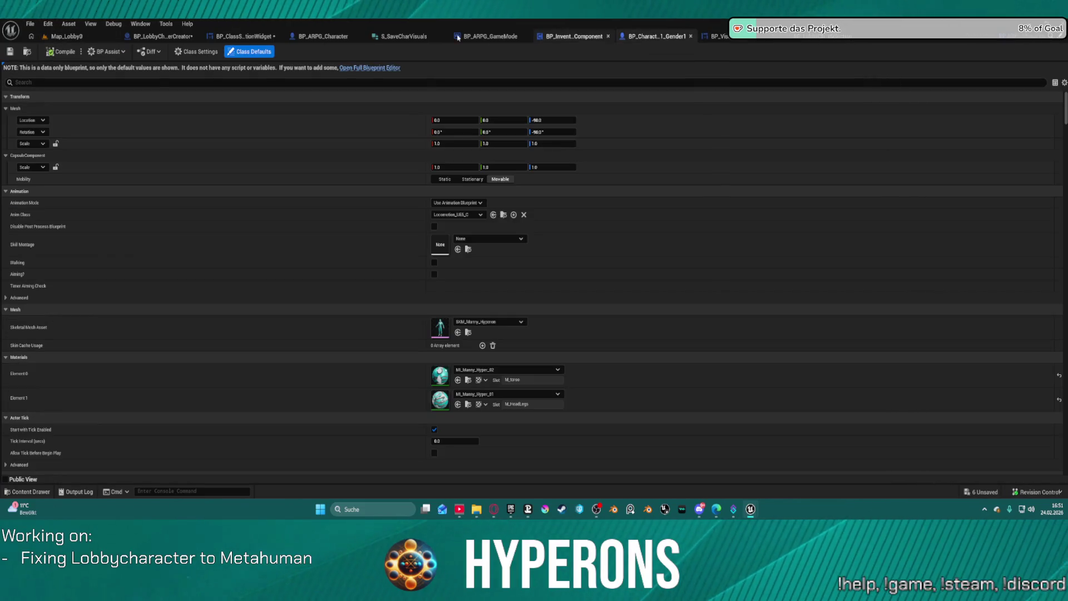
click(490, 36)
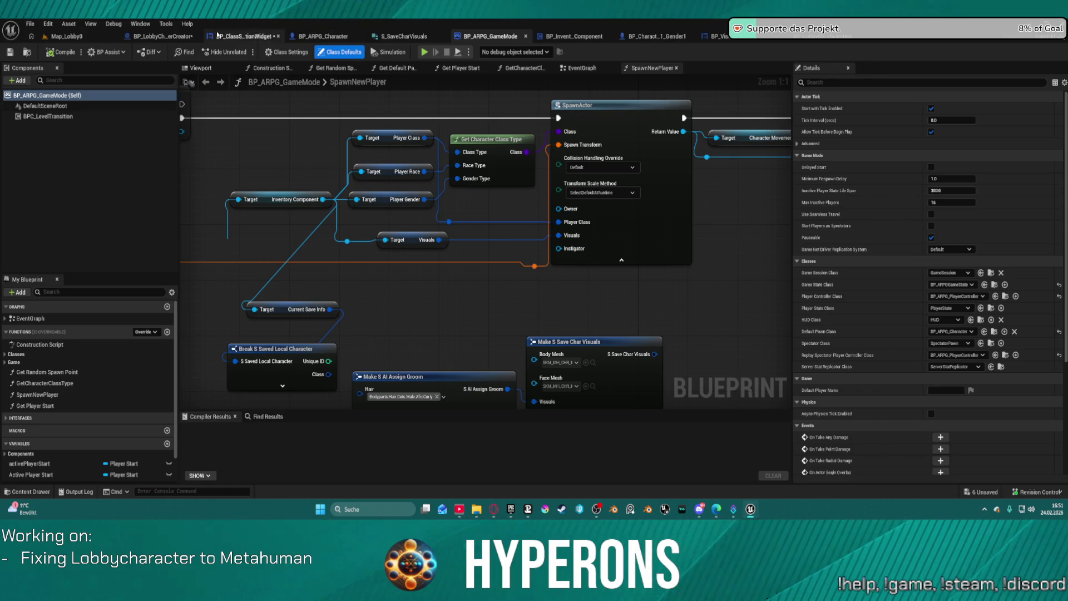
click(219, 36)
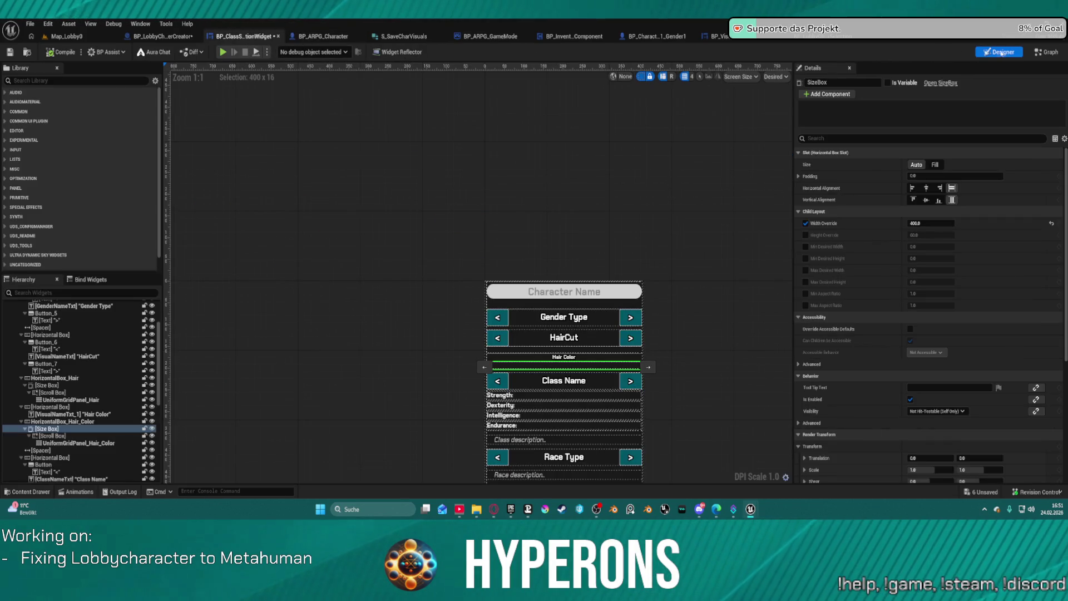
click(1048, 52)
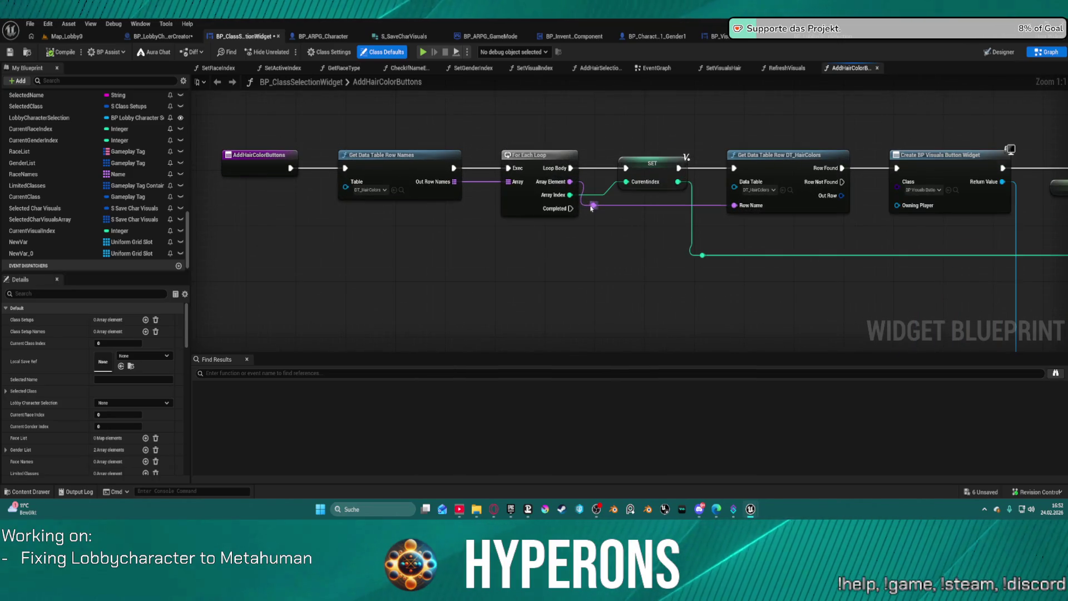
right_click(591, 208)
click(503, 326)
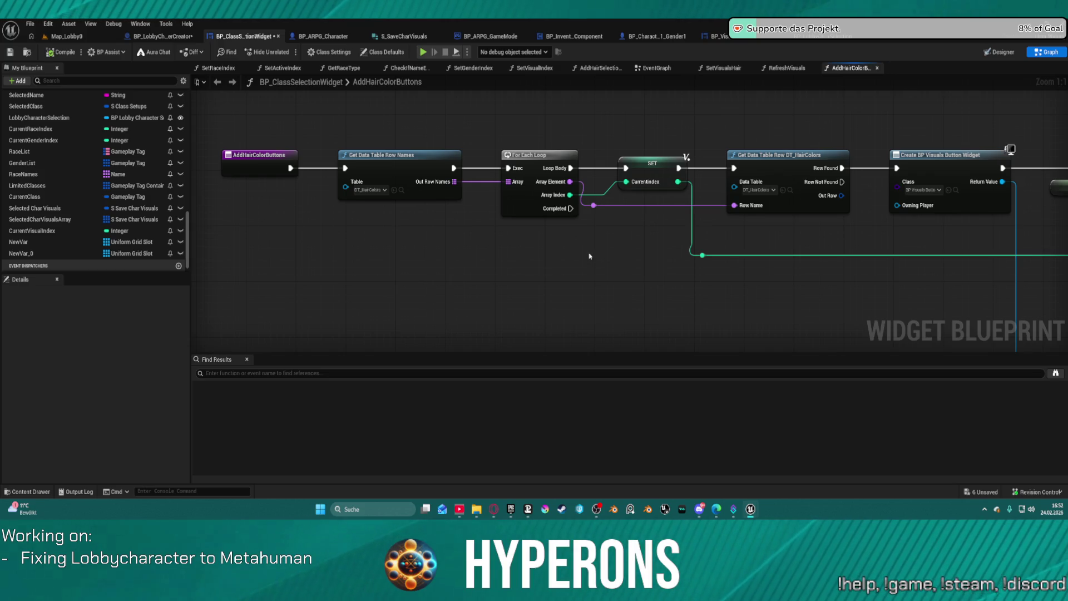
mouse_move(590, 240)
mouse_down()
mouse_move(145, 194)
mouse_move(379, 217)
mouse_move(701, 194)
mouse_move(389, 139)
mouse_move(328, 72)
mouse_move(419, 168)
mouse_move(355, 417)
mouse_move(354, 199)
mouse_move(453, 303)
mouse_move(478, 182)
mouse_up()
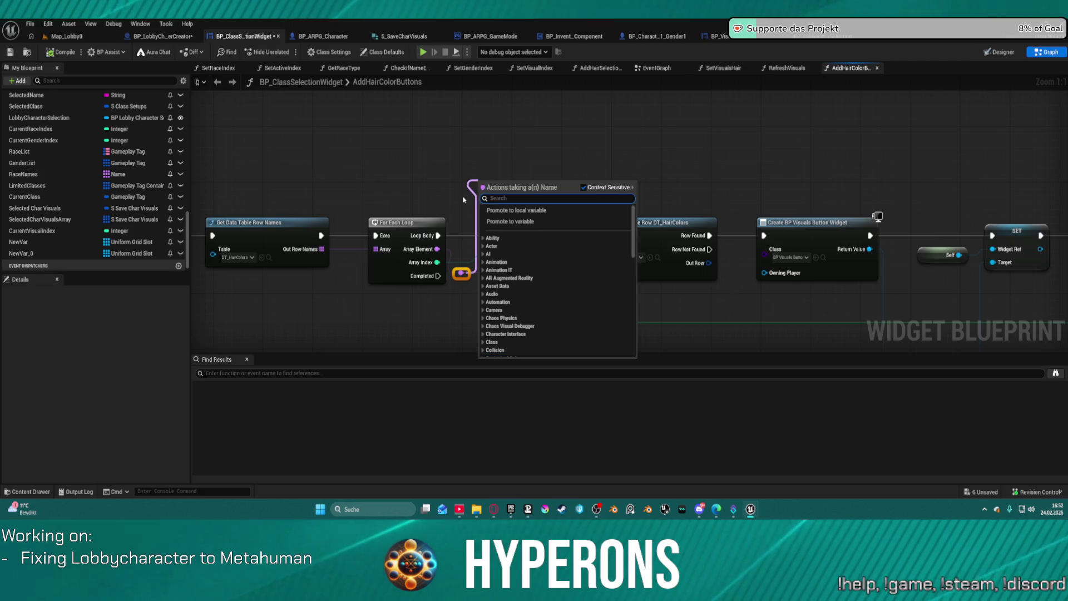
Add an Equal node on the row name and a Branch after it, discarding a stray != node
text(e)
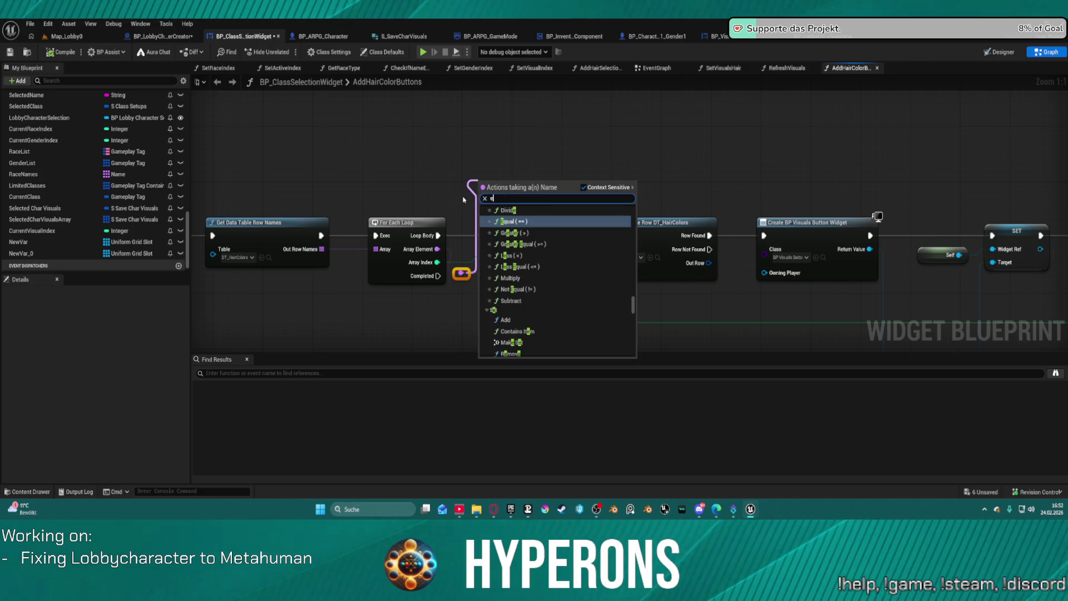
text(q)
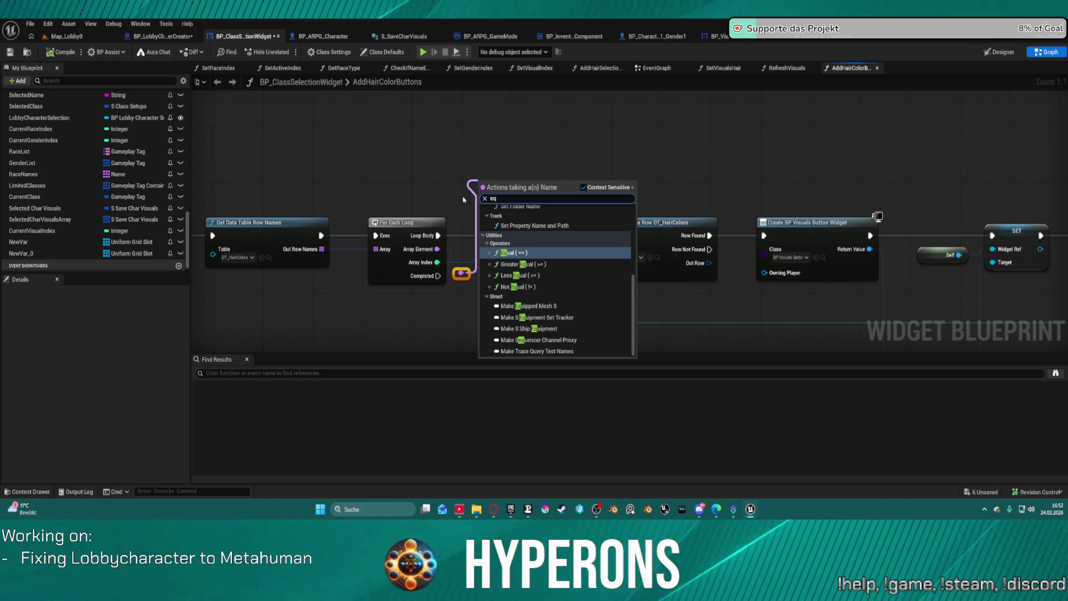
key(Return)
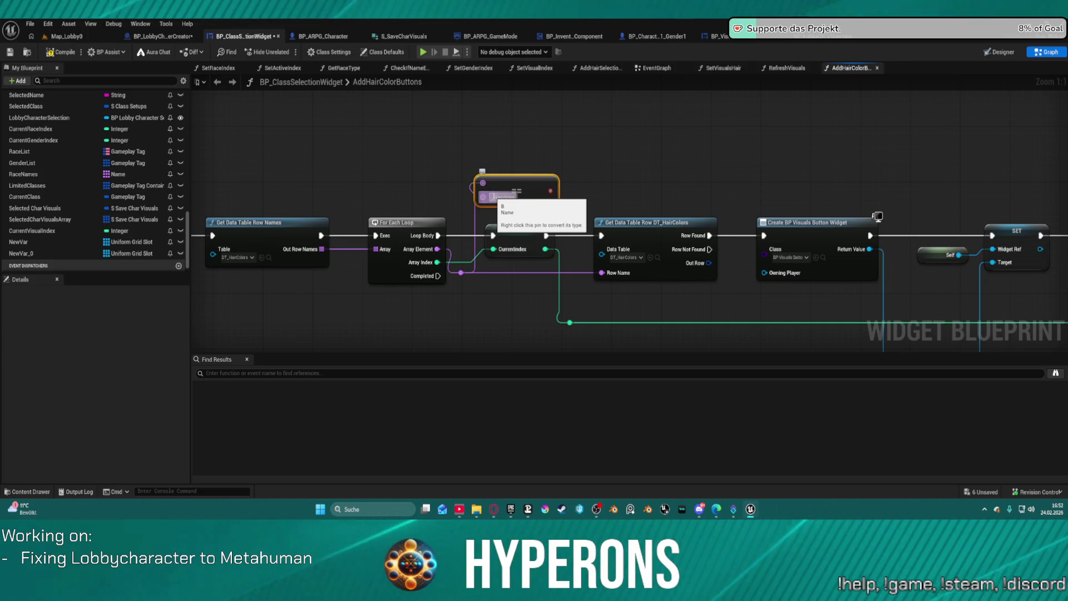
click(607, 146)
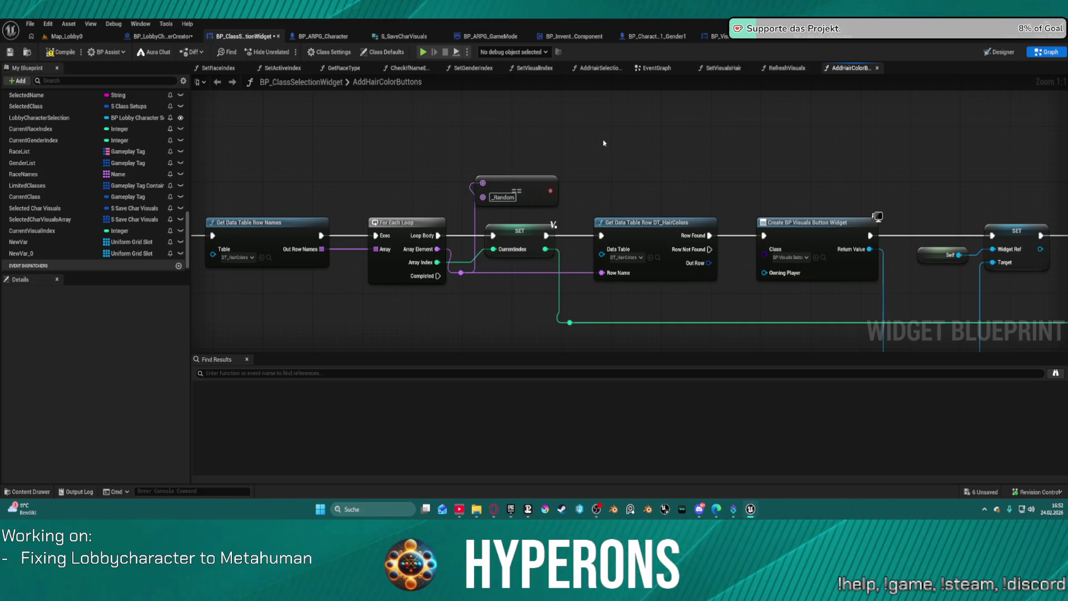
click(604, 143)
drag(608, 172, 488, 150)
text(no)
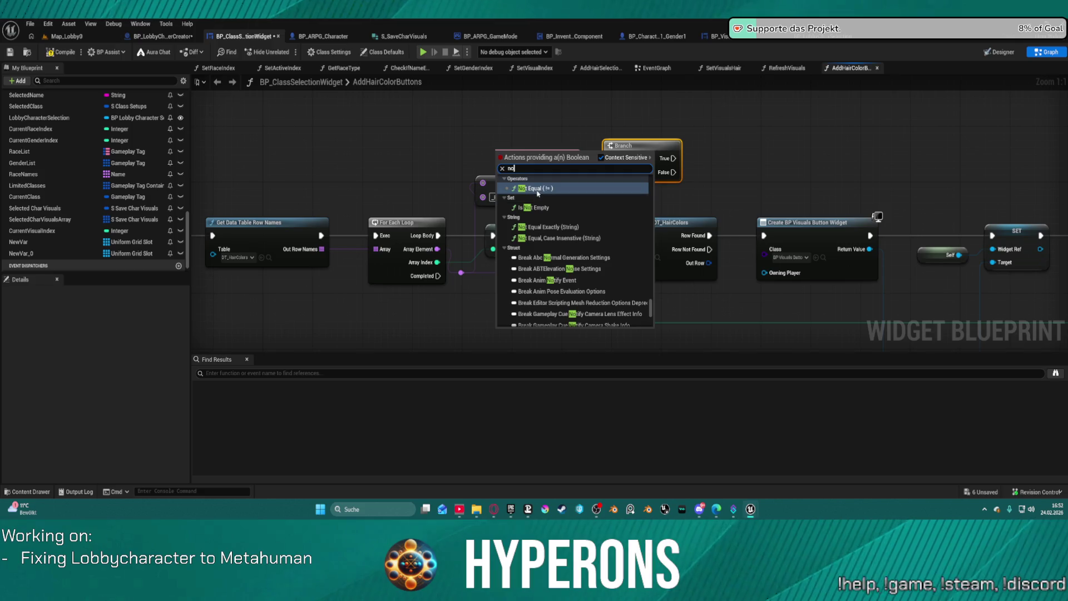
click(535, 188)
drag(501, 168, 548, 195)
mouse_move(533, 150)
mouse_down()
mouse_move(563, 120)
mouse_move(622, 195)
mouse_move(559, 188)
mouse_up()
key(Delete)
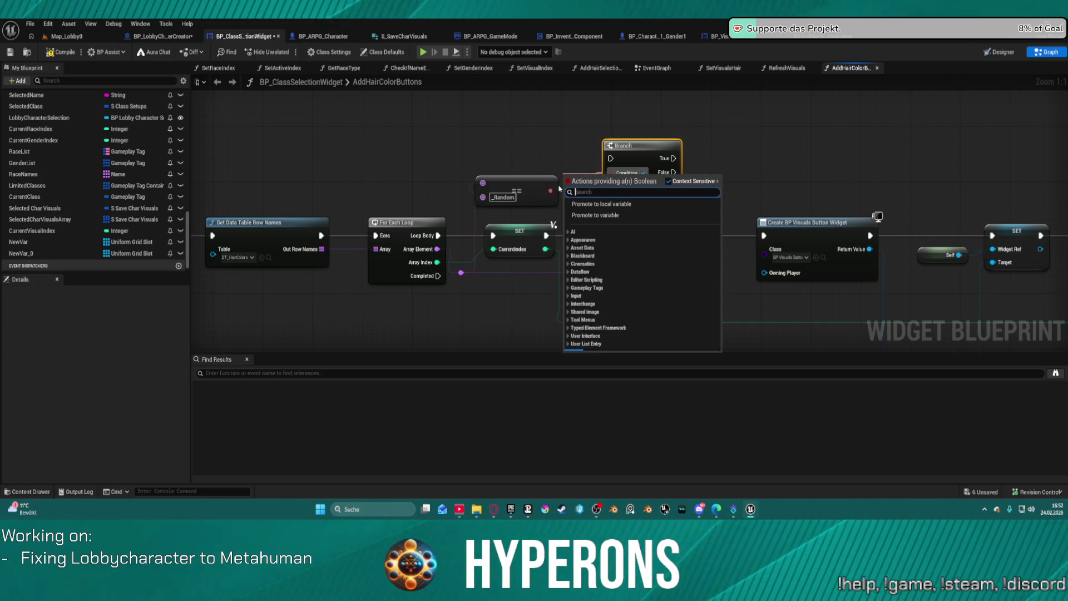
Route the == result through a NOT into the Branch, gate the row lookup, and straighten the nodes
text(notb)
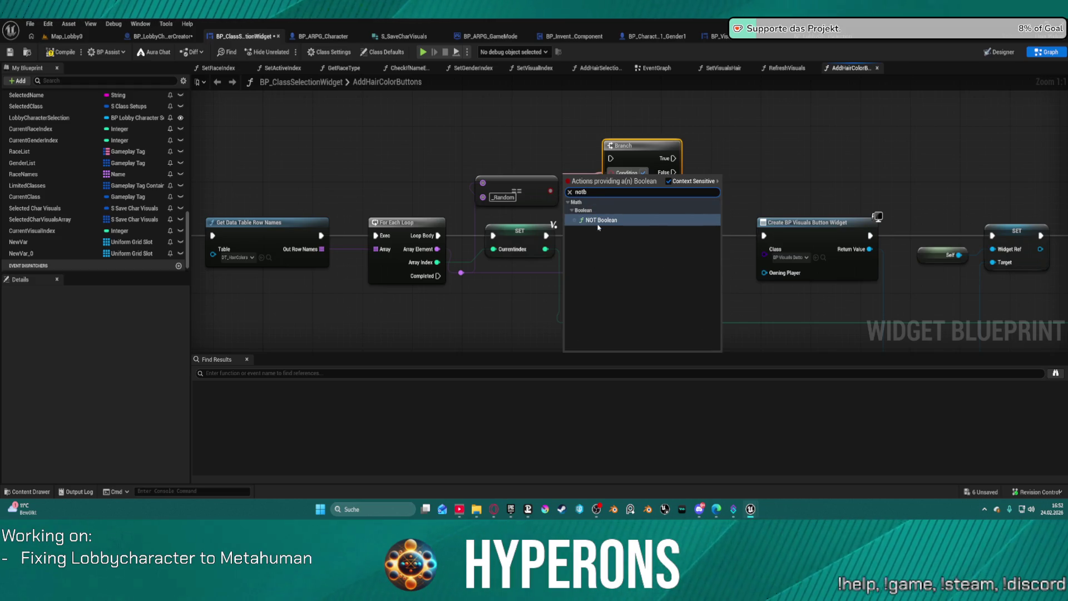
click(599, 224)
mouse_move(550, 190)
mouse_down()
mouse_move(569, 177)
mouse_move(538, 169)
mouse_move(546, 235)
mouse_up()
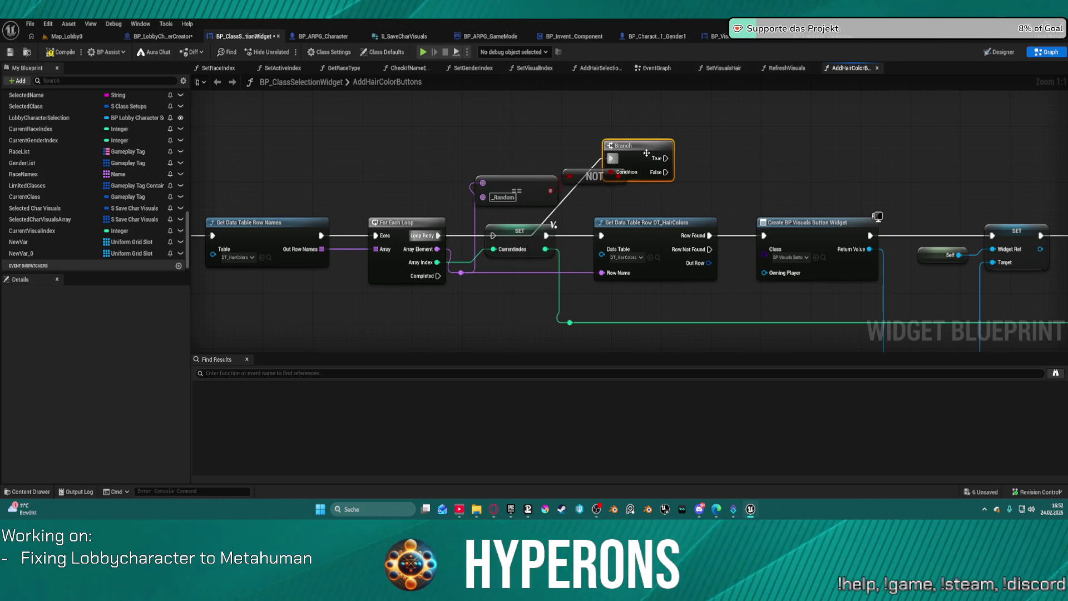
mouse_move(664, 158)
mouse_down()
mouse_move(609, 208)
mouse_move(601, 235)
mouse_up()
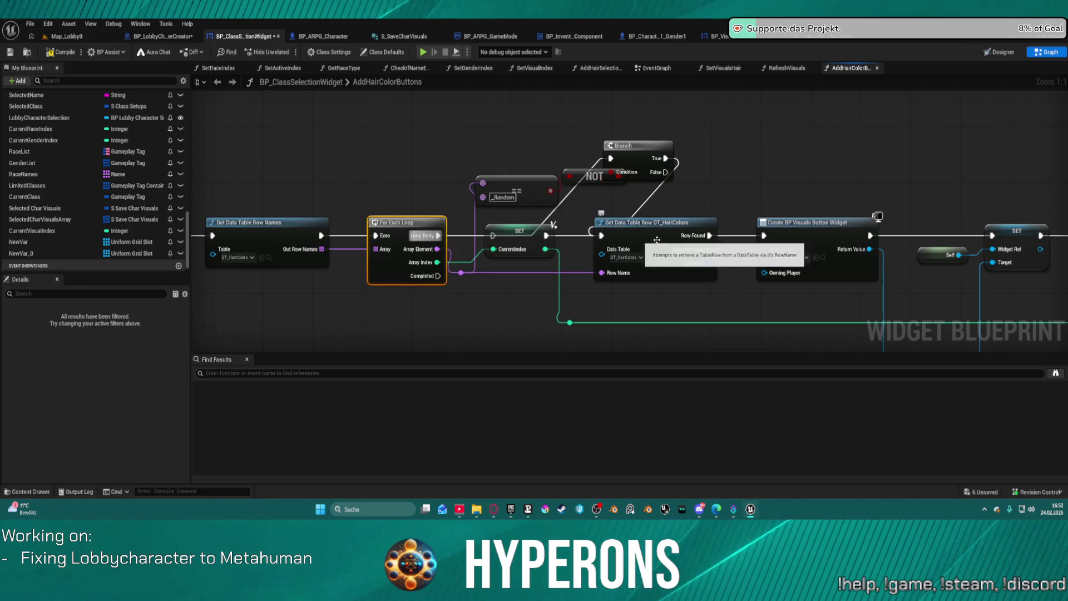
key(f)
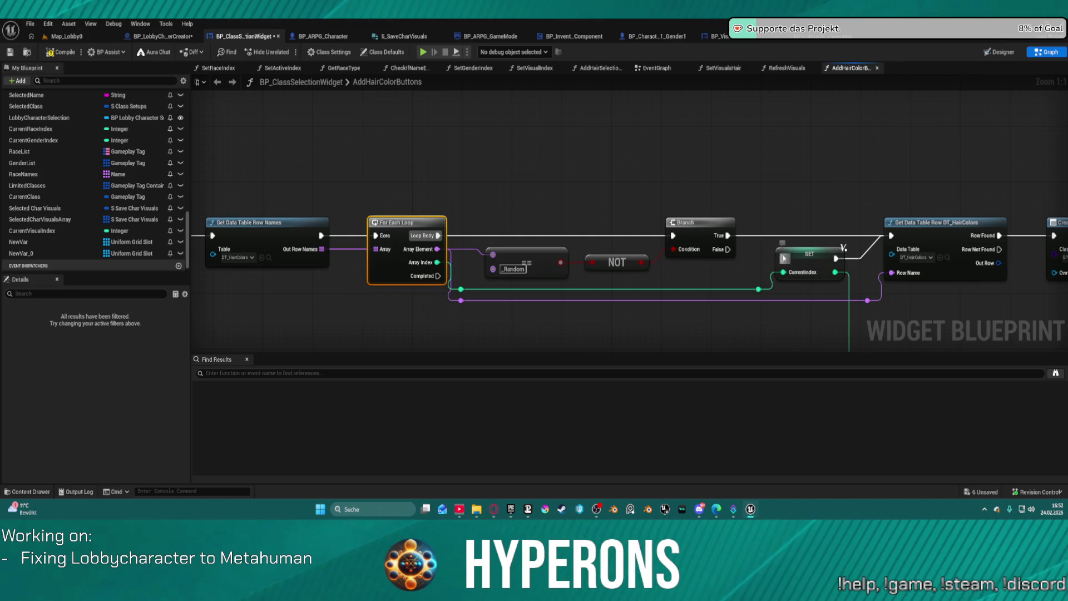
mouse_move(796, 271)
mouse_down()
mouse_move(544, 245)
mouse_move(562, 240)
mouse_up()
click(406, 222)
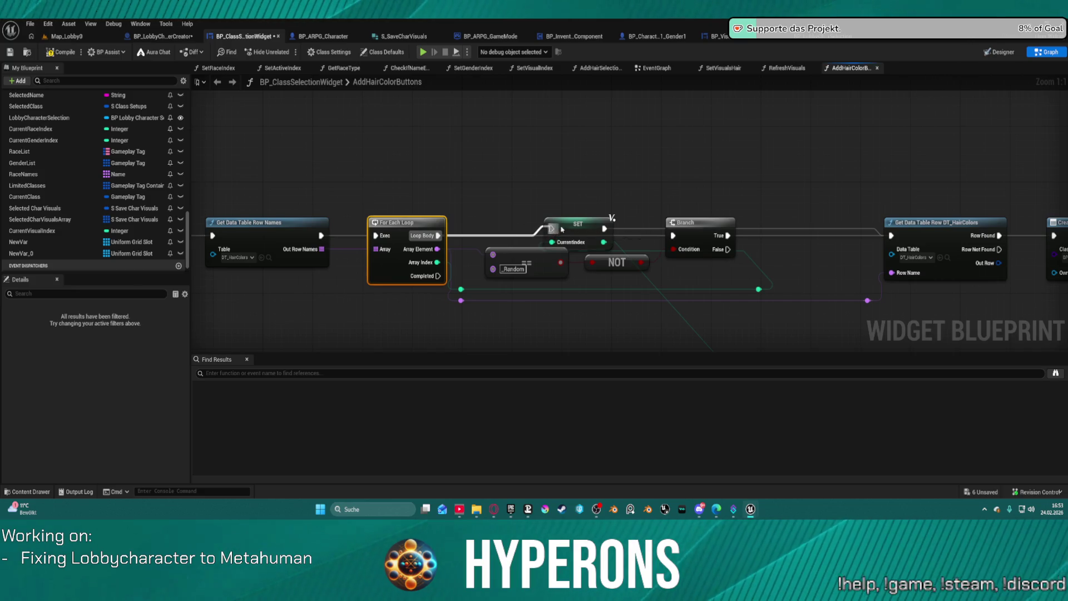
key(f)
click(549, 240)
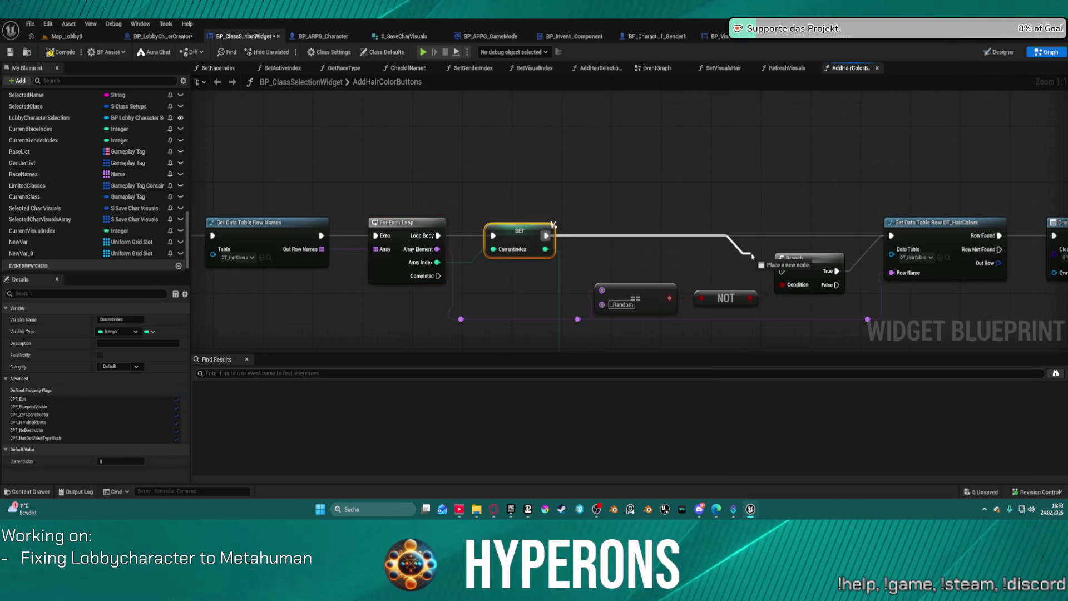
key(f)
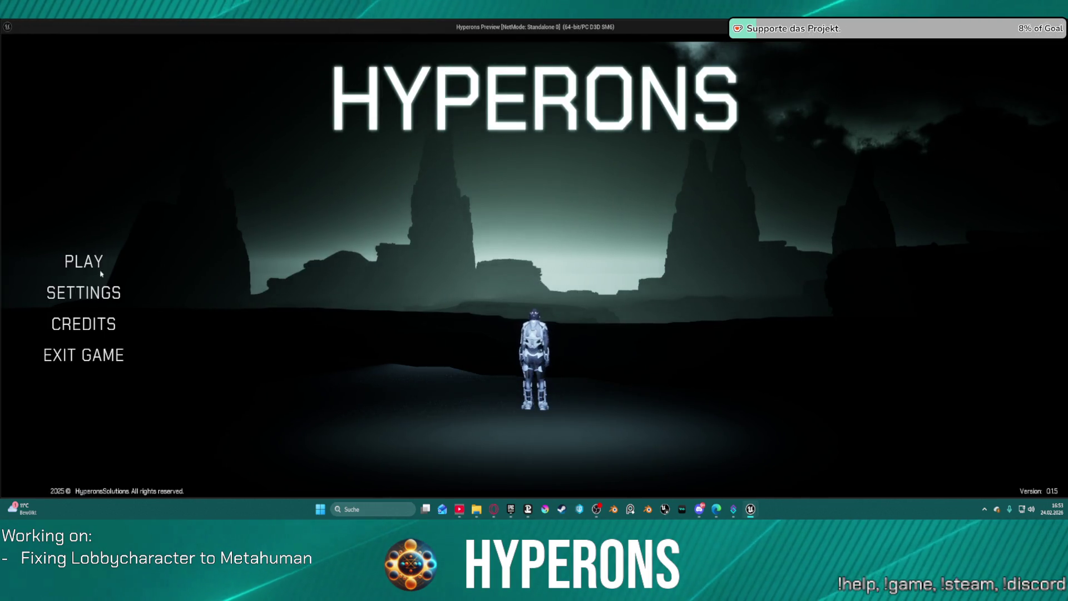
Run a quick standalone play test of Create New, then stop and return to the graph
click(95, 266)
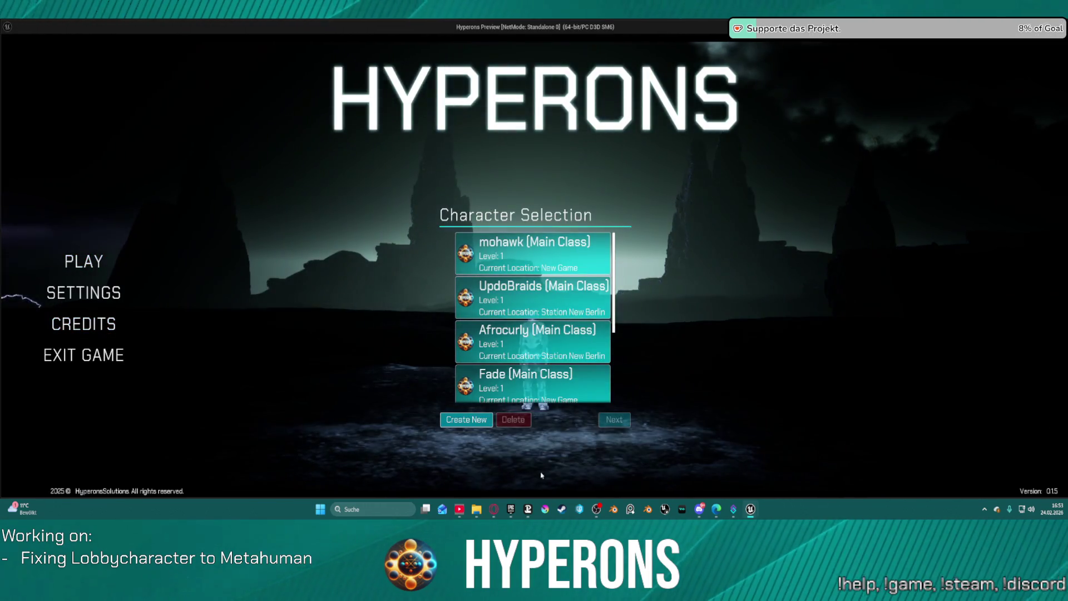
click(466, 419)
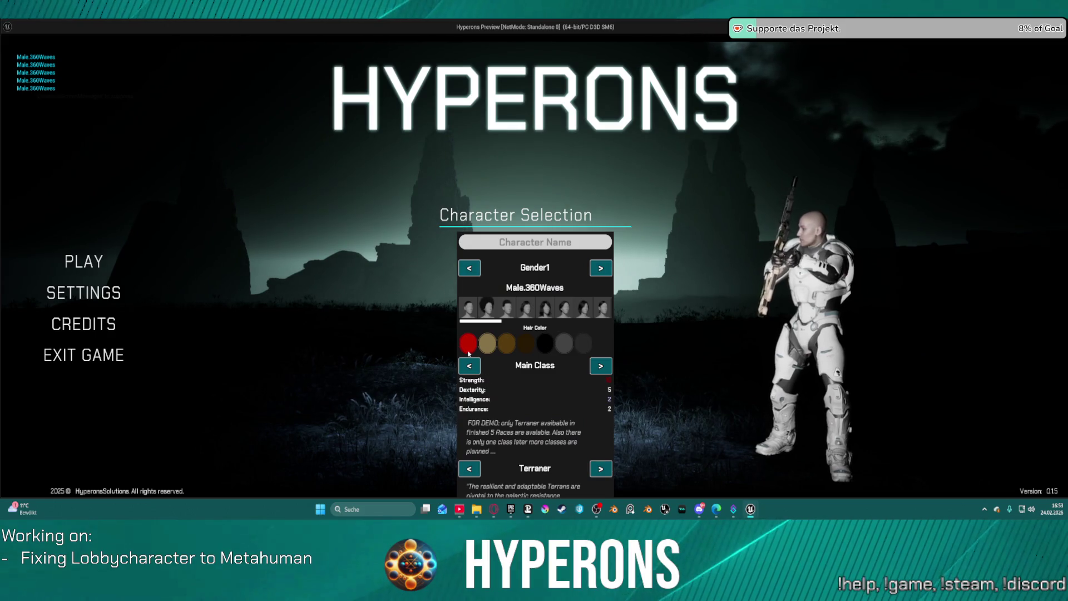
key(Escape)
drag(823, 179, 642, 171)
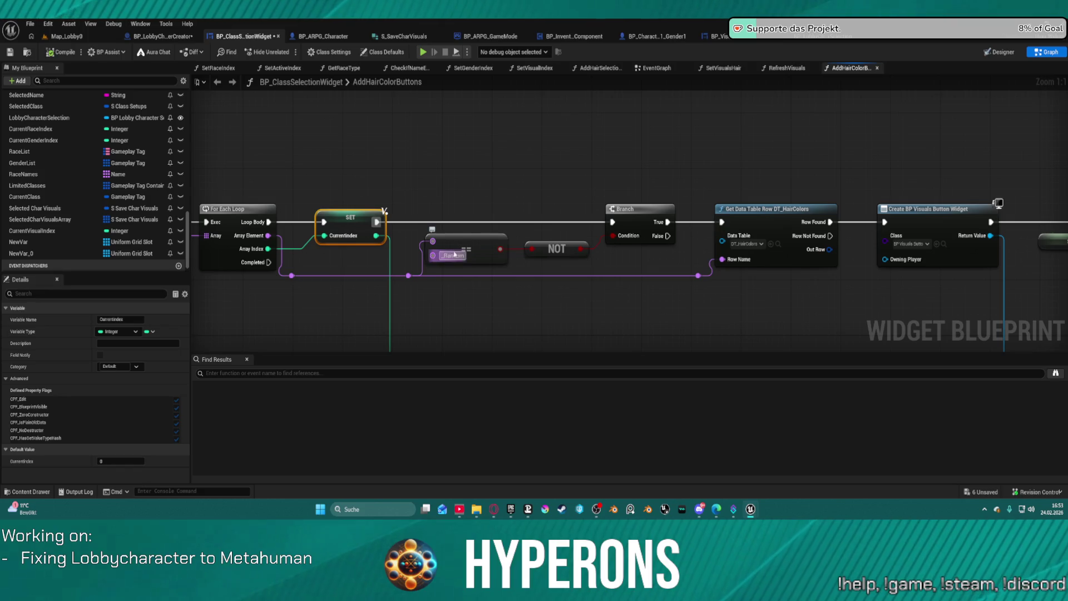
Locate the hair-colour Select node and trial-paste Option 7's pink into Option 6, then undo
drag(352, 259, 493, 259)
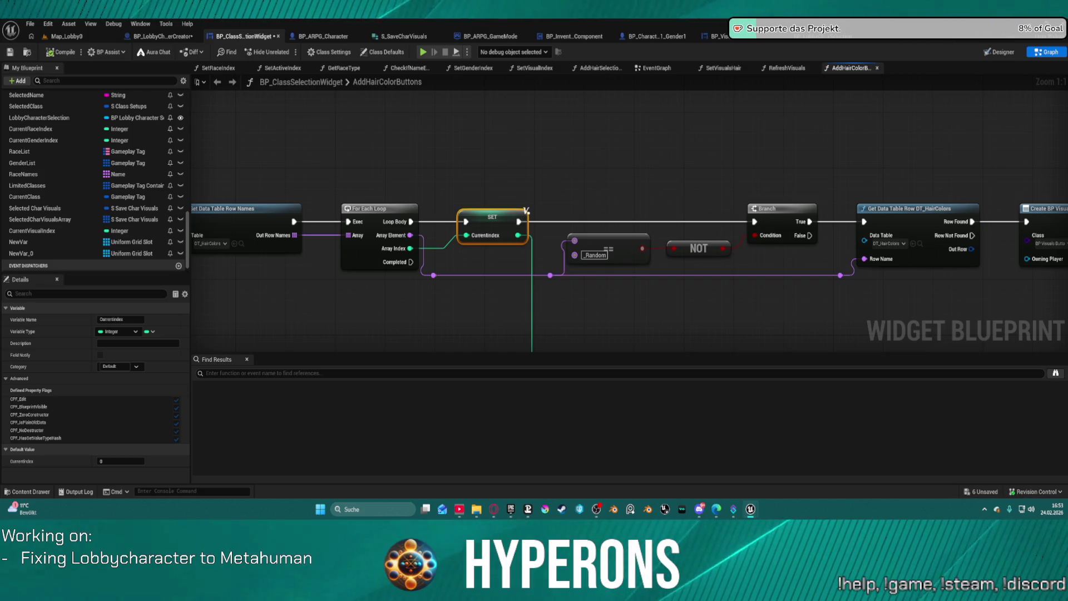
mouse_move(429, 115)
mouse_down()
mouse_move(639, 107)
mouse_move(528, 124)
mouse_up()
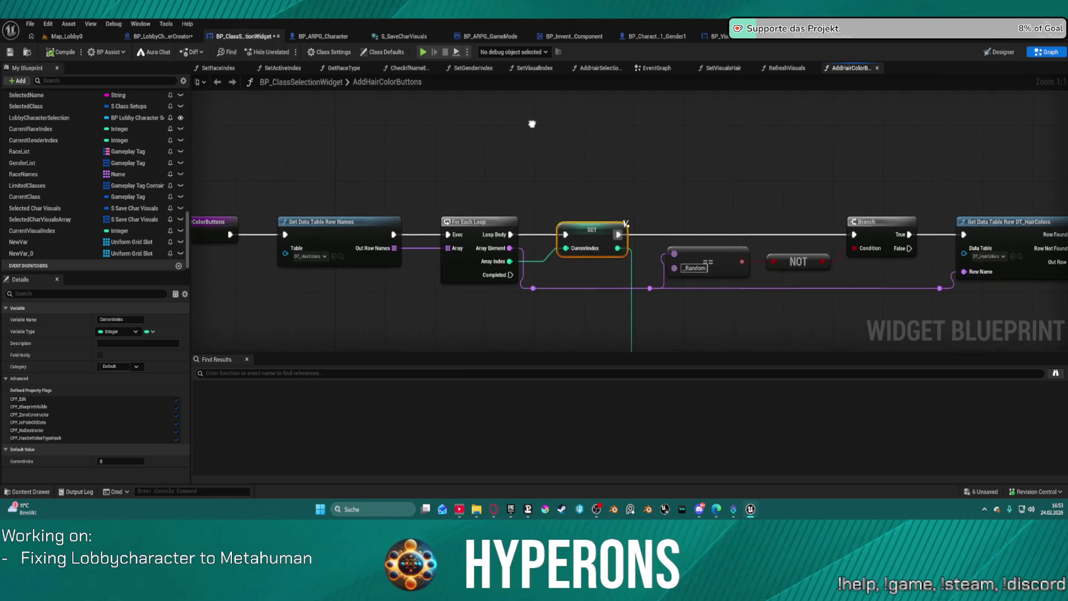
mouse_move(600, 136)
mouse_down()
mouse_move(298, 114)
mouse_move(723, 234)
mouse_move(334, 223)
mouse_move(868, 320)
mouse_move(835, 285)
mouse_move(693, 217)
mouse_up()
scroll(622, 141, down, 3)
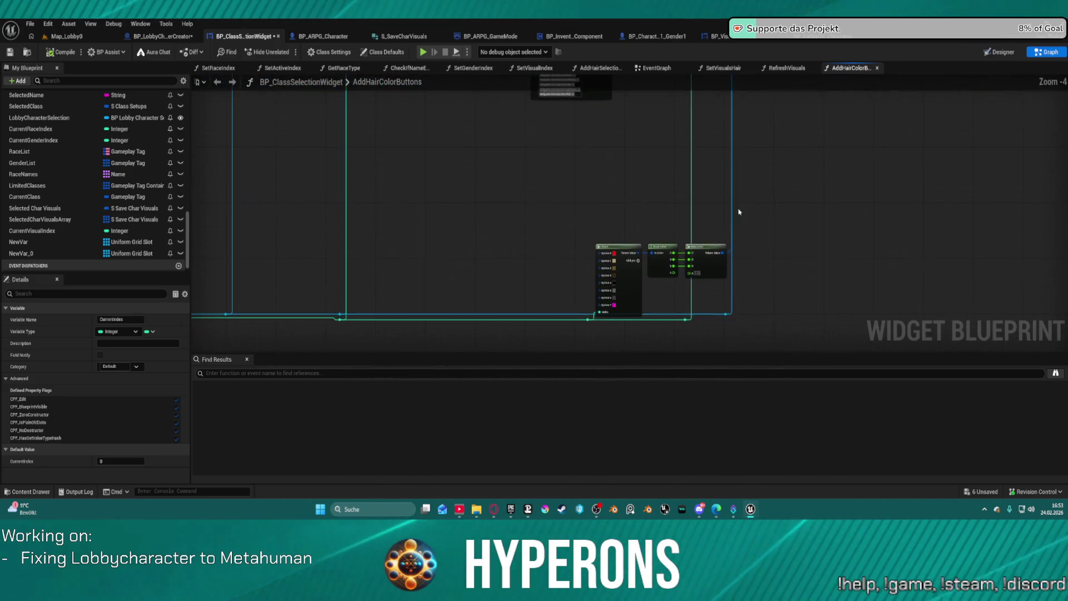
scroll(445, 216, up, 3)
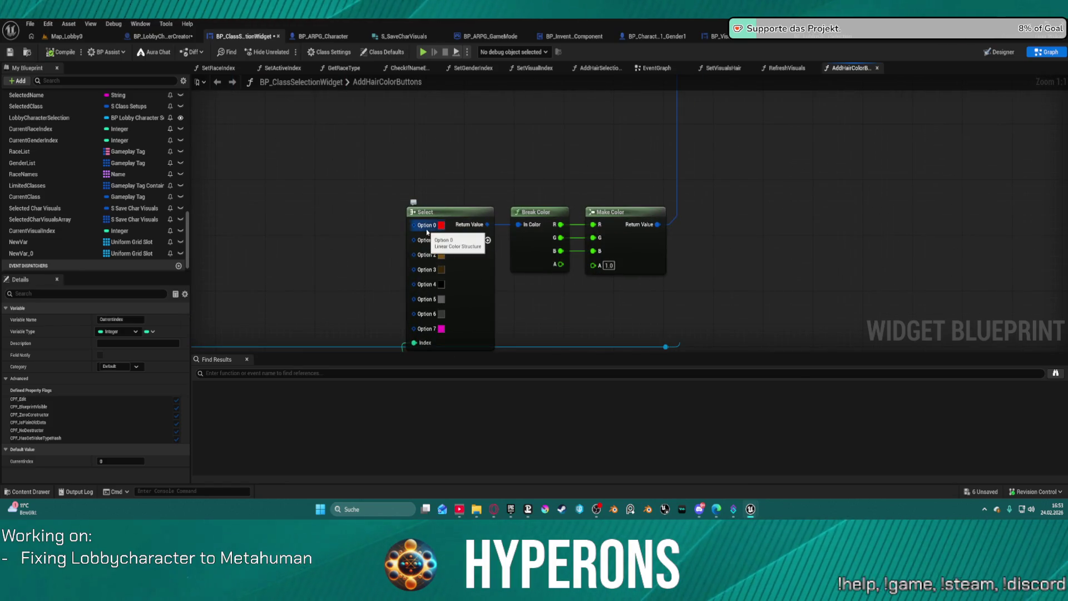
right_click(432, 232)
click(571, 220)
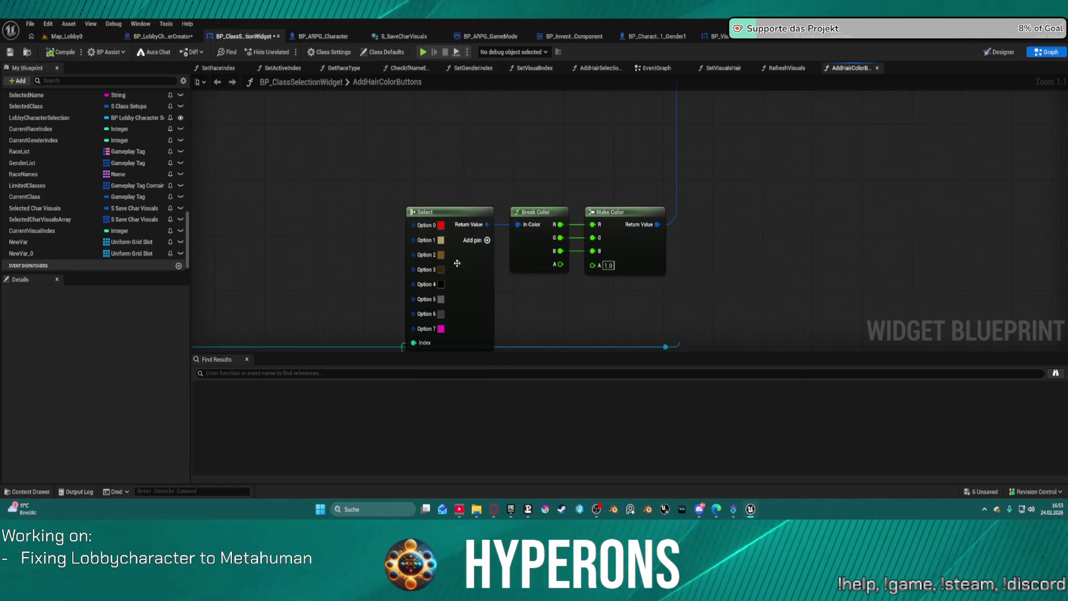
click(442, 334)
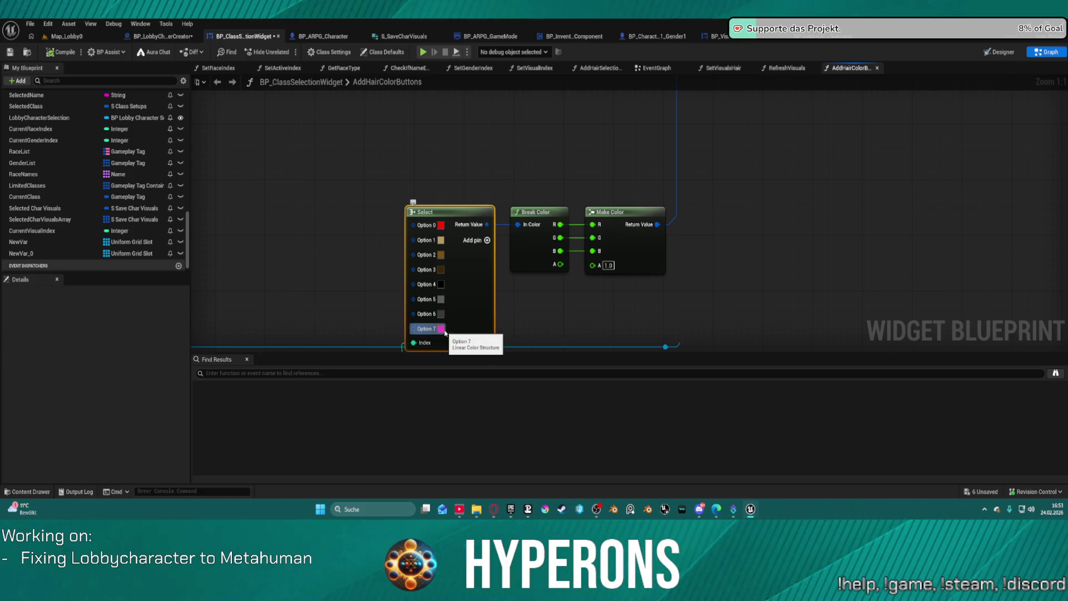
key(ctrl+c)
key(ctrl+v)
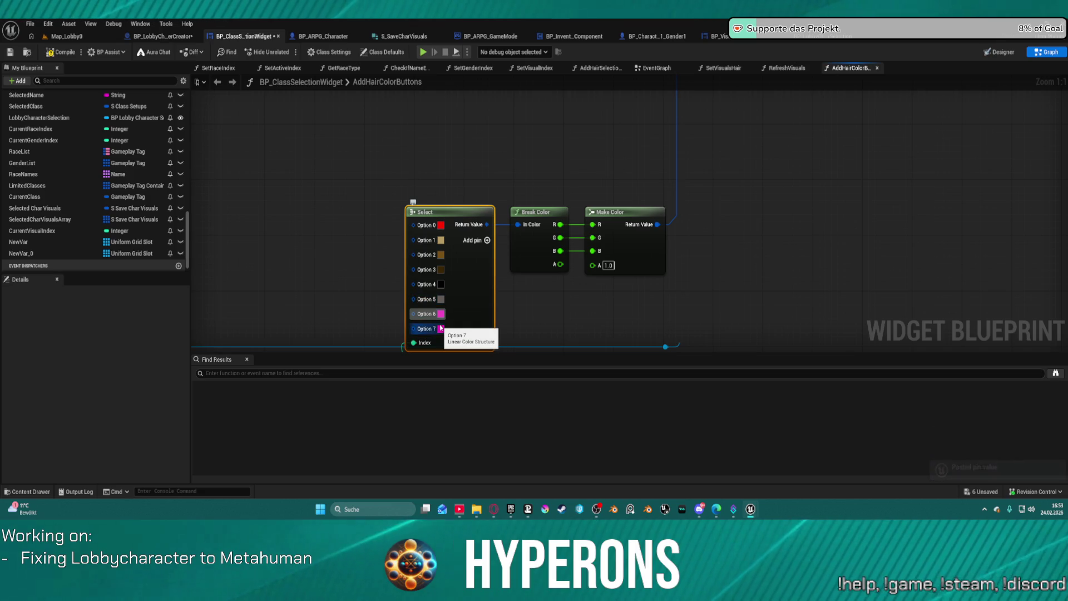
key(ctrl+z)
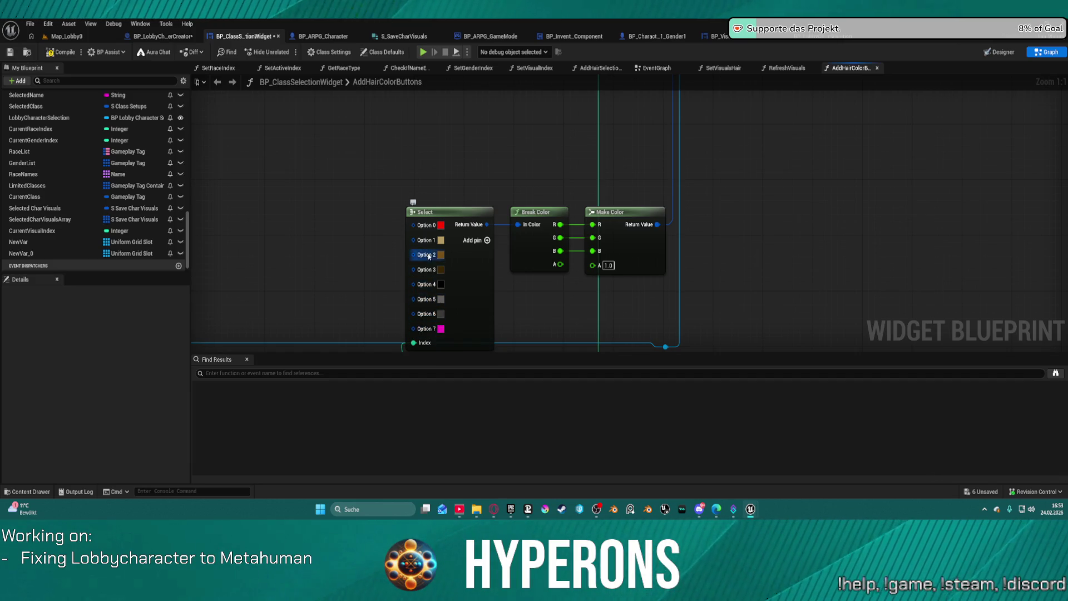
Shift colours up one option: tan, brown, dark brown, black, grey, dark grey, pink into Options 0–6
click(427, 247)
key(ctrl+c)
key(ctrl+v)
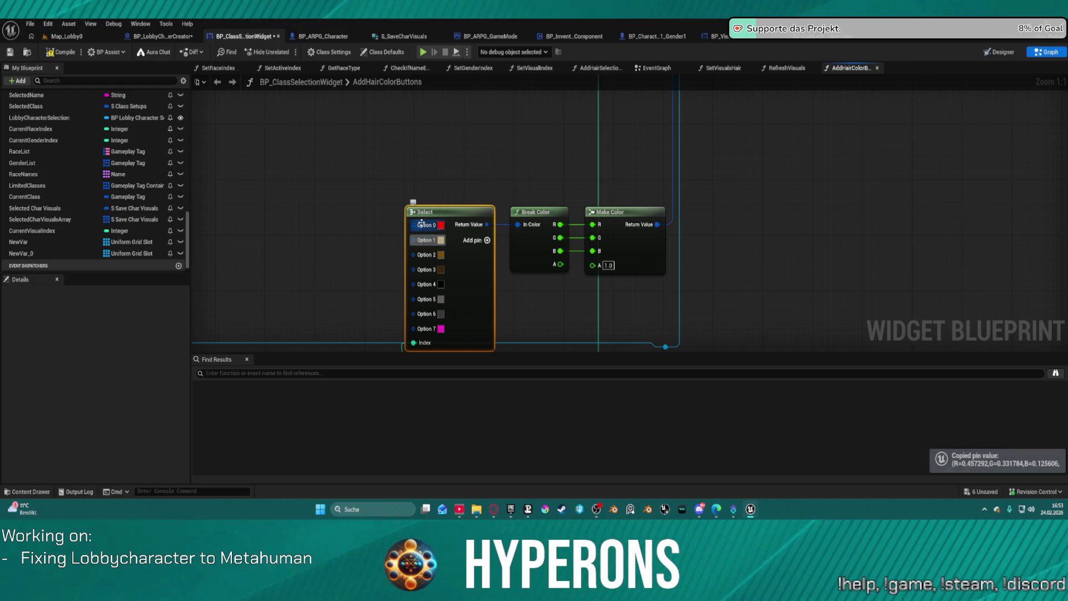
key(ctrl+c)
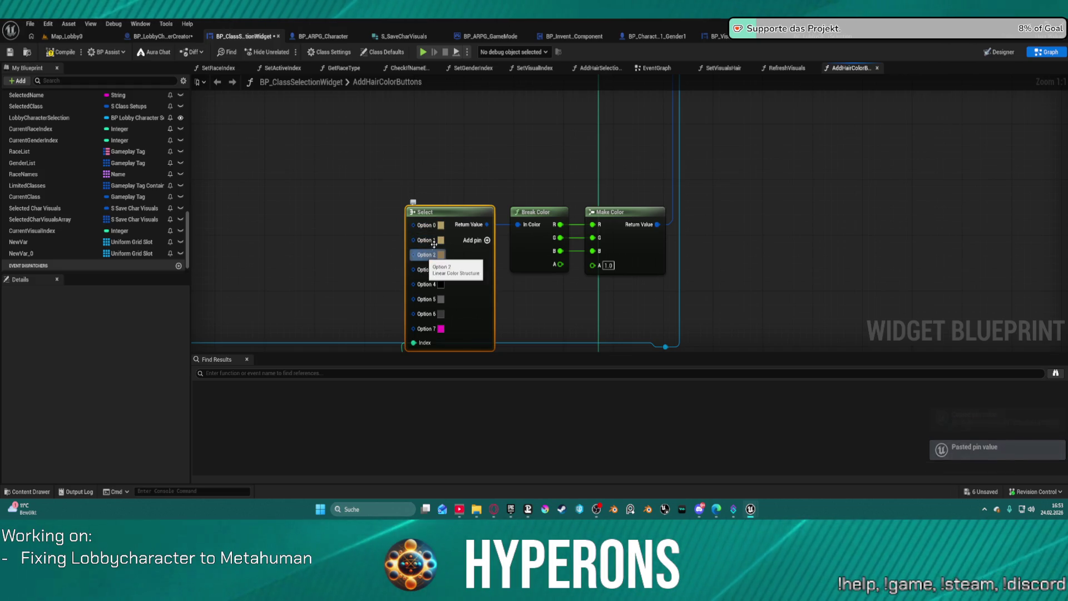
key(ctrl+v)
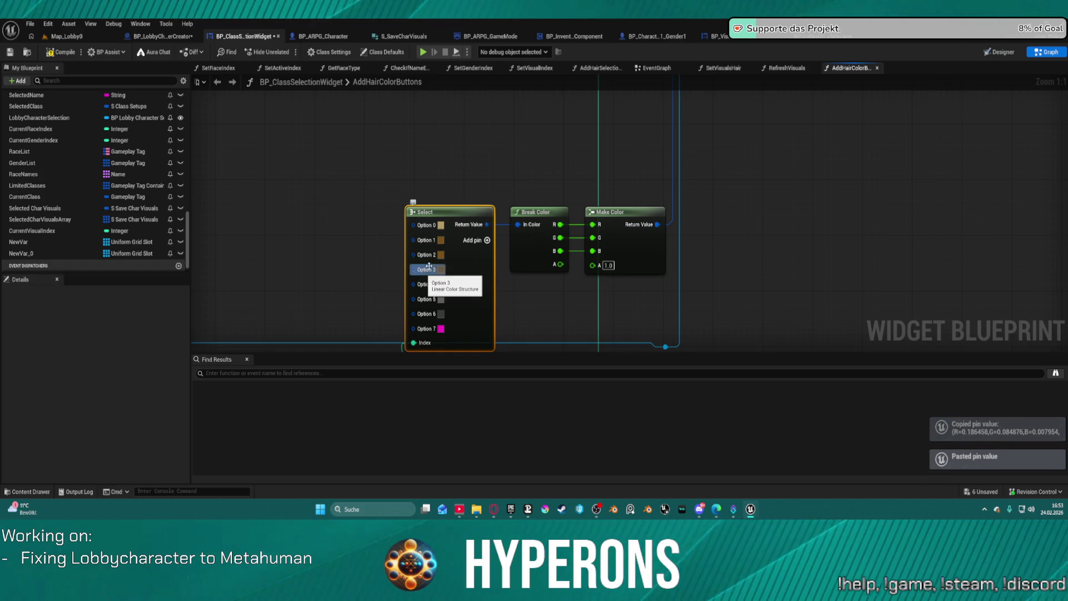
key(ctrl+c)
key(ctrl+v)
key(ctrl+c)
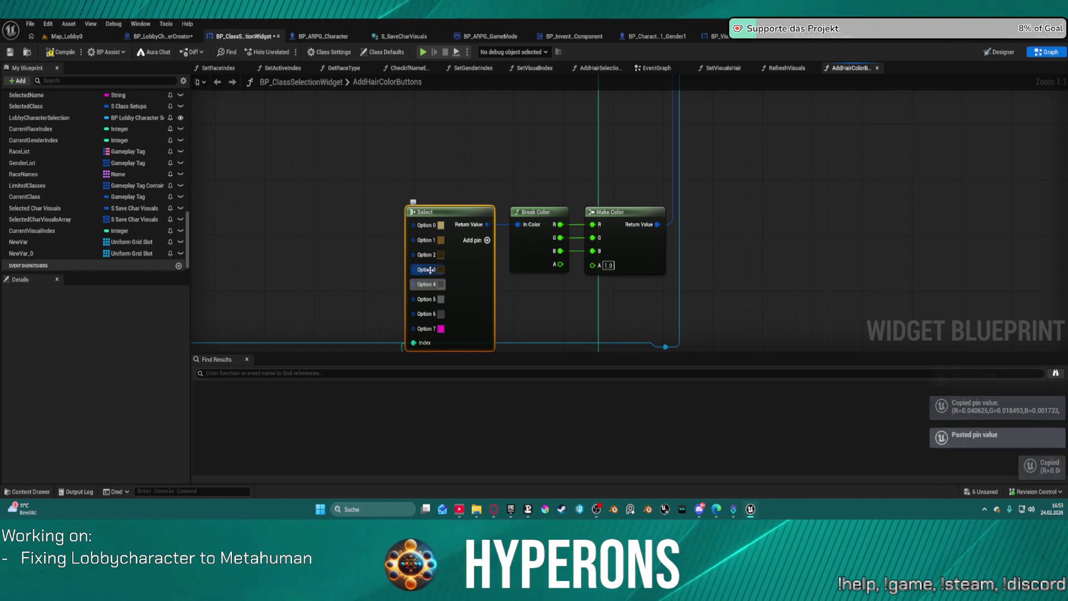
key(ctrl+v)
key(ctrl+c)
key(ctrl+v)
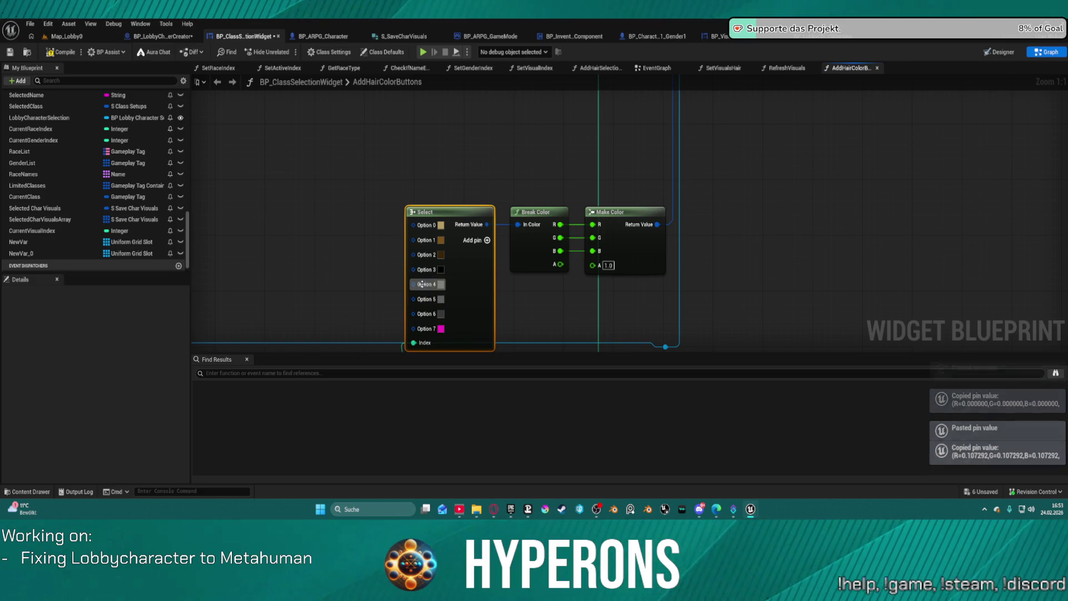
key(ctrl+c)
key(ctrl+v)
right_click(436, 335)
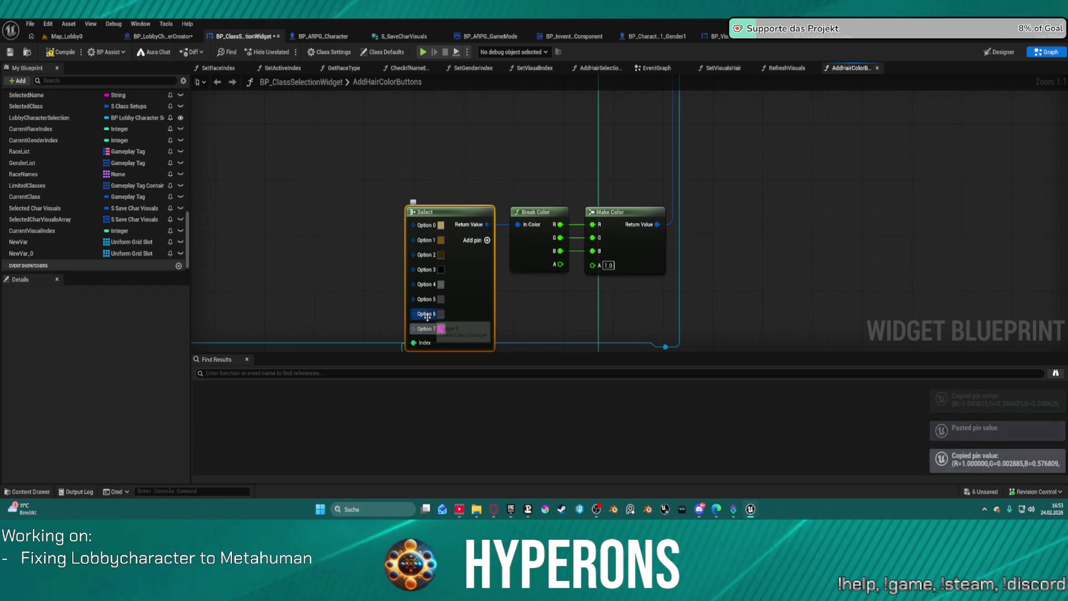
key(ctrl+v)
Reset and remove the Select node's Option 7, then launch the game's character selection list
right_click(420, 330)
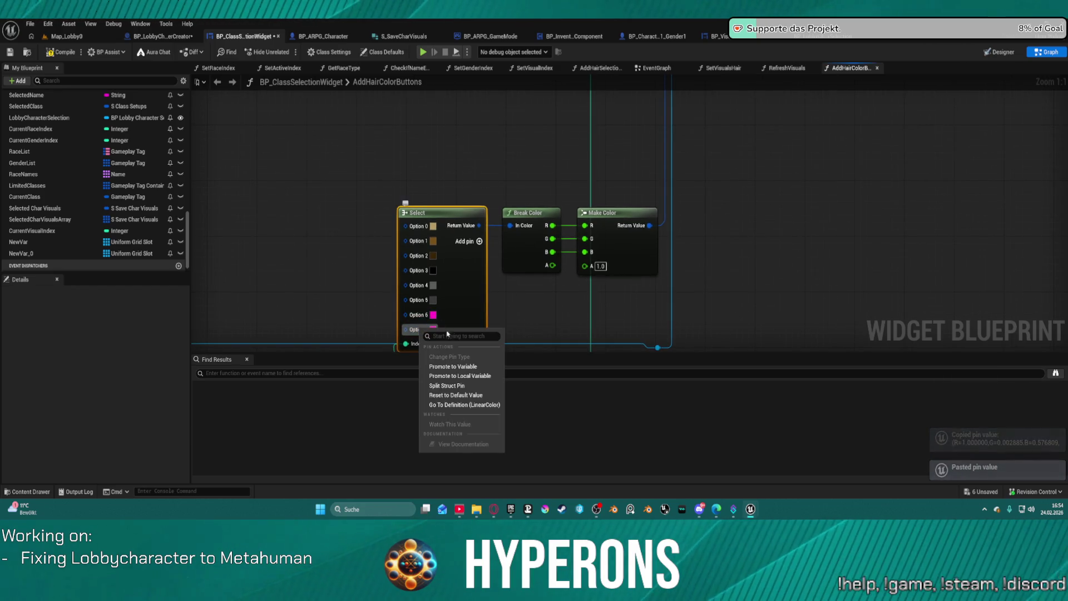
click(470, 395)
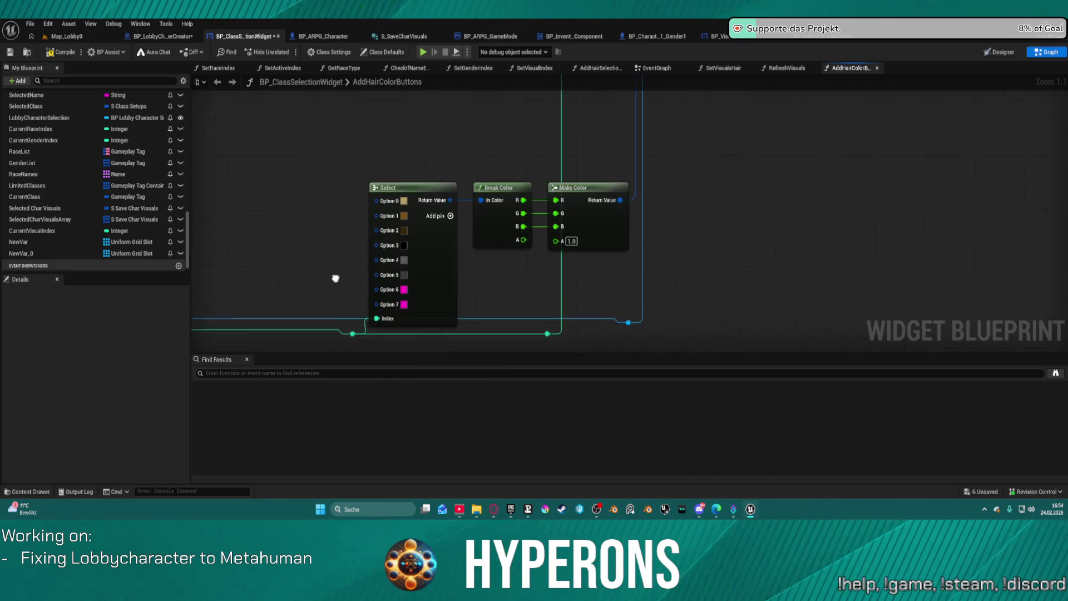
right_click(396, 281)
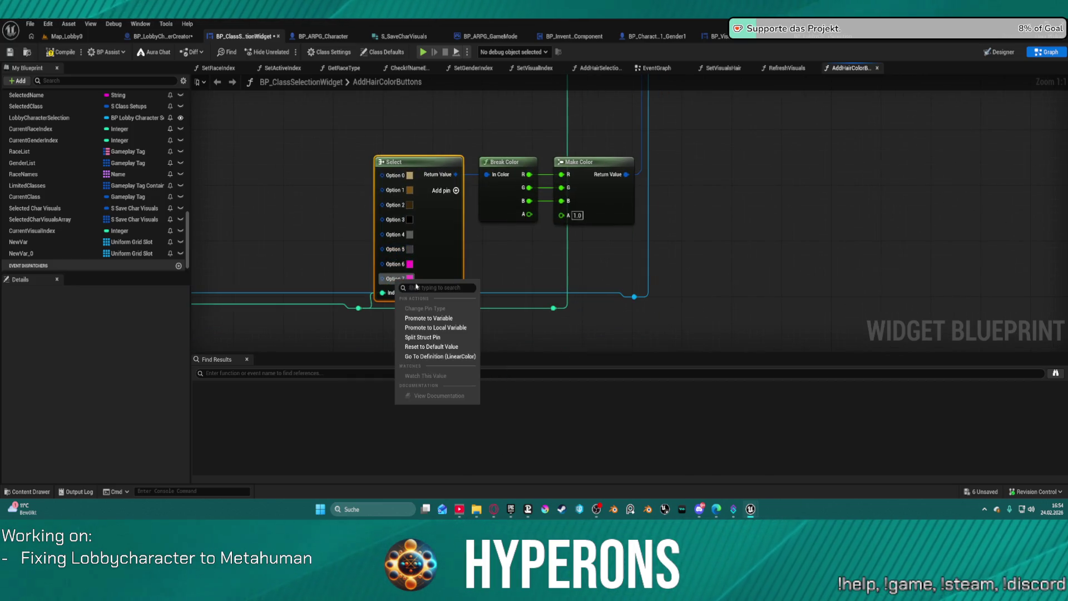
click(446, 349)
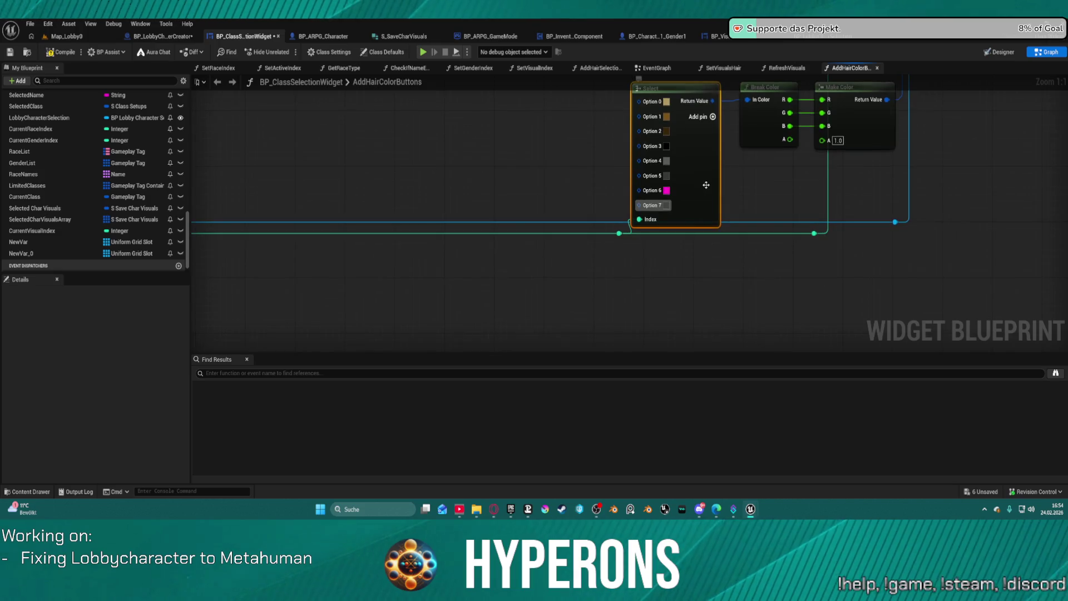
drag(706, 185, 685, 238)
click(713, 254)
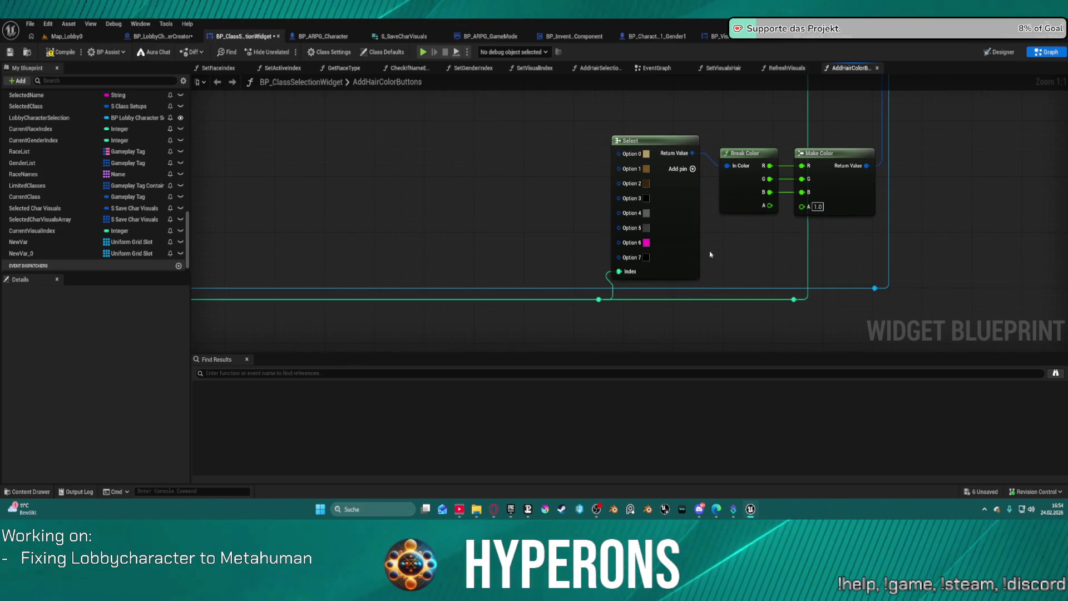
right_click(619, 258)
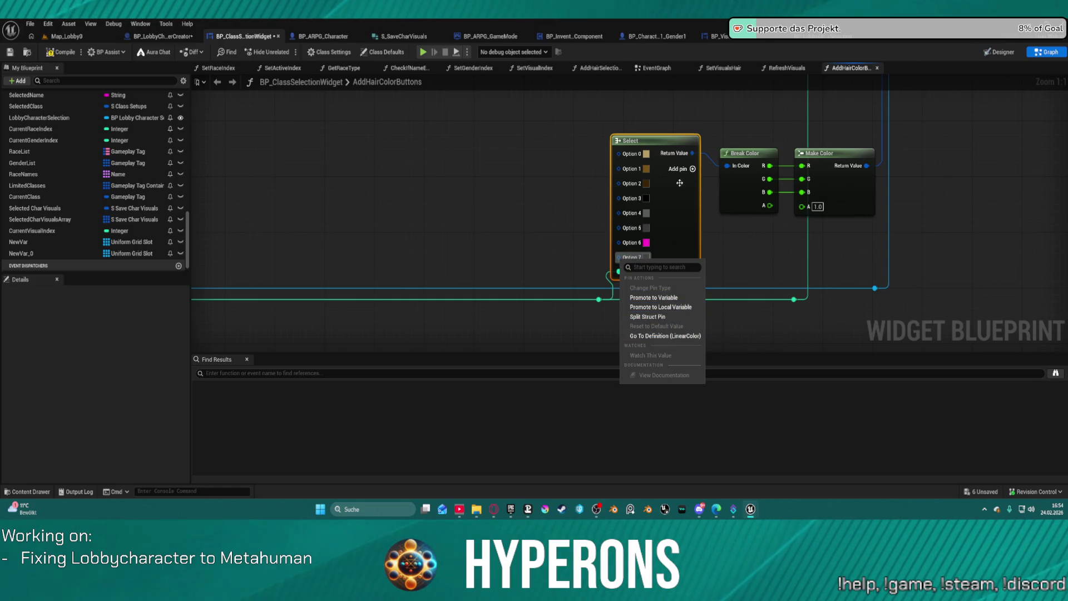
click(669, 211)
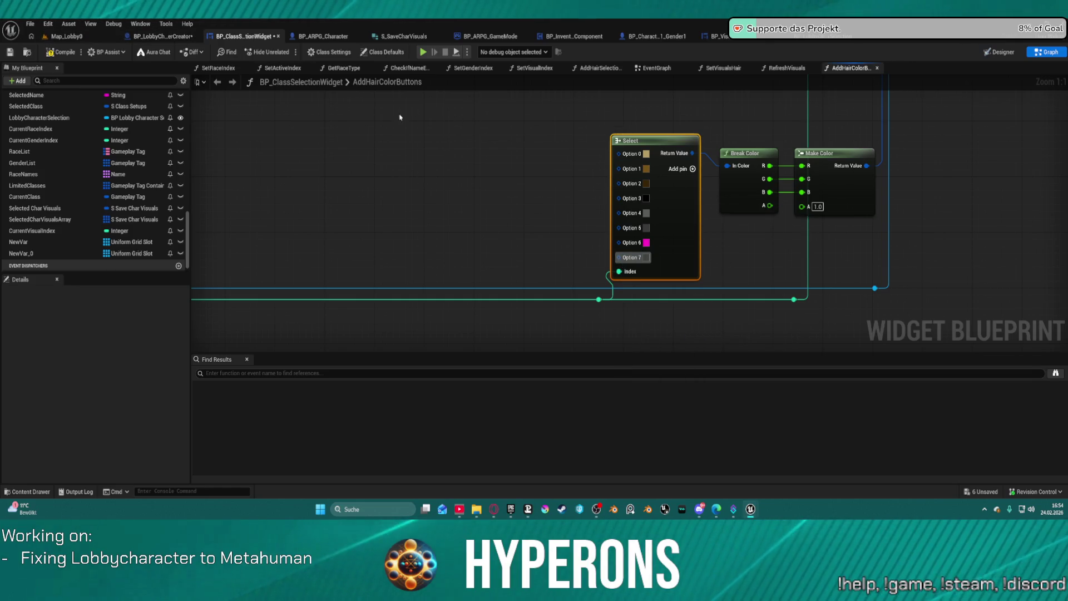
right_click(626, 142)
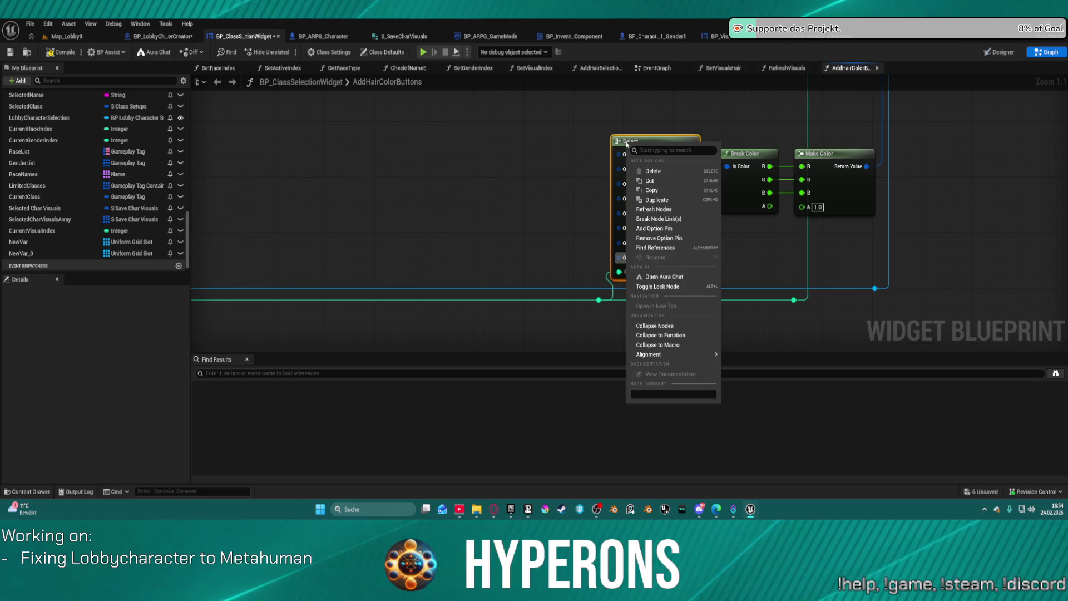
click(675, 240)
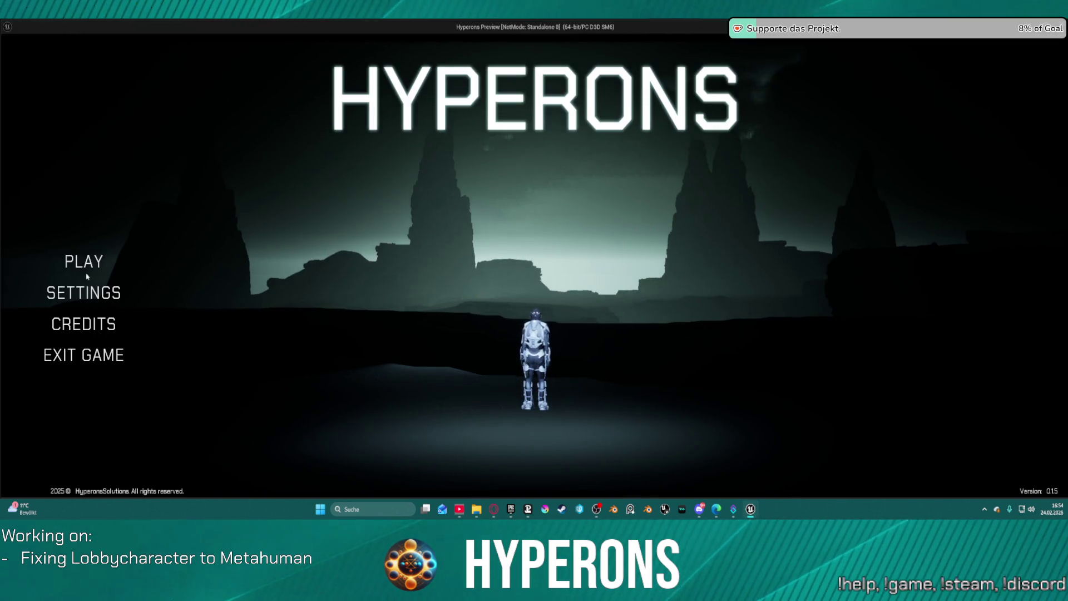
click(87, 274)
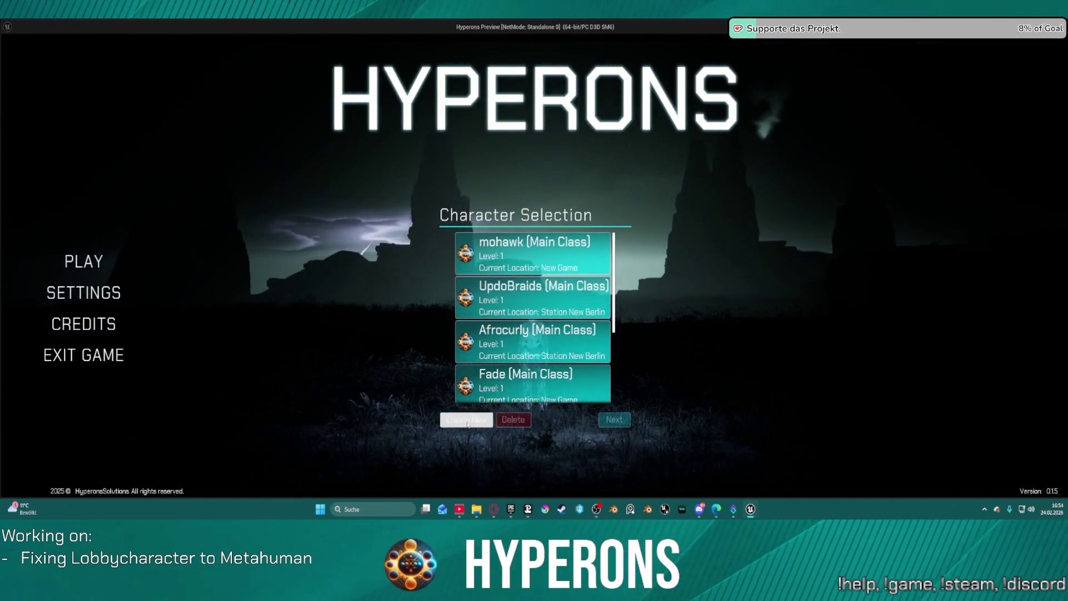
Create a new character, check the black, blond, brown, dark grey, grey and light brown swatches, then stop playing
click(466, 420)
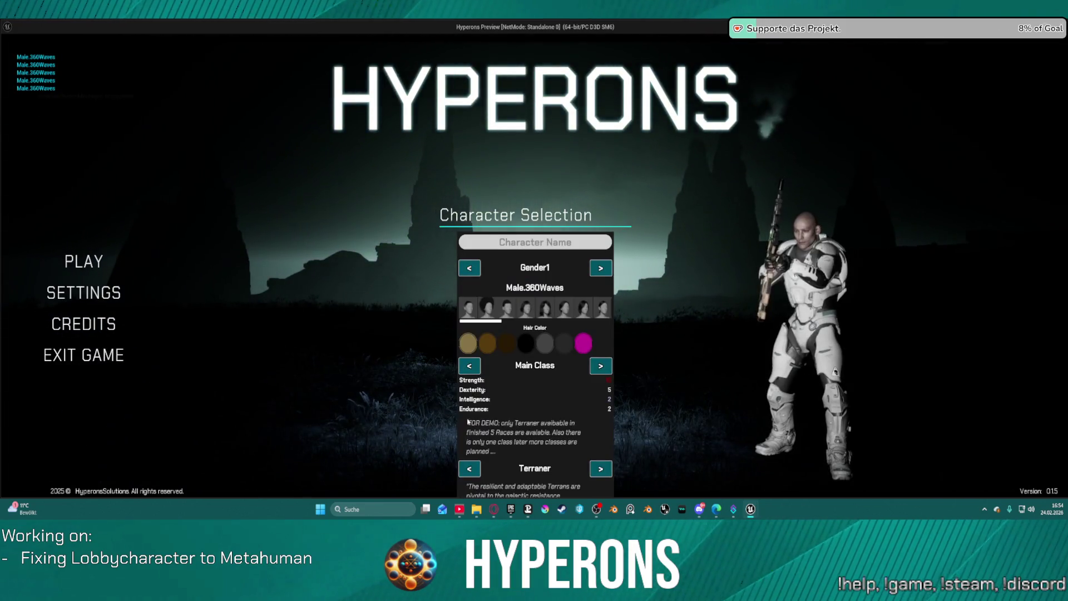
click(472, 350)
click(473, 349)
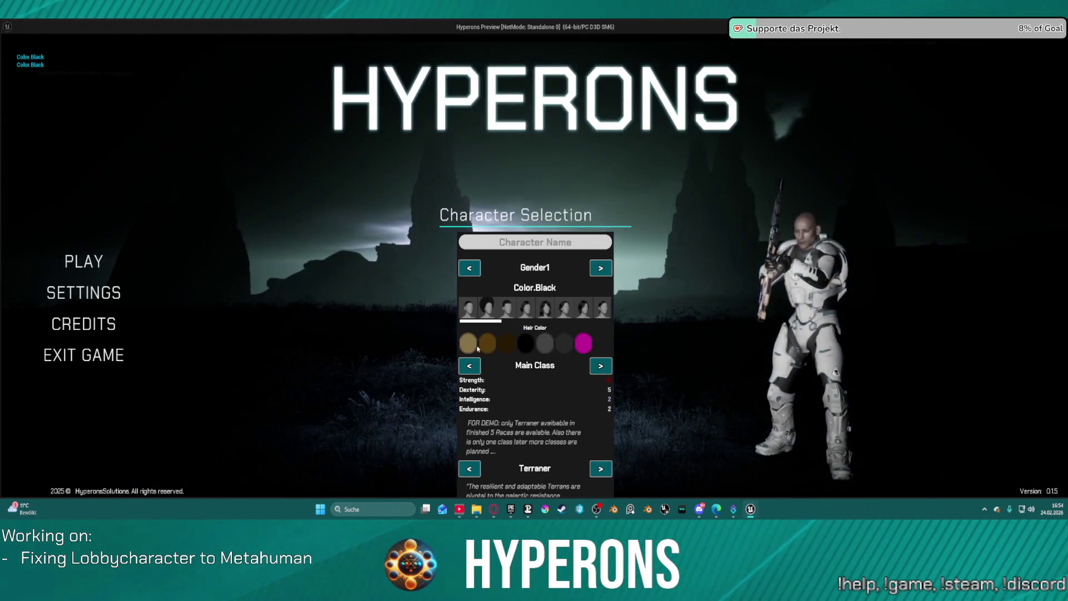
click(484, 341)
click(468, 343)
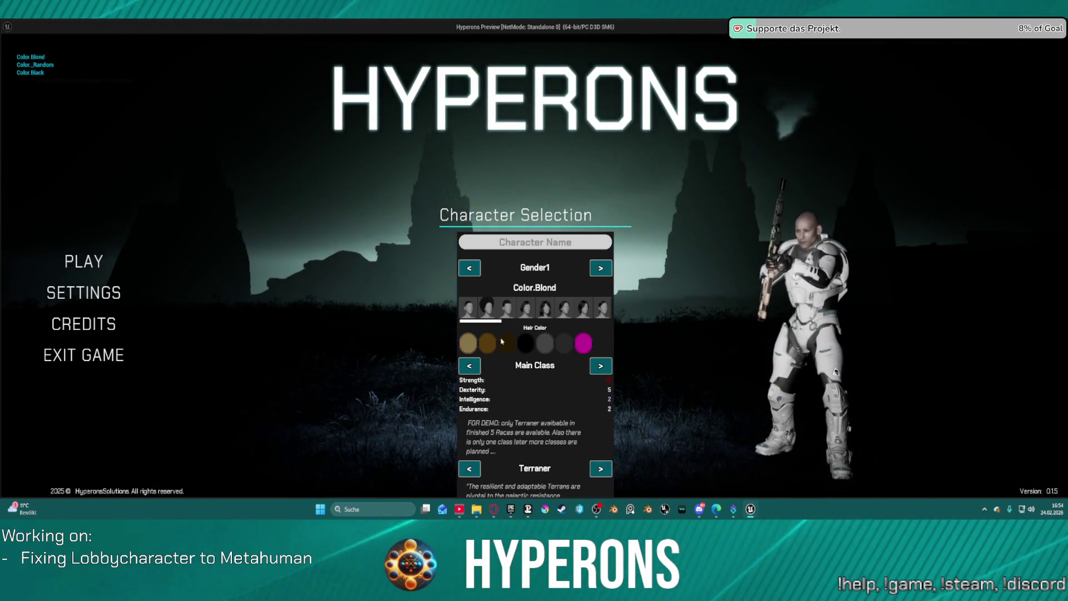
click(488, 343)
click(545, 345)
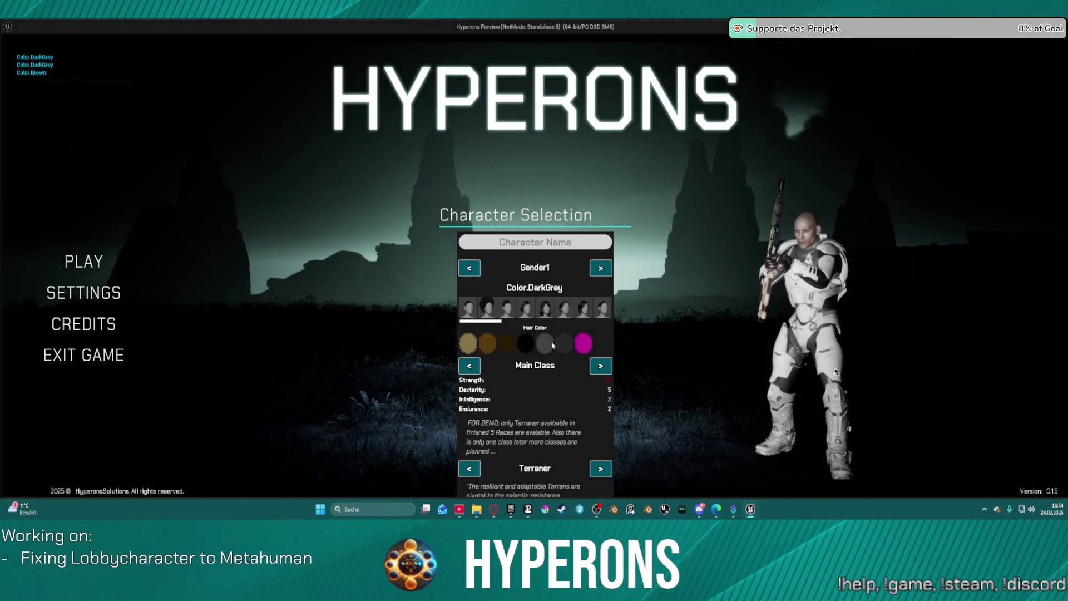
click(545, 345)
click(487, 341)
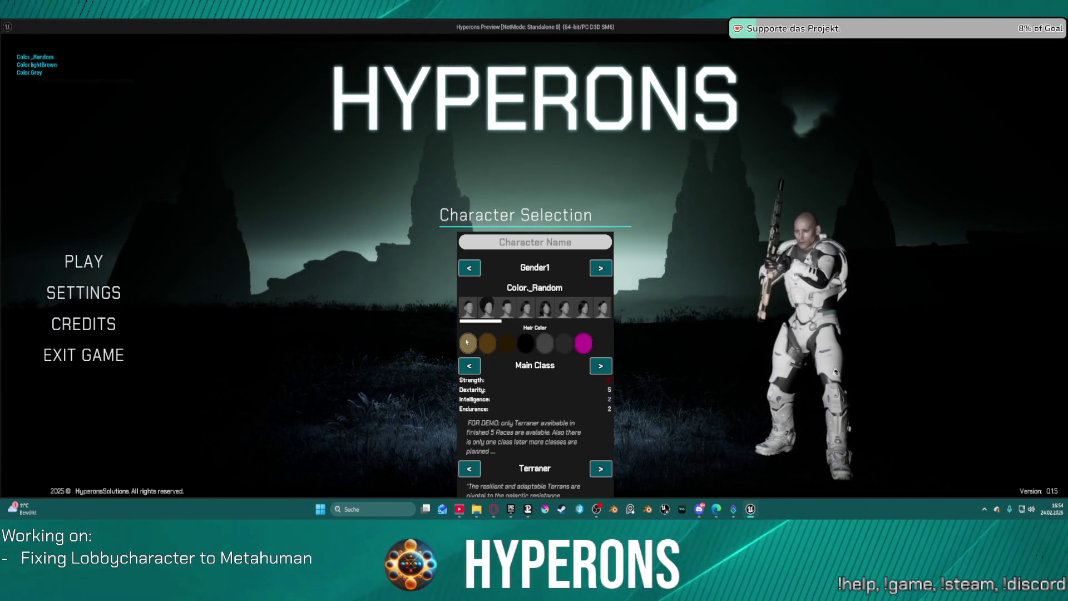
key(Escape)
scroll(599, 184, up, 4)
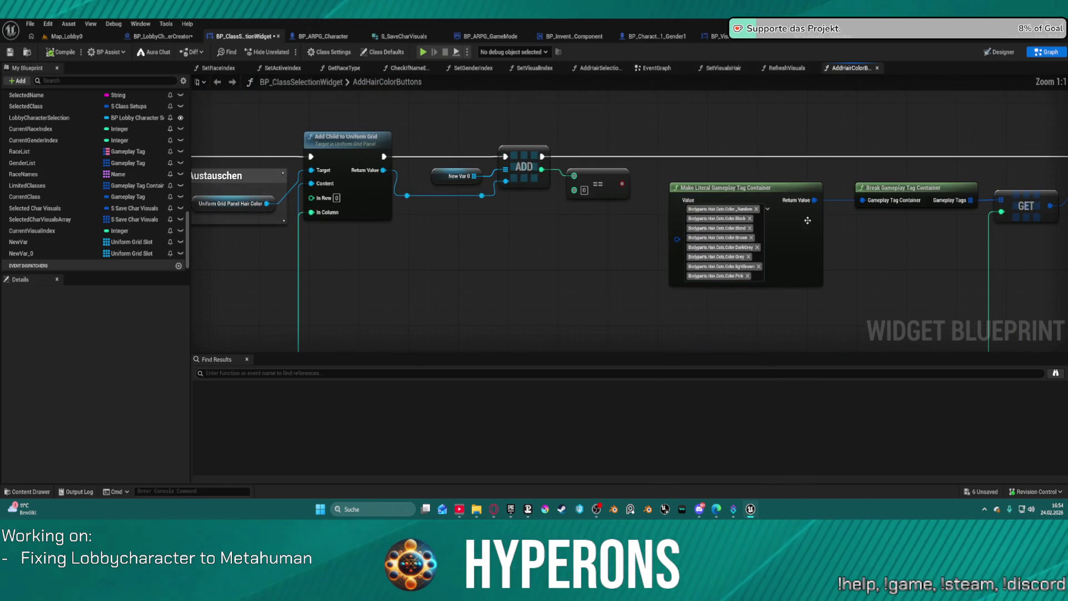
Remove every tag, including _Random, from the Make Literal Gameplay Tag Container
click(755, 209)
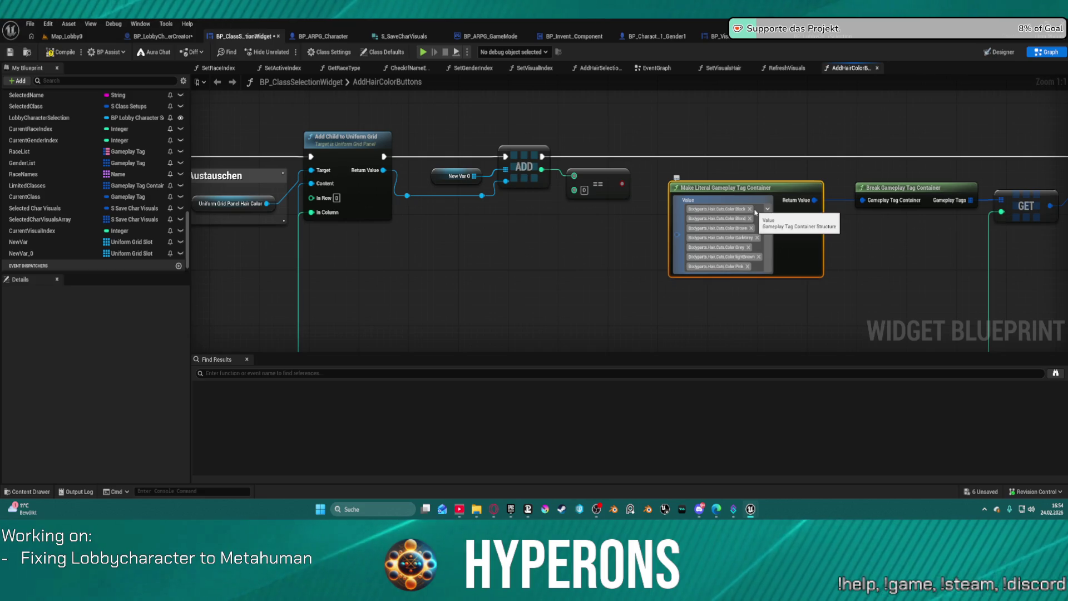
click(749, 209)
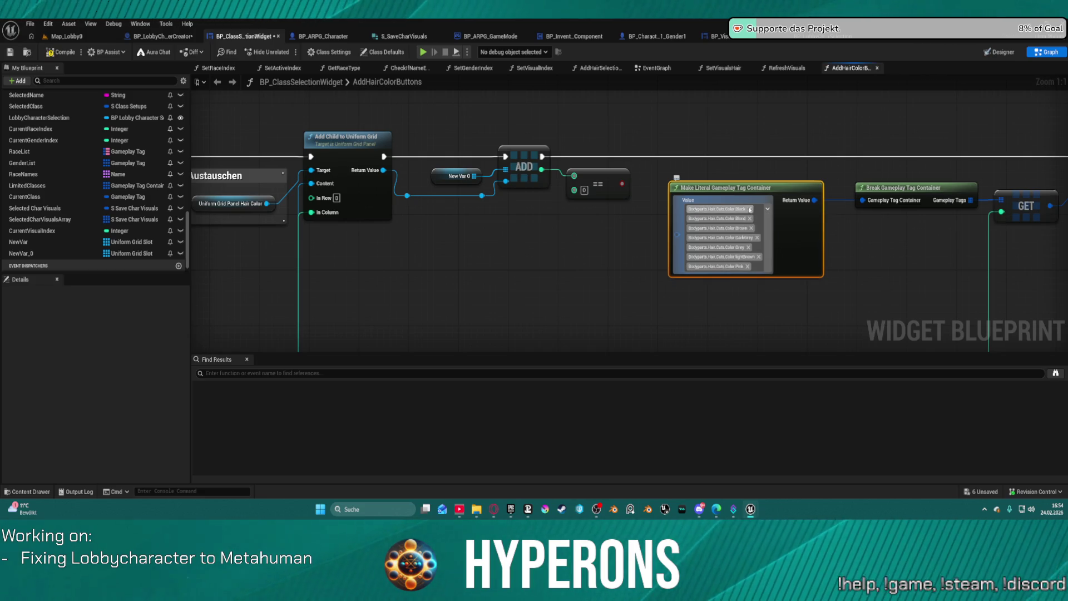
click(749, 209)
click(750, 209)
click(748, 209)
click(758, 209)
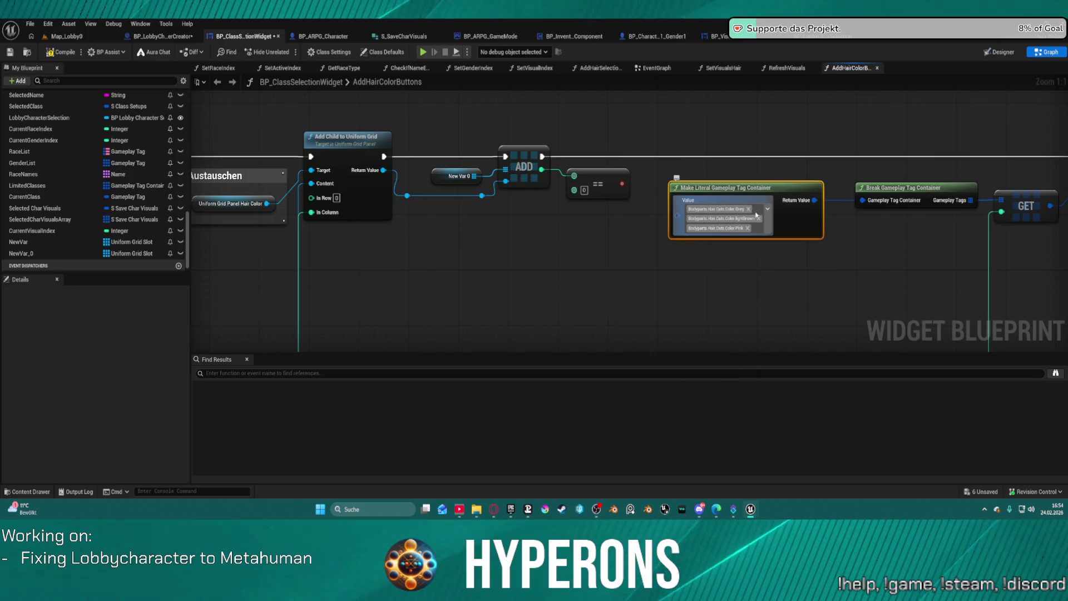
click(757, 209)
click(759, 209)
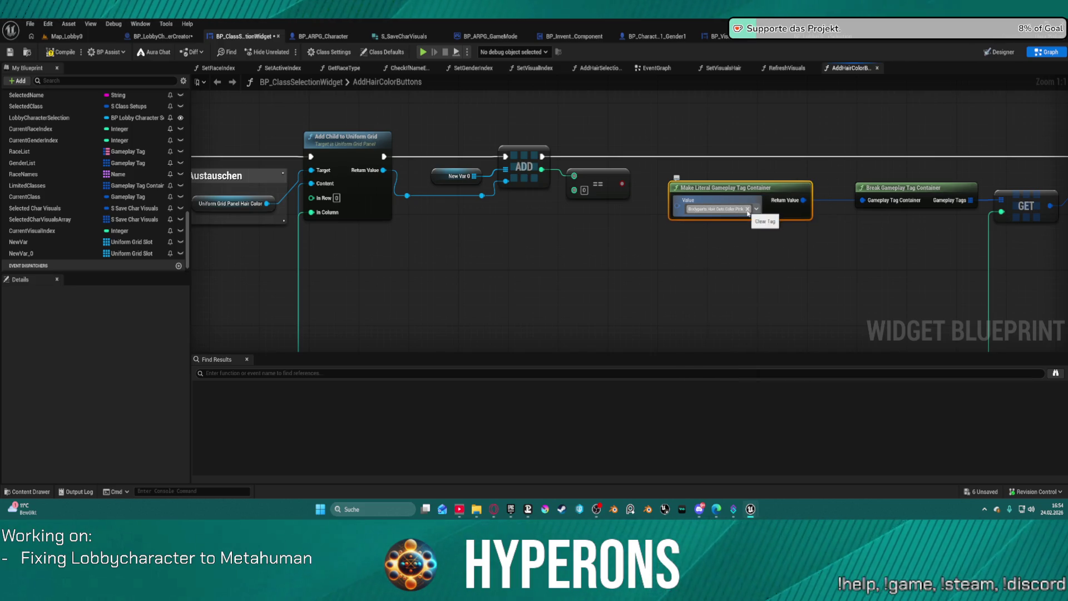
click(748, 209)
Expand the tag picker to Bodyparts > Hair > Cuts > Color
click(704, 205)
click(700, 291)
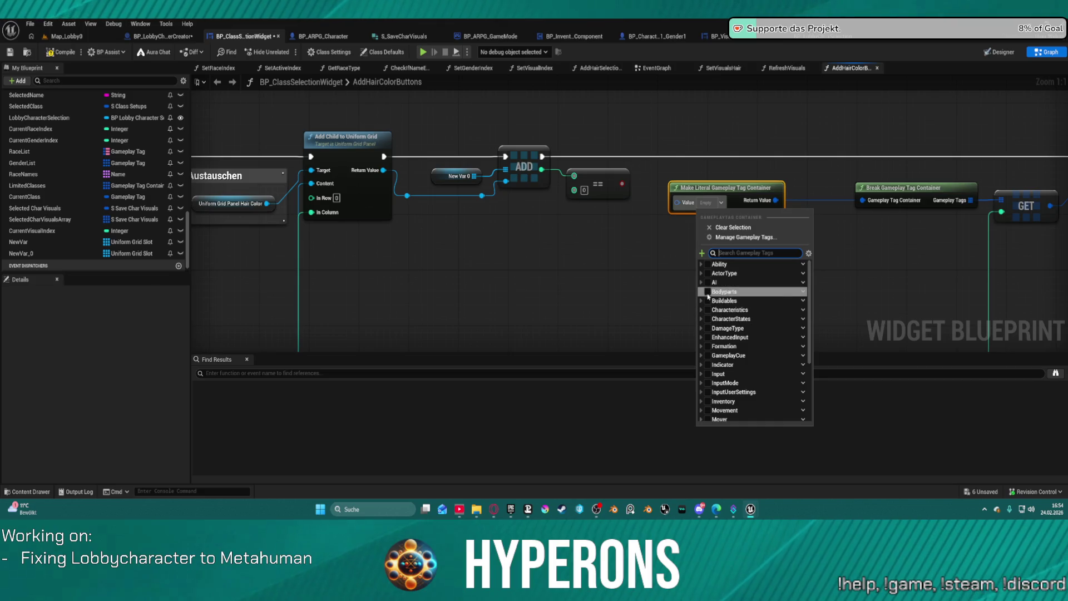
click(704, 328)
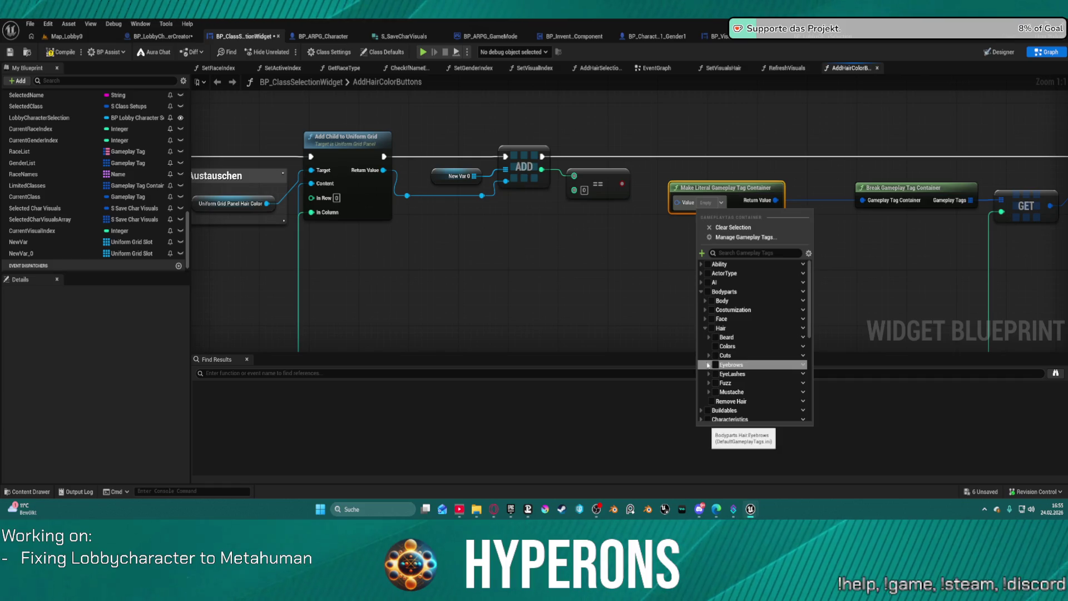
click(708, 355)
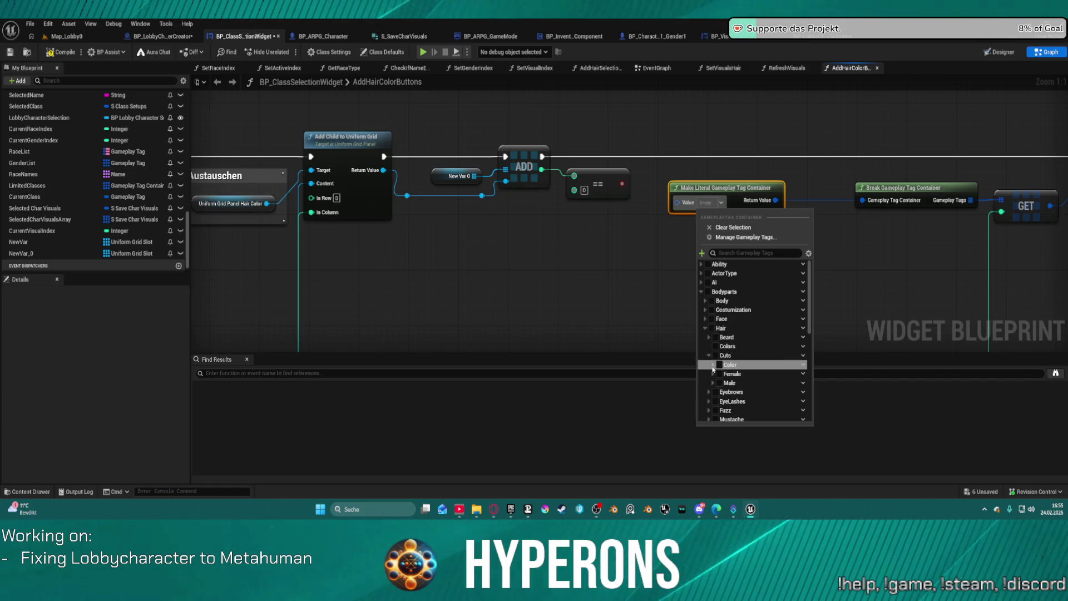
click(712, 364)
scroll(717, 362, down, 2)
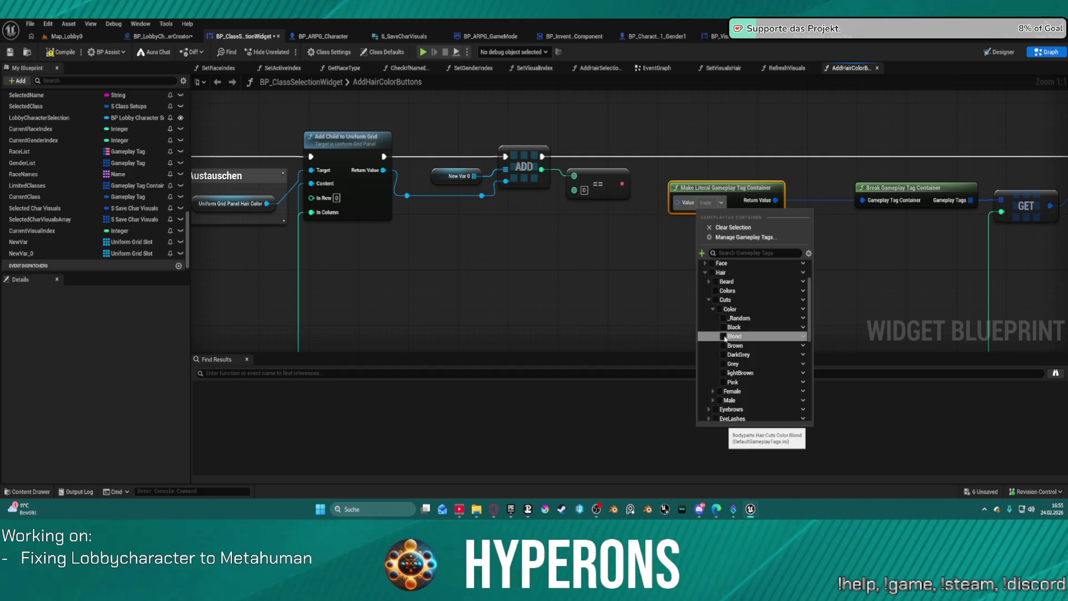
Tick Blond, lightBrown, Brown, Black, Grey, DarkGrey and Pink hair colour tags
click(723, 336)
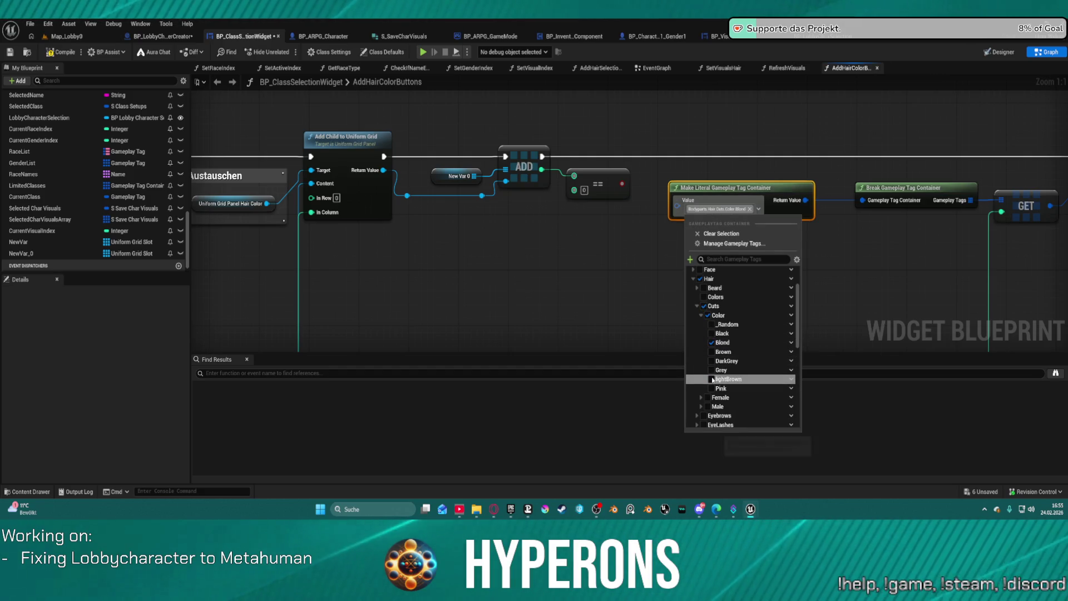
click(712, 378)
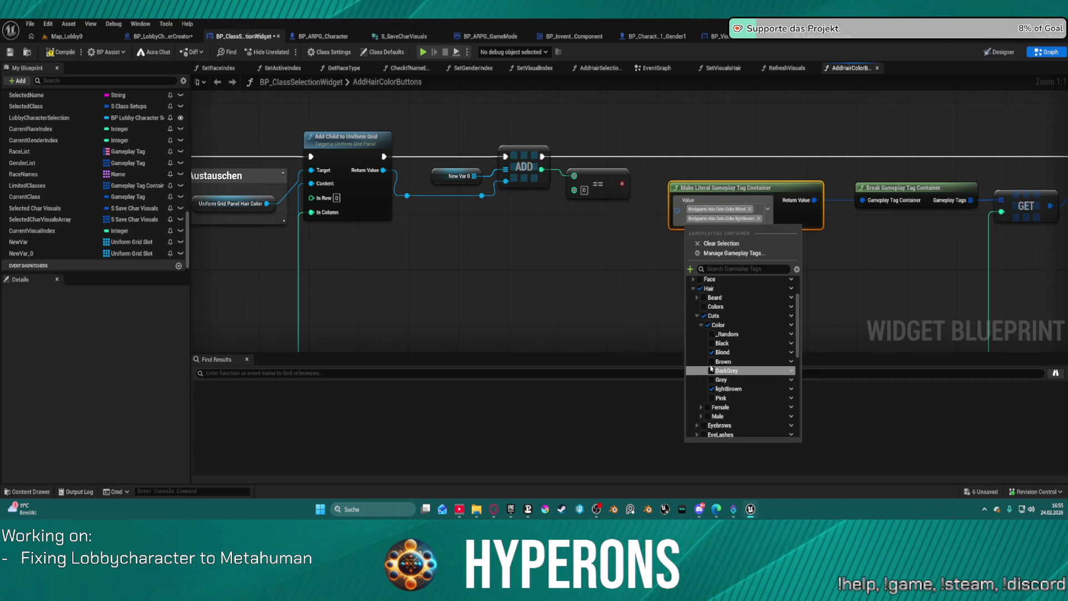
click(712, 362)
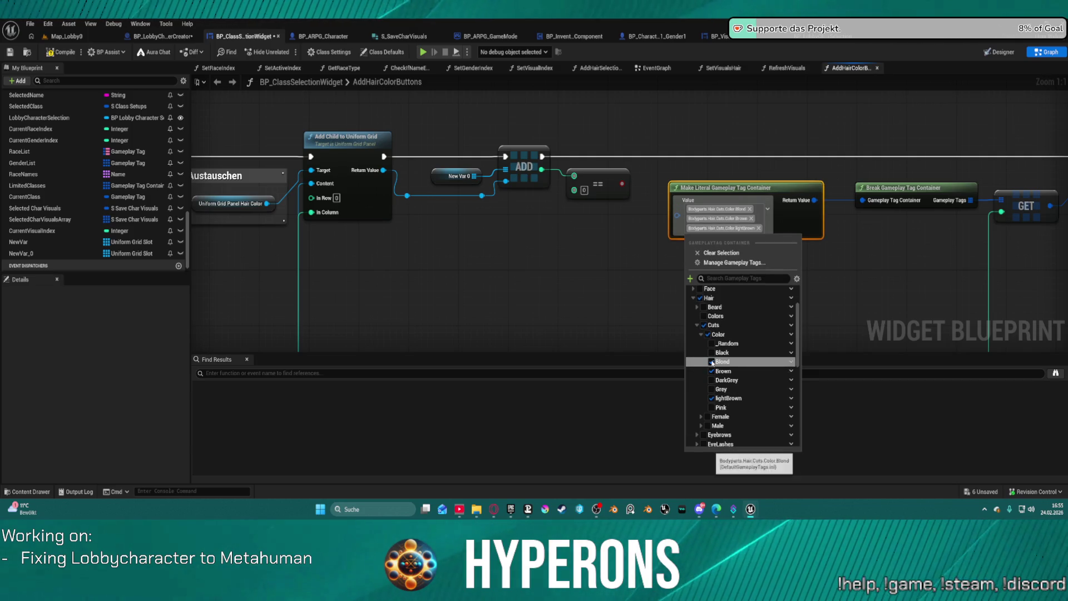
click(712, 353)
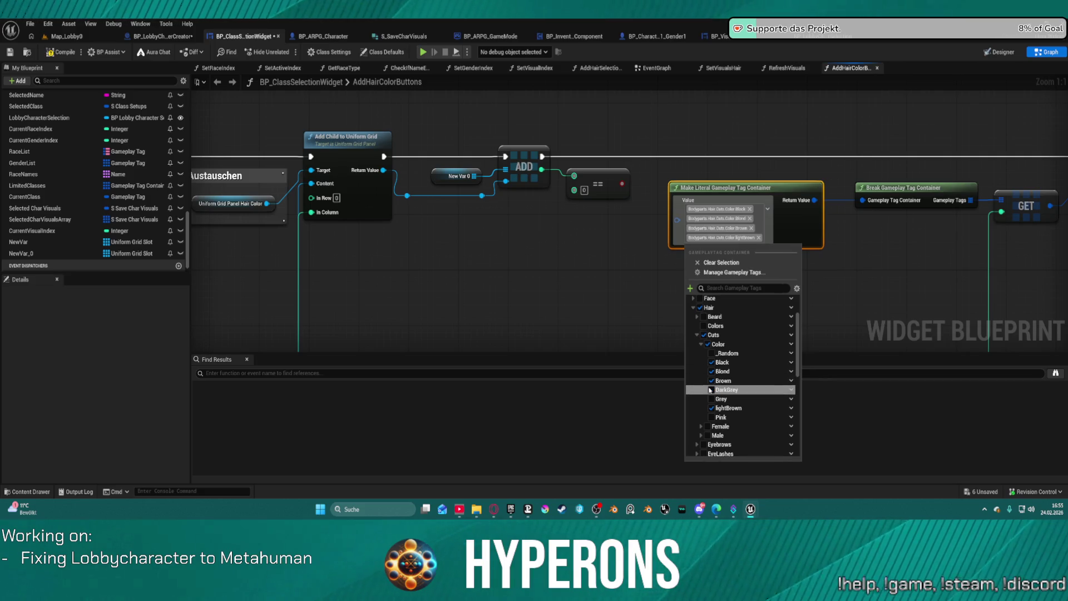
click(712, 400)
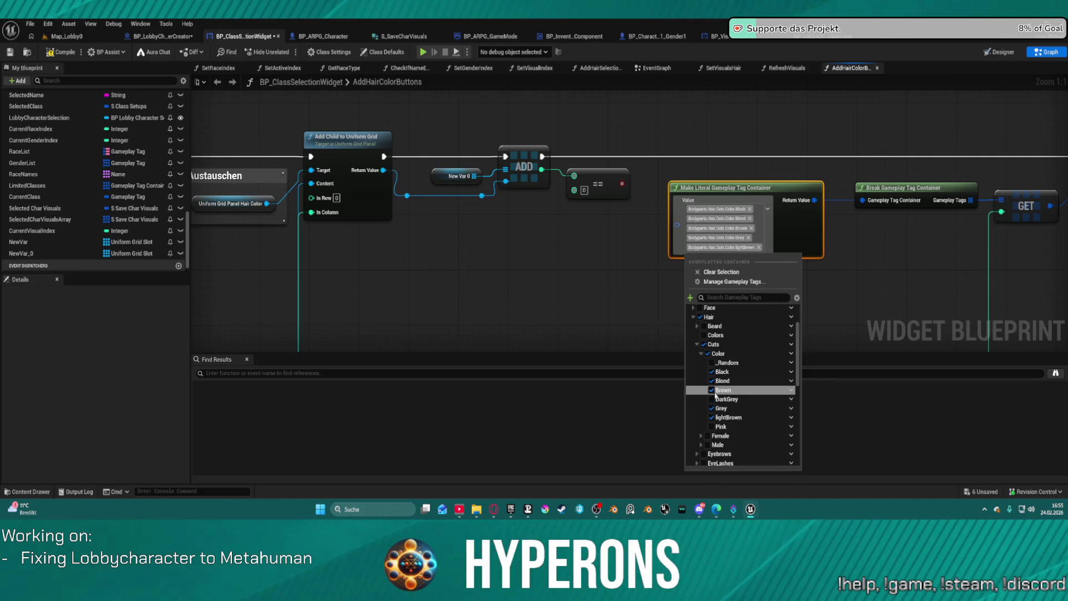
click(713, 402)
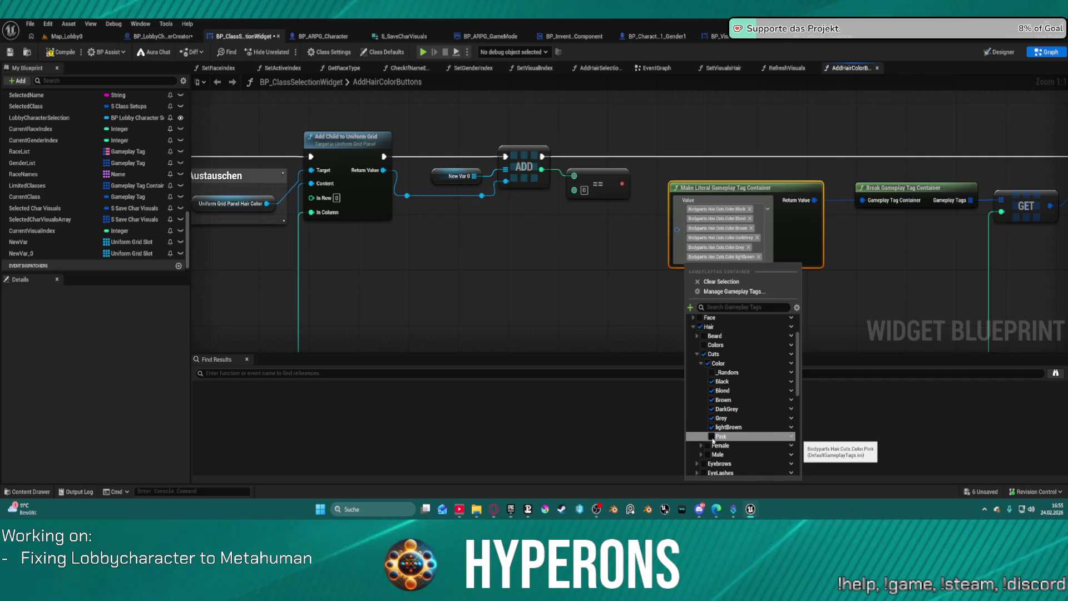
click(712, 437)
click(788, 224)
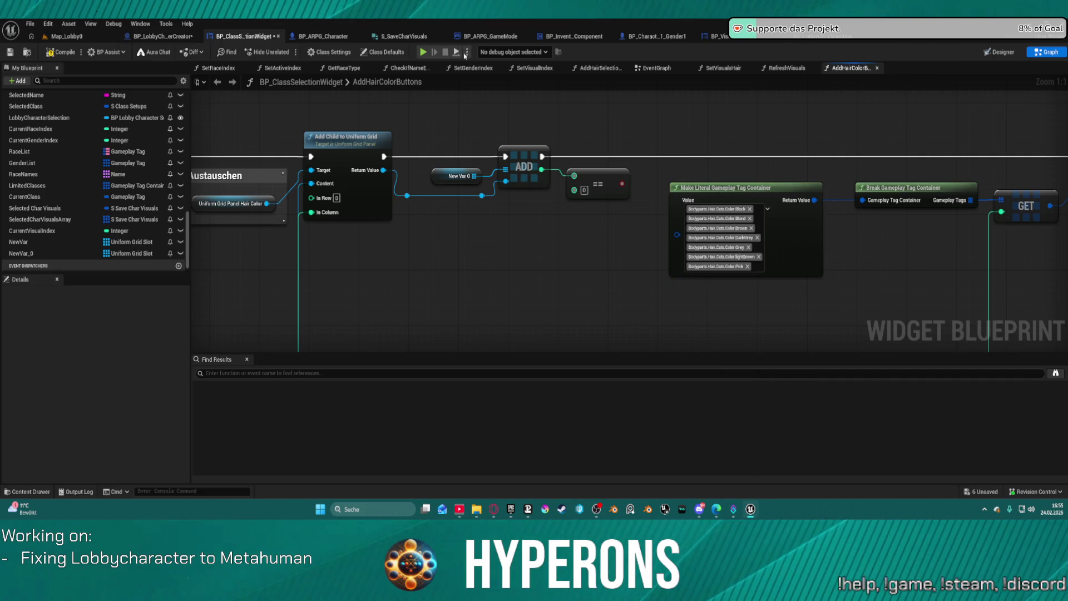
scroll(522, 129, down, 3)
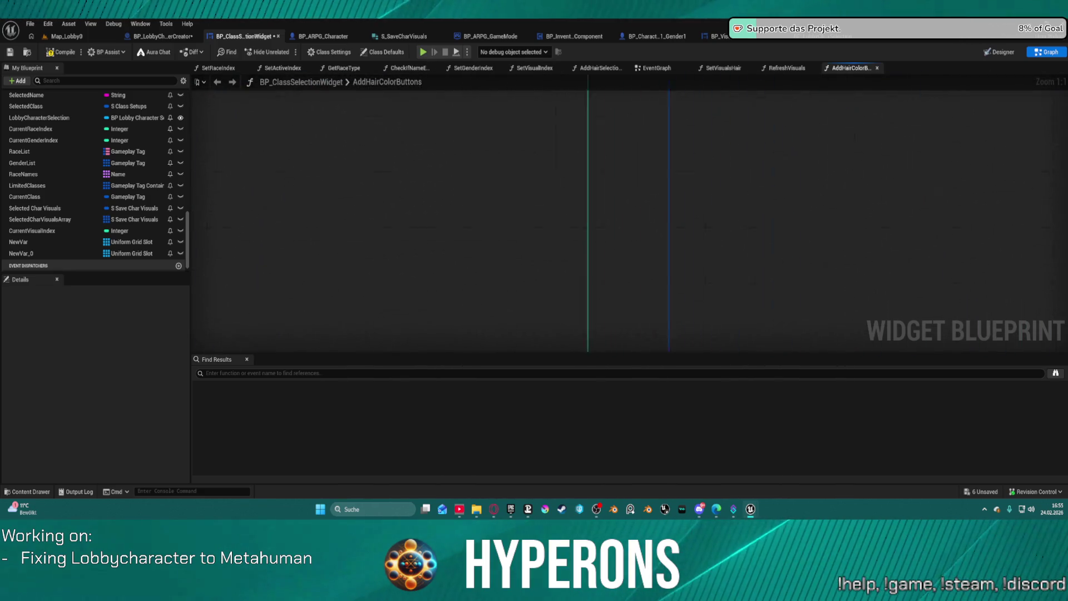
mouse_move(644, 222)
mouse_down()
mouse_move(644, 344)
mouse_move(626, 55)
mouse_move(629, 165)
mouse_move(624, 154)
mouse_move(617, 174)
mouse_up()
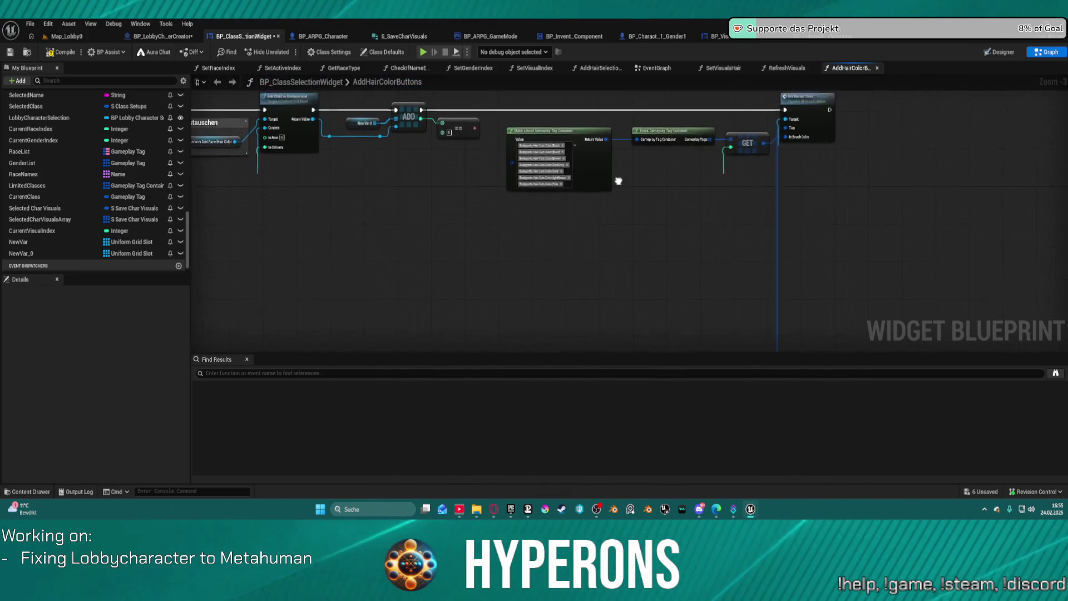
scroll(617, 174, up, 2)
scroll(521, 181, up, 1)
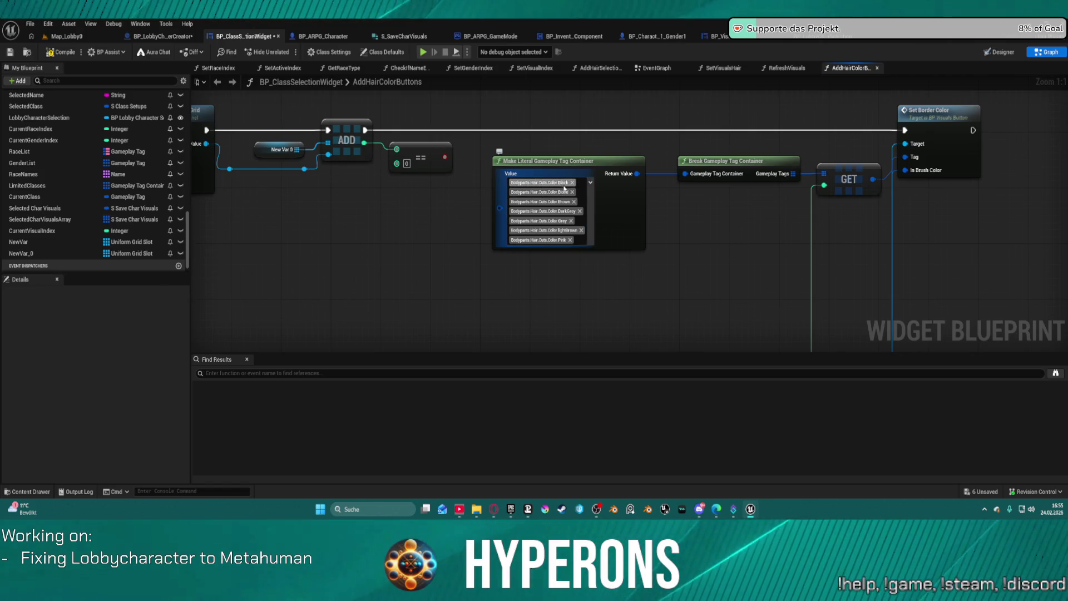
Remove all existing colour tags, including DarkGrey, Grey, lightBrown and Pink, from the literal tag container
click(571, 183)
click(571, 182)
click(573, 182)
click(579, 182)
click(590, 183)
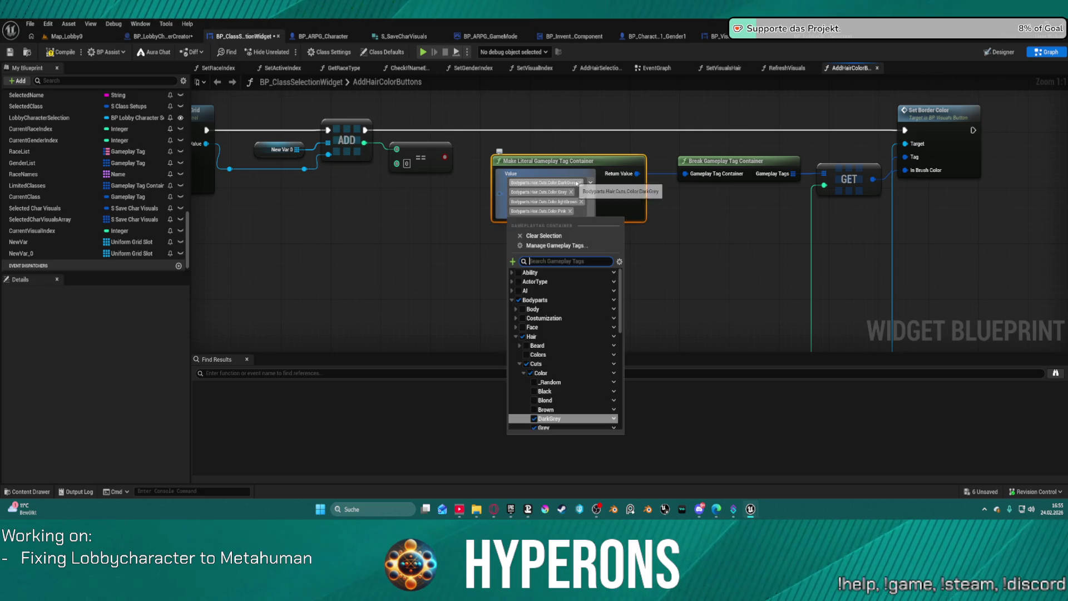
click(581, 184)
click(571, 183)
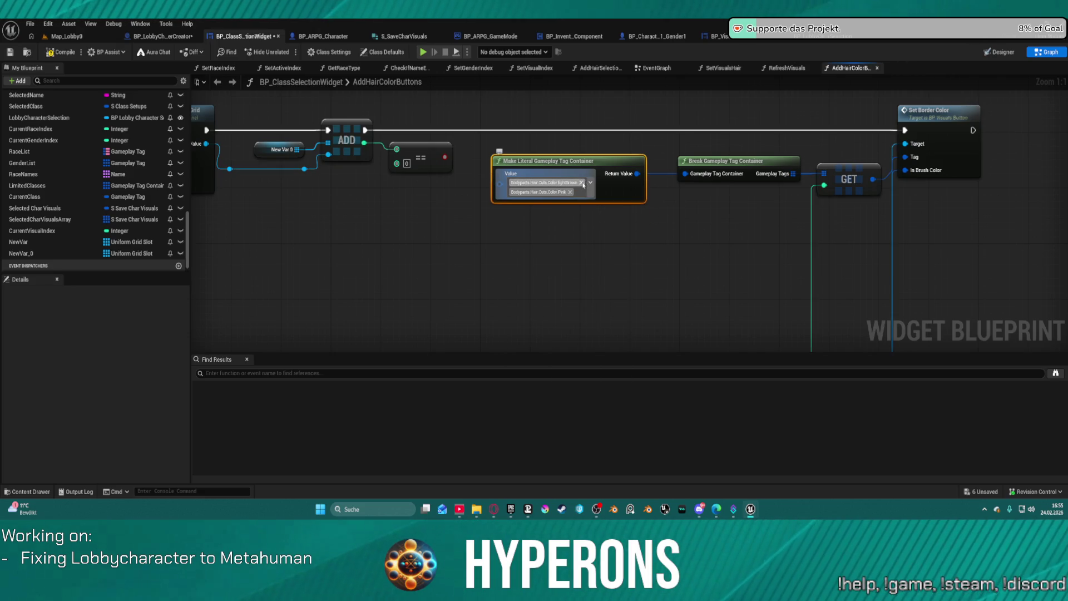
click(581, 183)
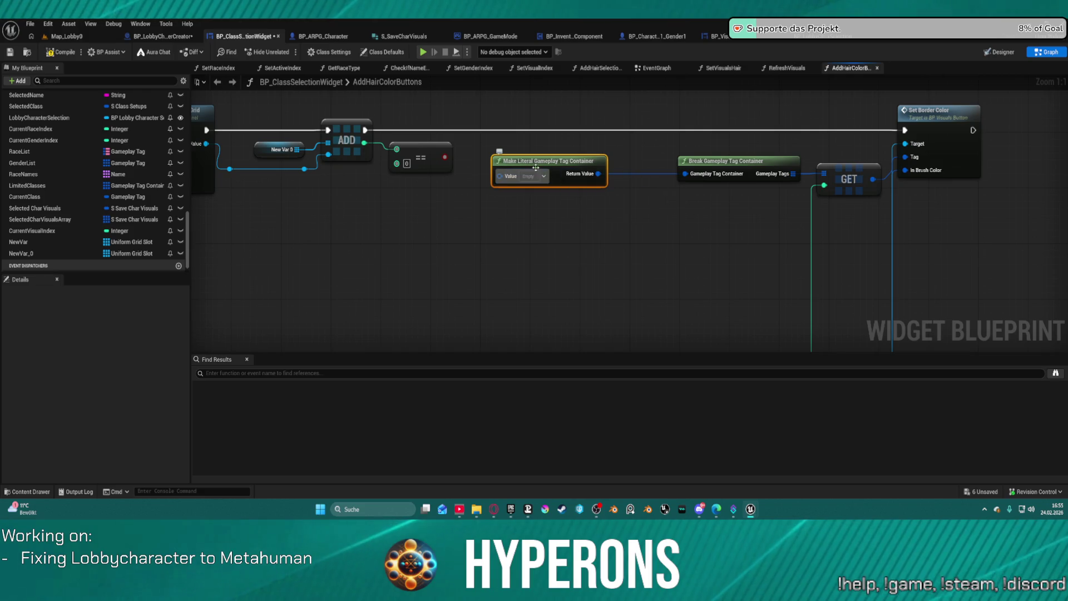
click(570, 182)
In the tag picker under Bodyparts > Hair > Cuts, add the Blond, Brown and lightBrown colour tags
click(545, 175)
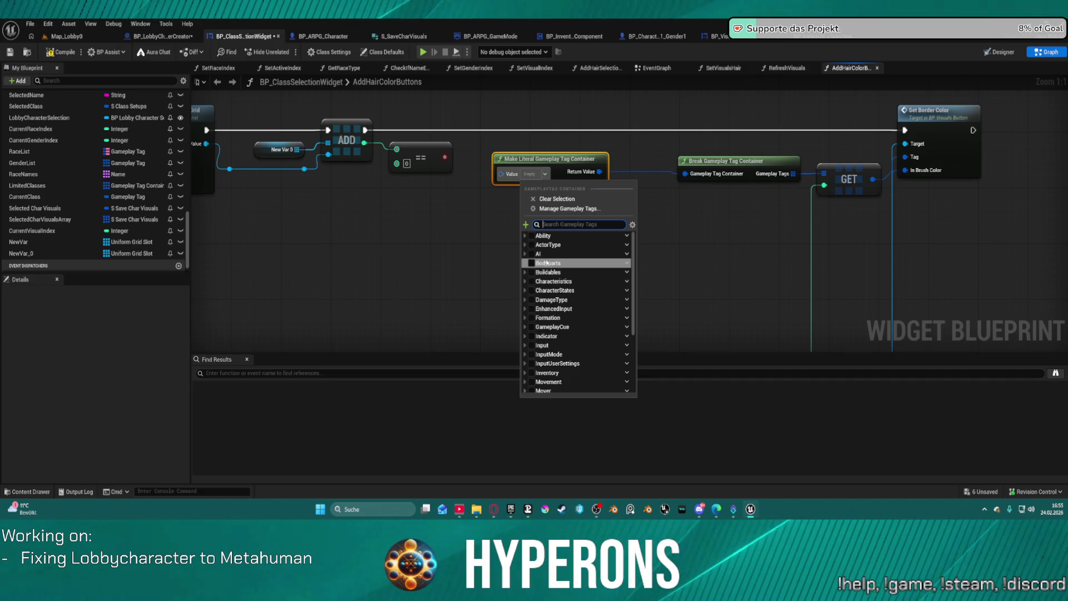
click(526, 264)
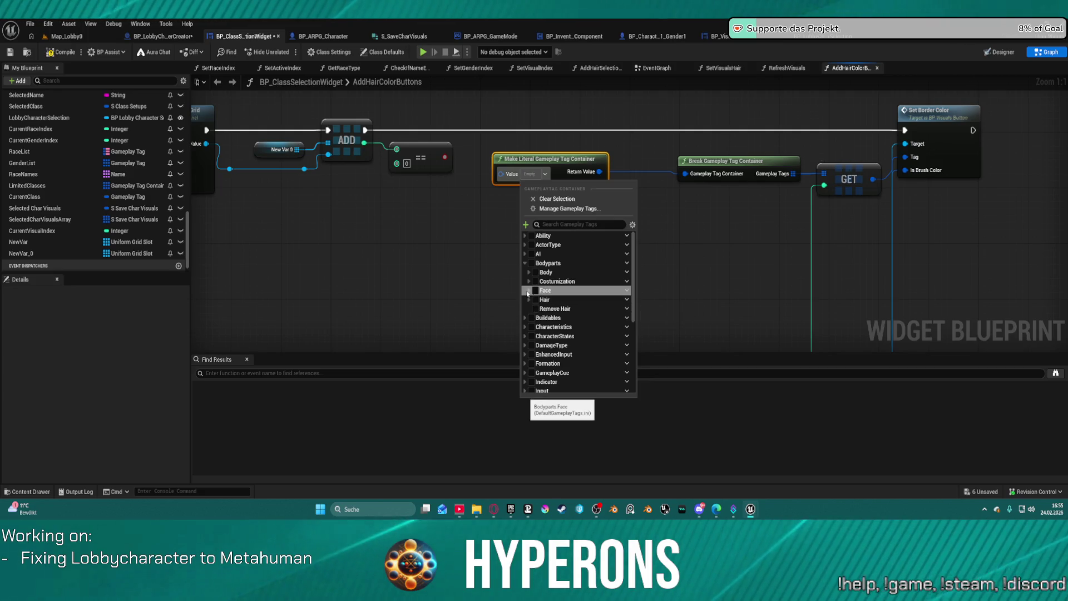
click(528, 300)
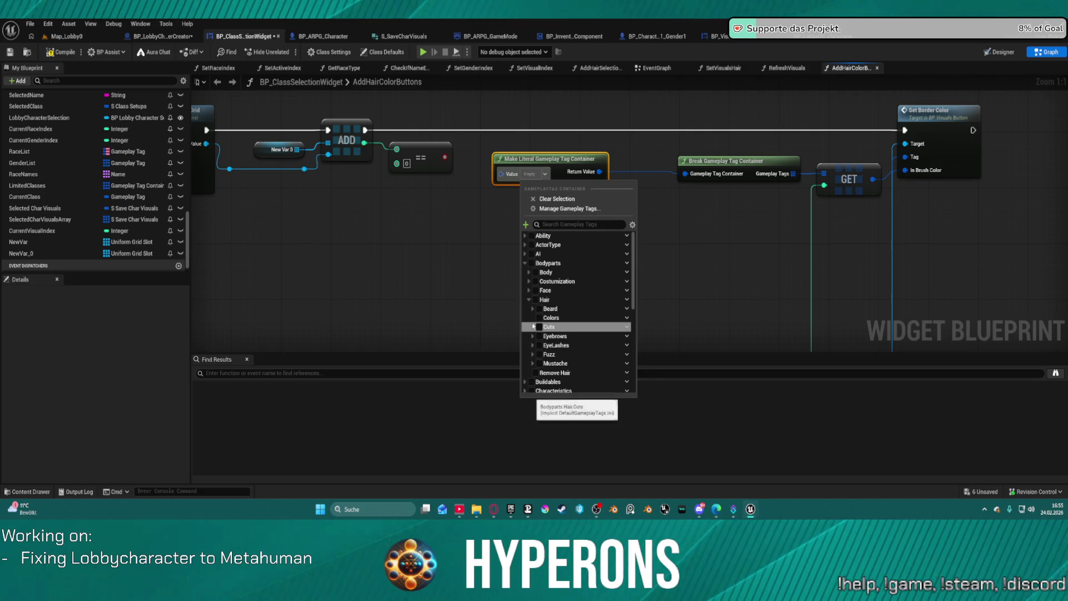
click(532, 327)
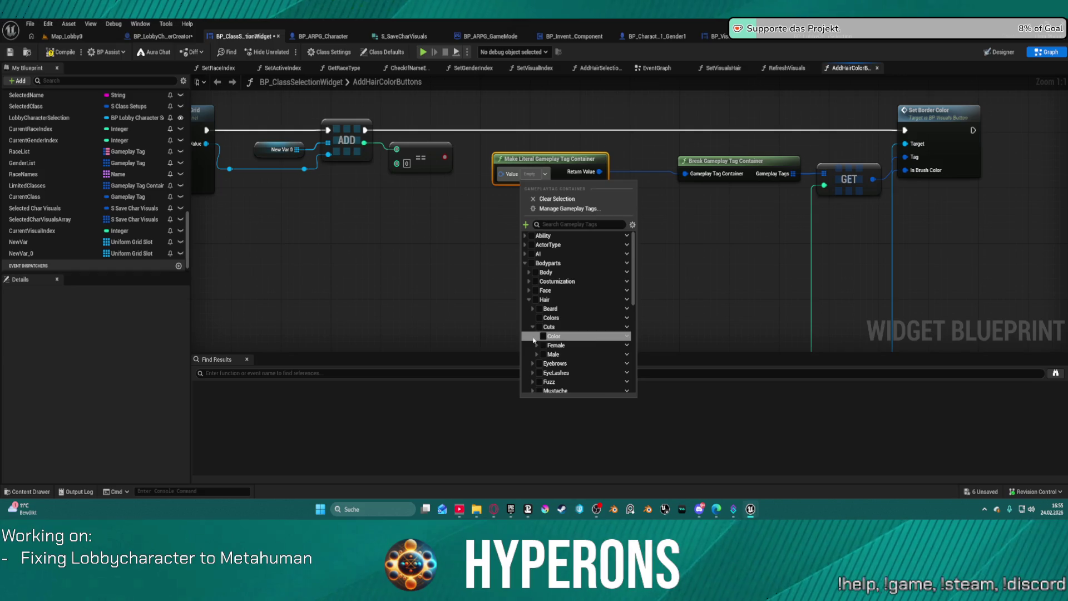
scroll(537, 340, down, 2)
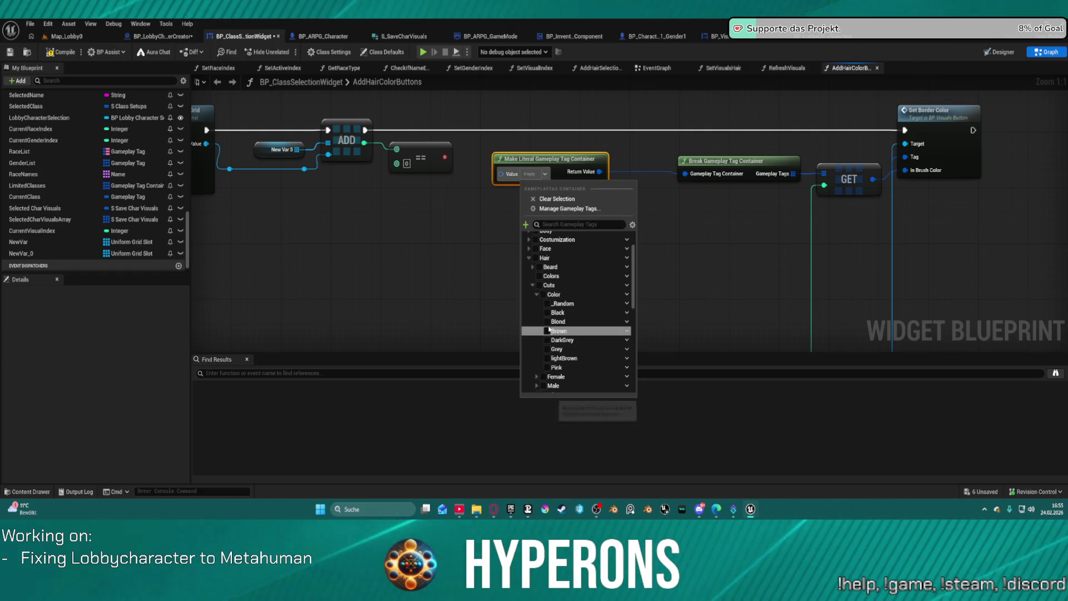
click(546, 321)
click(540, 365)
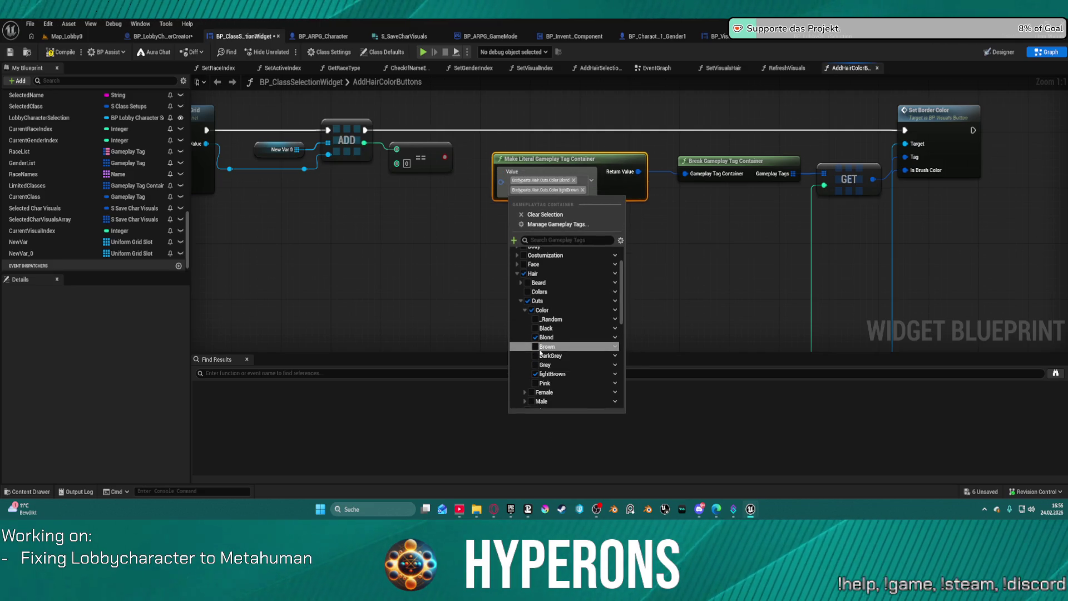
click(546, 337)
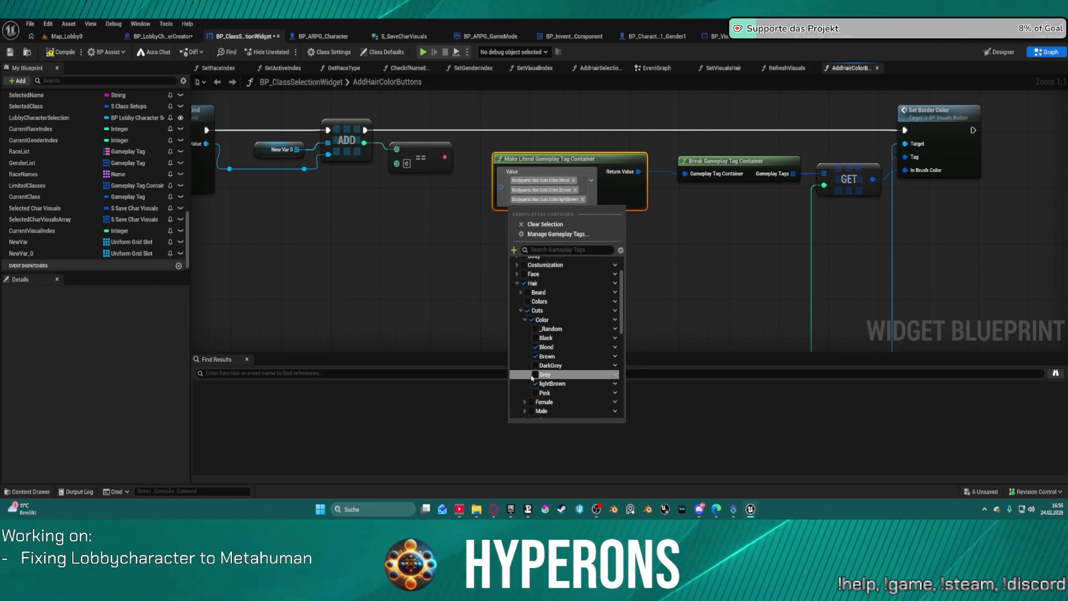
Re-order Blond after Black, then add the Grey, DarkGrey and Pink colour tags
click(535, 347)
click(535, 338)
click(535, 346)
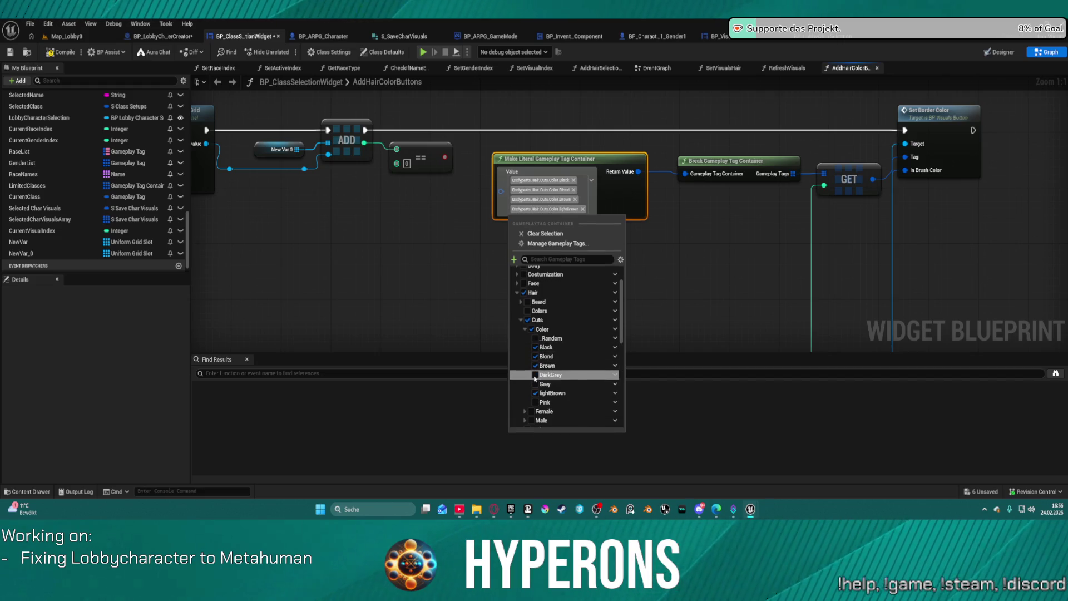
click(535, 374)
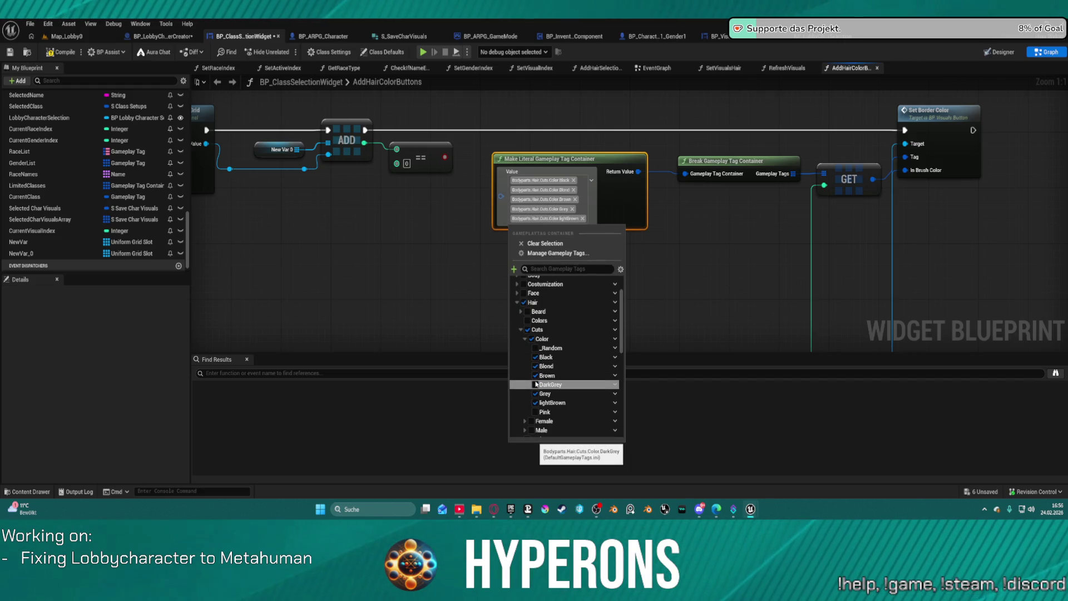
click(536, 384)
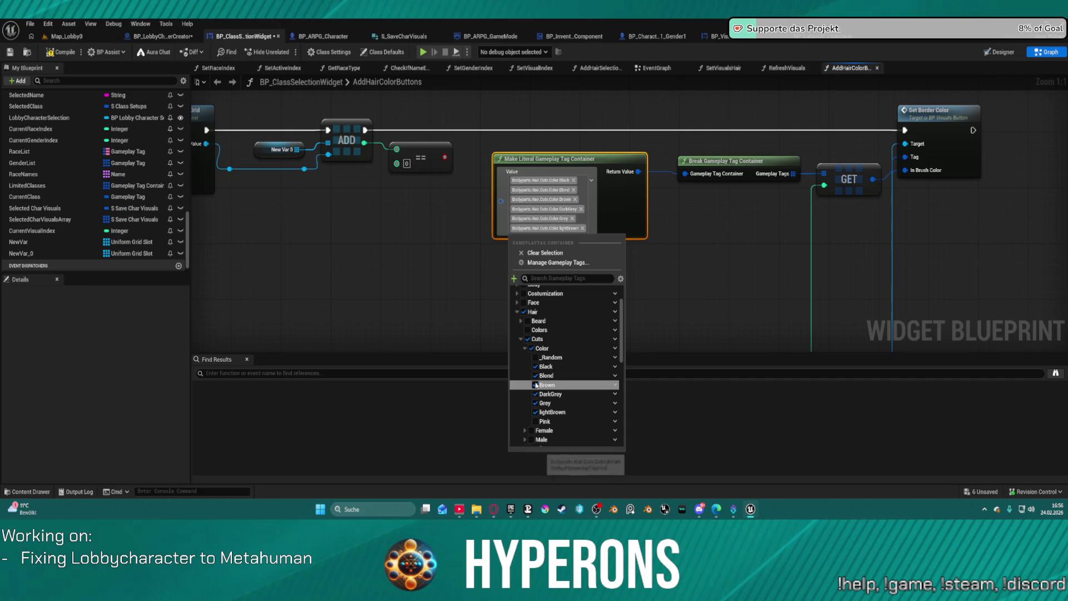
click(536, 421)
click(738, 284)
mouse_move(738, 284)
mouse_down()
mouse_move(653, 107)
mouse_move(519, 210)
mouse_up()
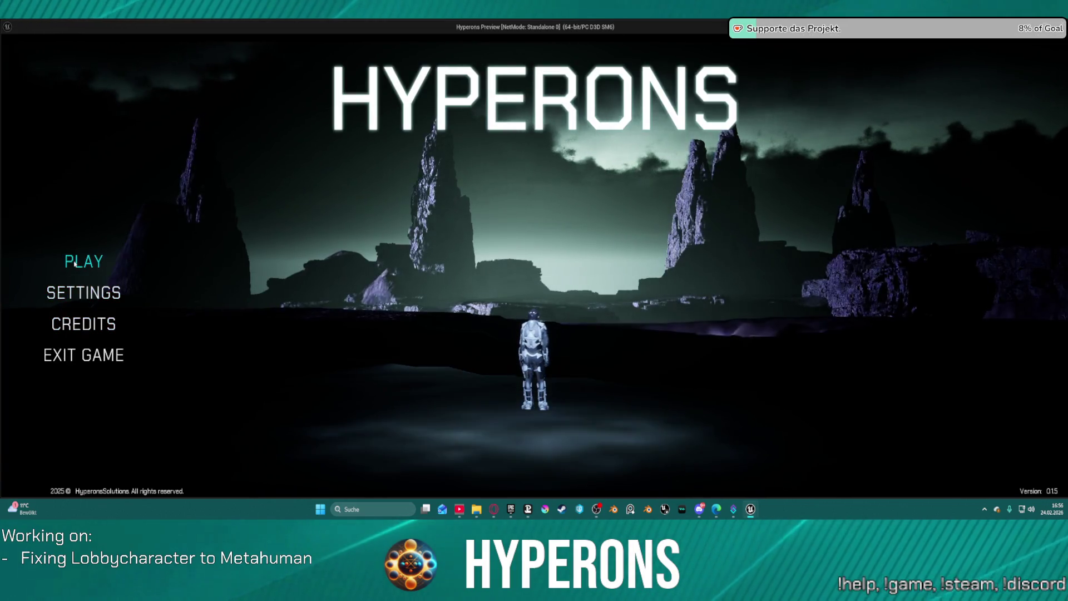
Start creating a new character and try the Blond and DarkGrey hair colours
click(84, 262)
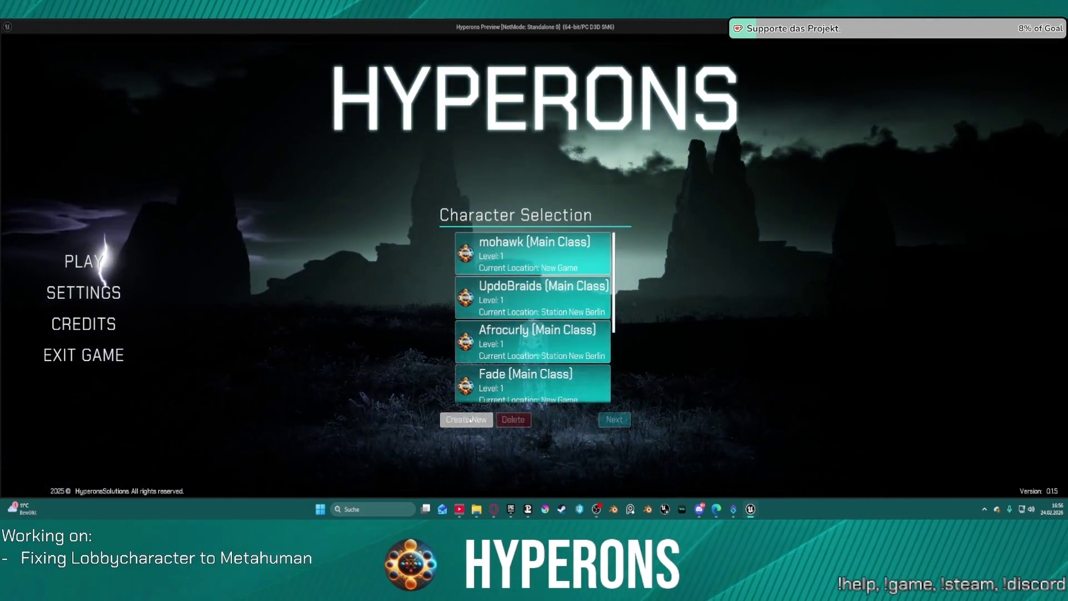
click(466, 419)
click(481, 344)
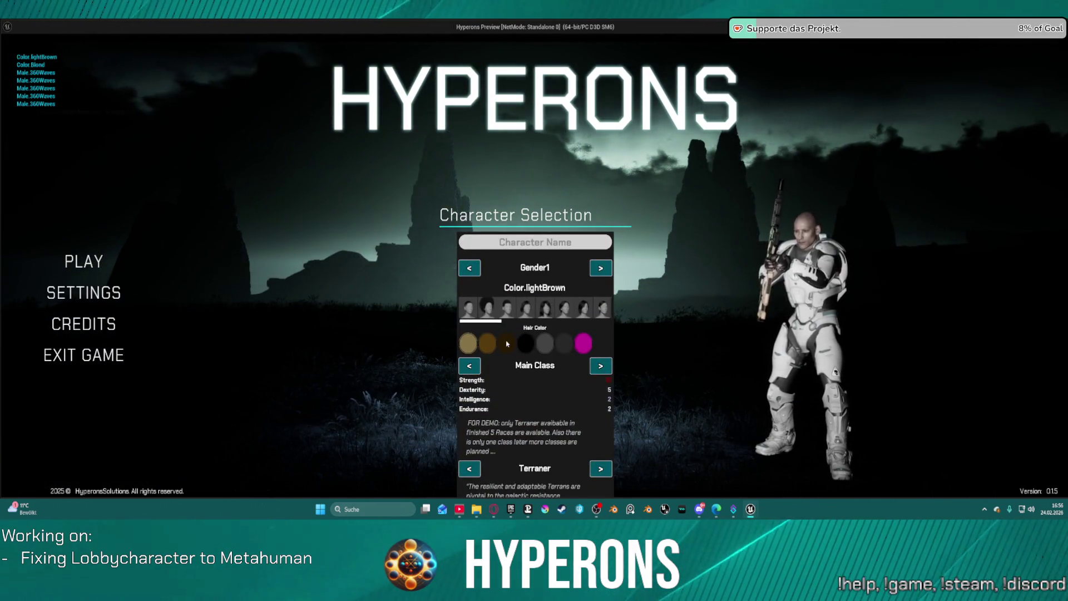
click(564, 344)
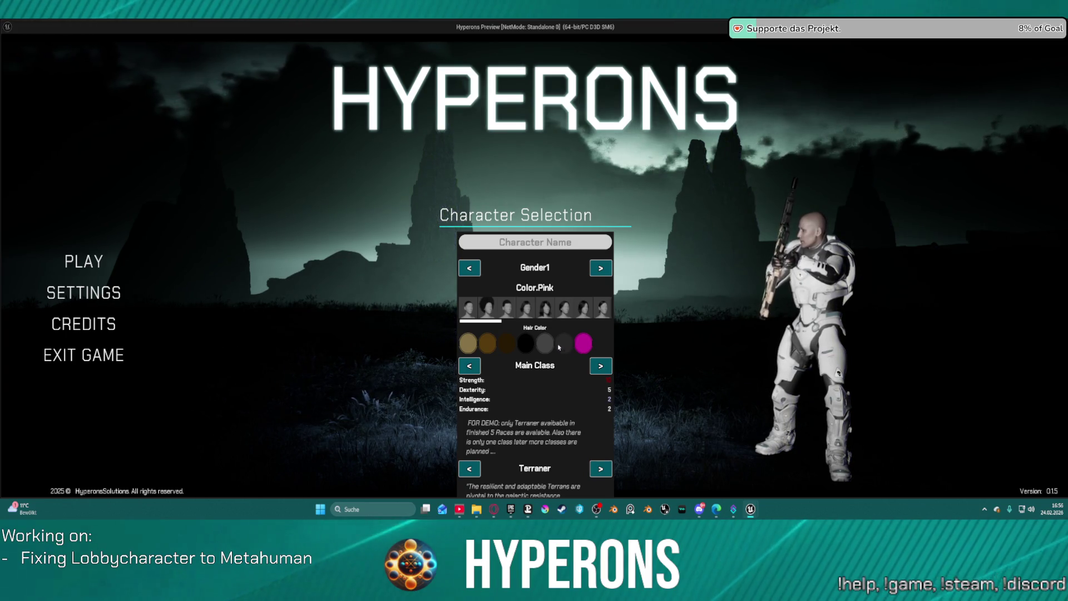
Try the BobCurly, BobLayered, BobMessy and BobSlick hairstyles, then cycle the gender option
click(536, 315)
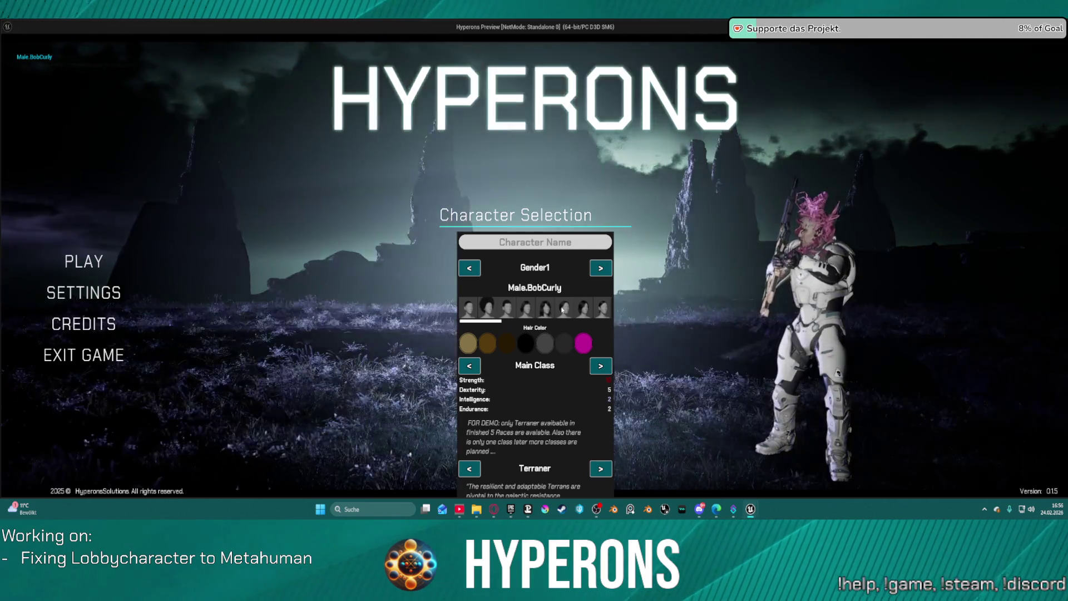
click(564, 307)
click(581, 305)
click(602, 309)
click(601, 268)
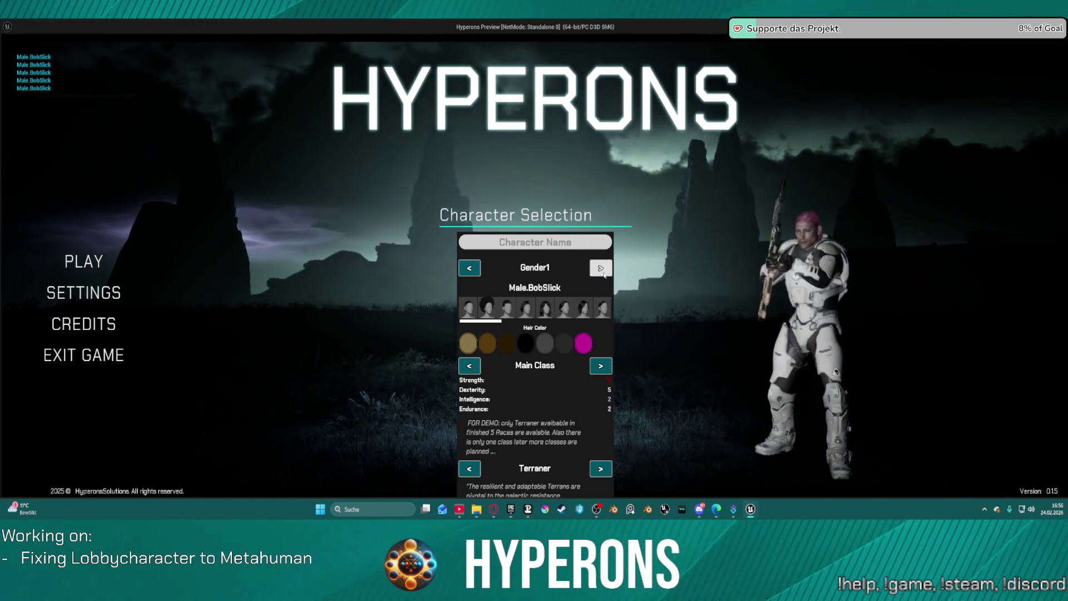
Try the Coil, CoilBuzzCut, CurlyFade and FauxMohawk hairstyles
scroll(572, 309, down, 3)
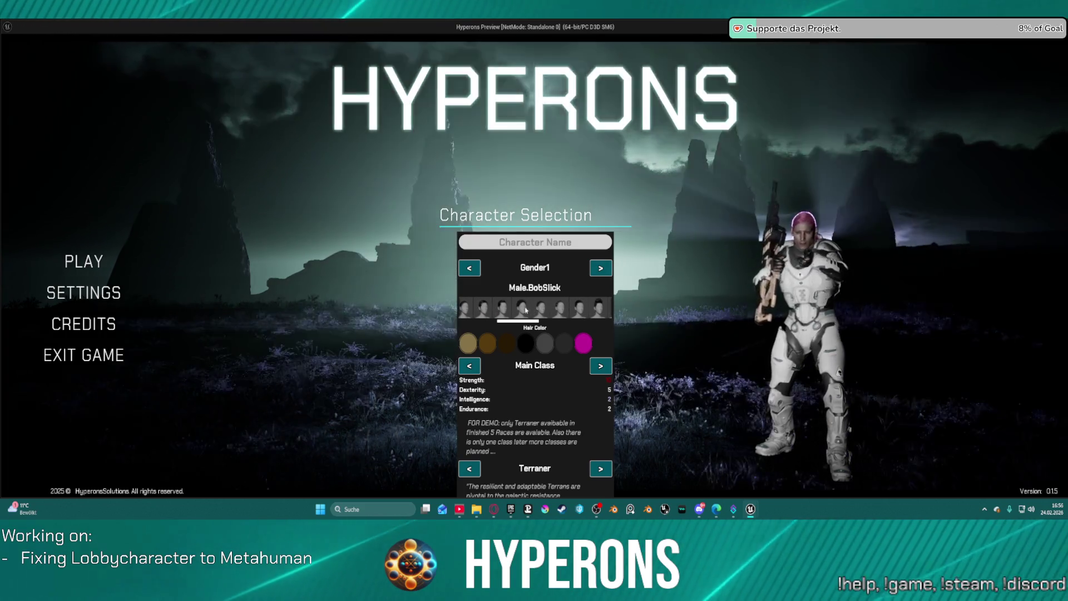
click(548, 308)
click(562, 306)
click(583, 302)
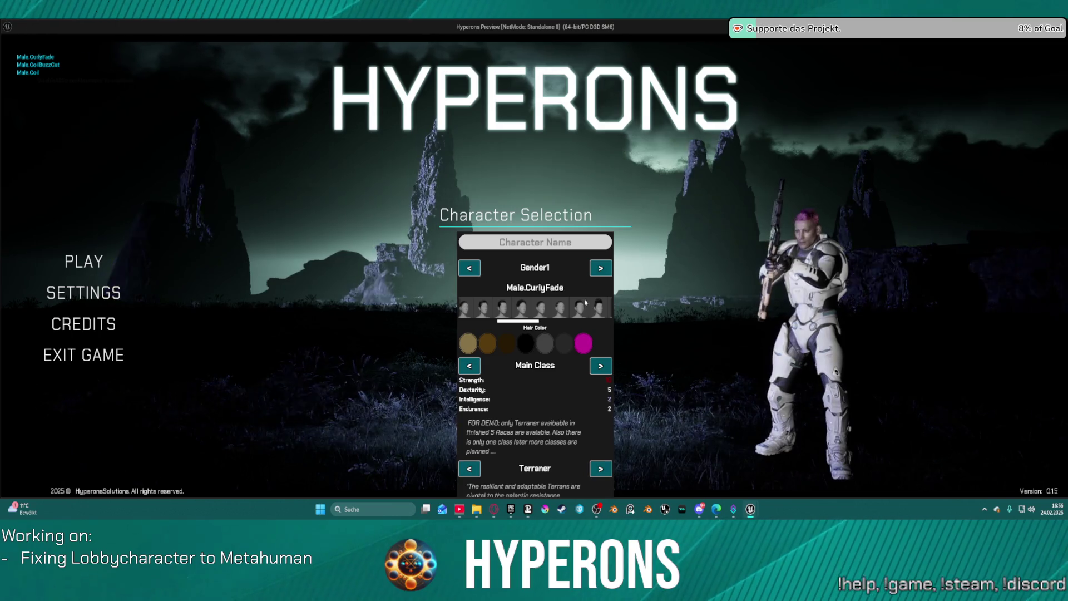
click(600, 307)
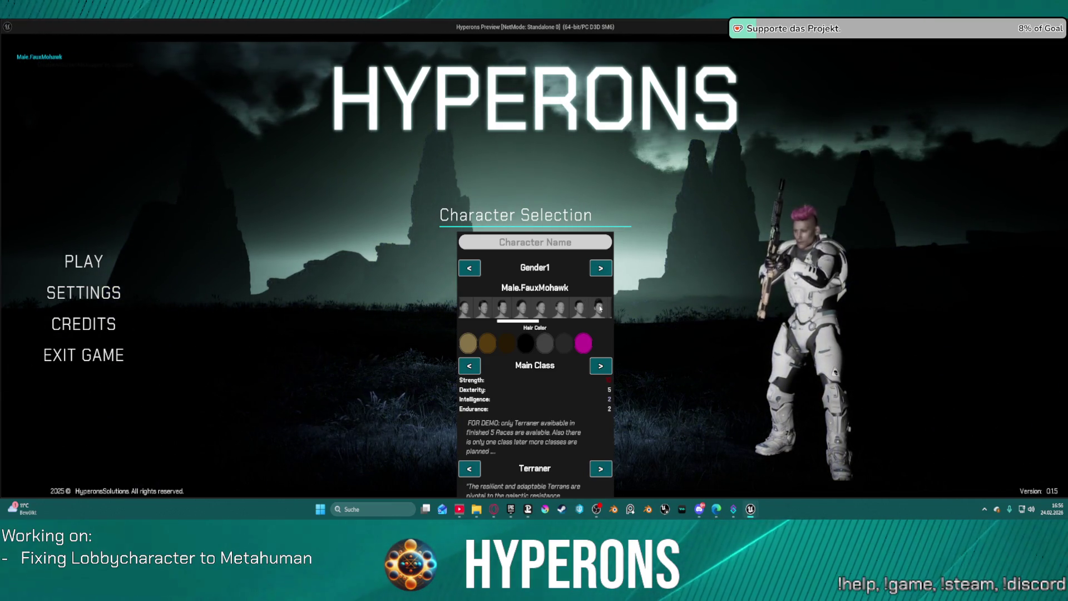
Try the Mohawk, SlickBack and StraightBangs hairstyles further down the list
scroll(575, 309, down, 1)
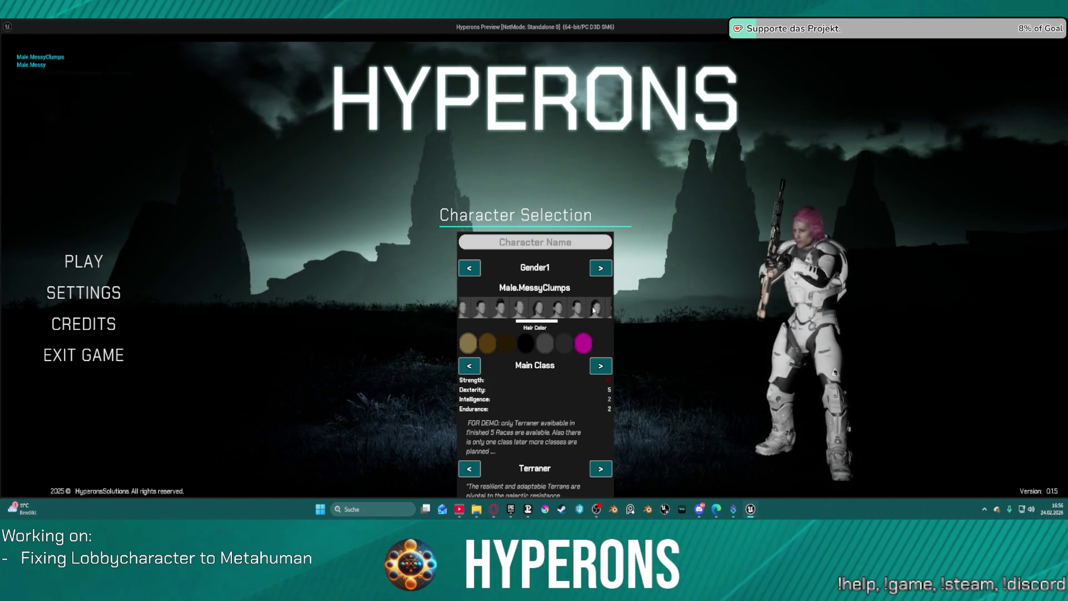
scroll(594, 310, down, 1)
scroll(588, 307, down, 1)
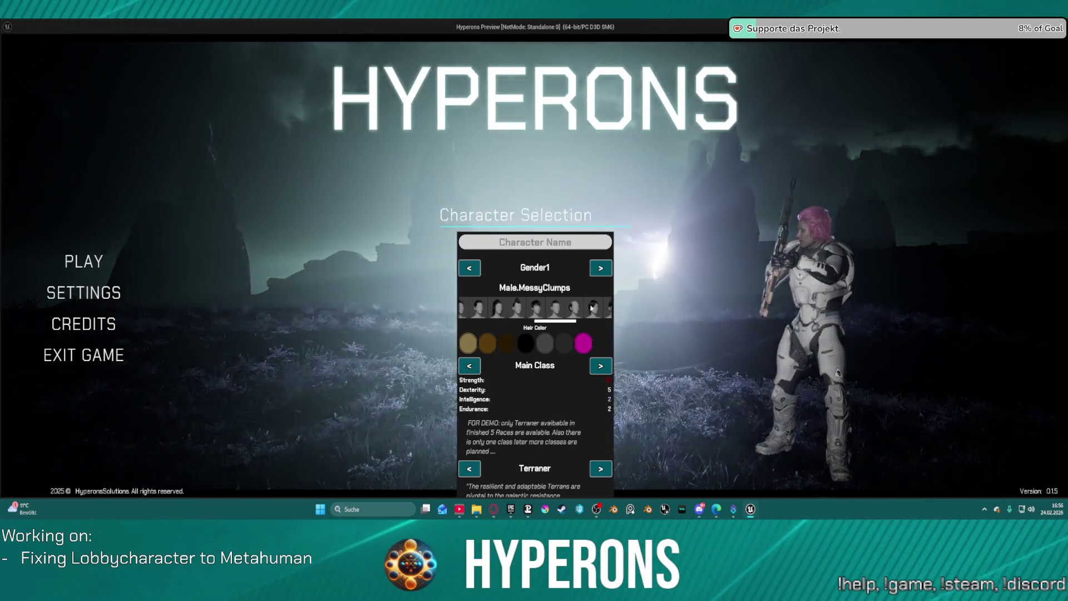
scroll(573, 314, up, 1)
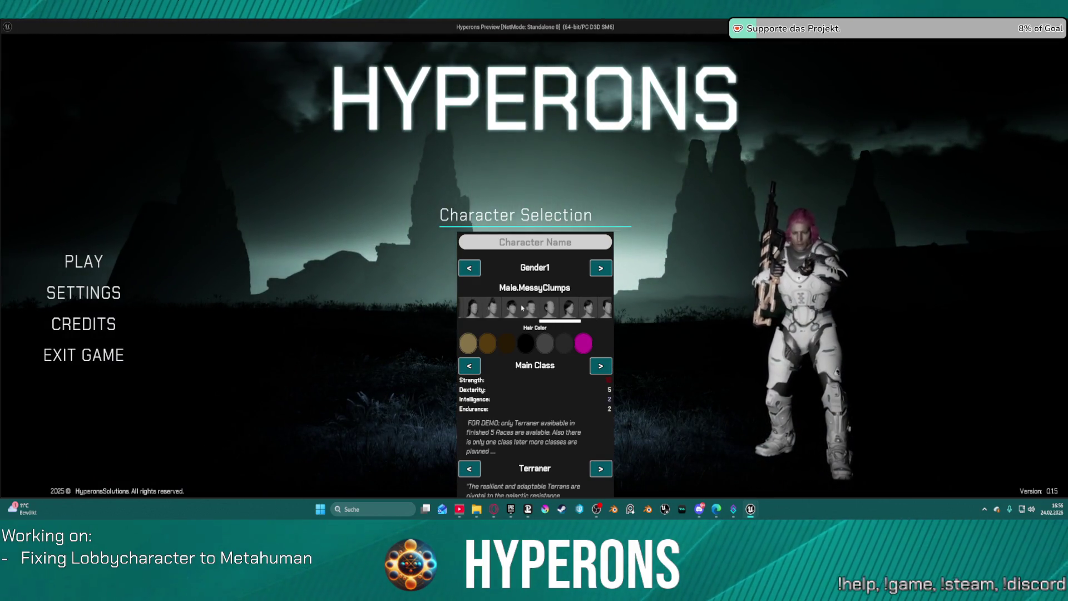
click(544, 307)
scroll(564, 309, down, 1)
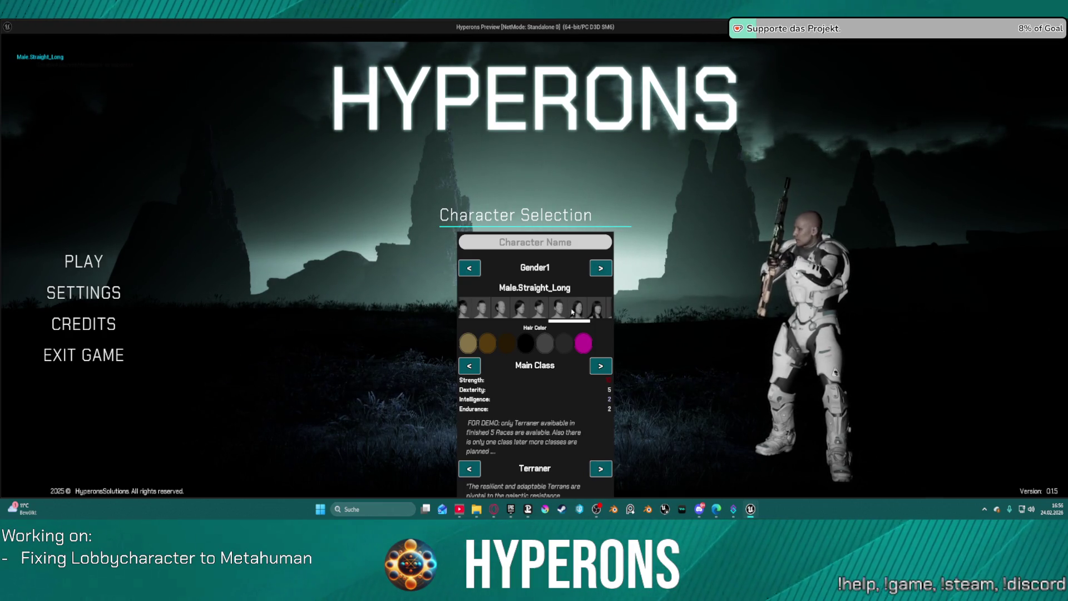
click(564, 313)
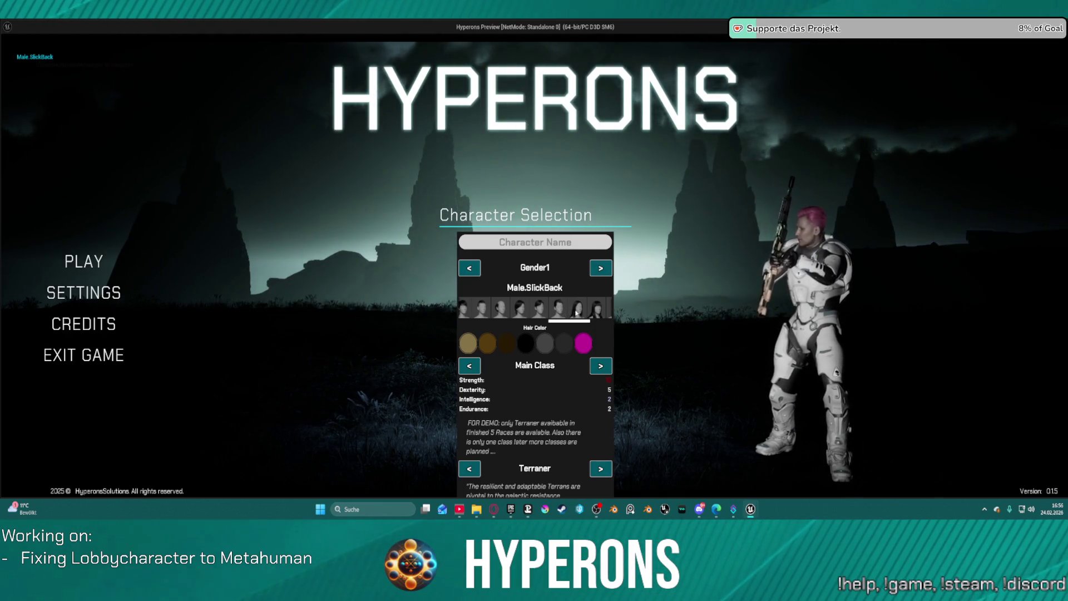
click(599, 313)
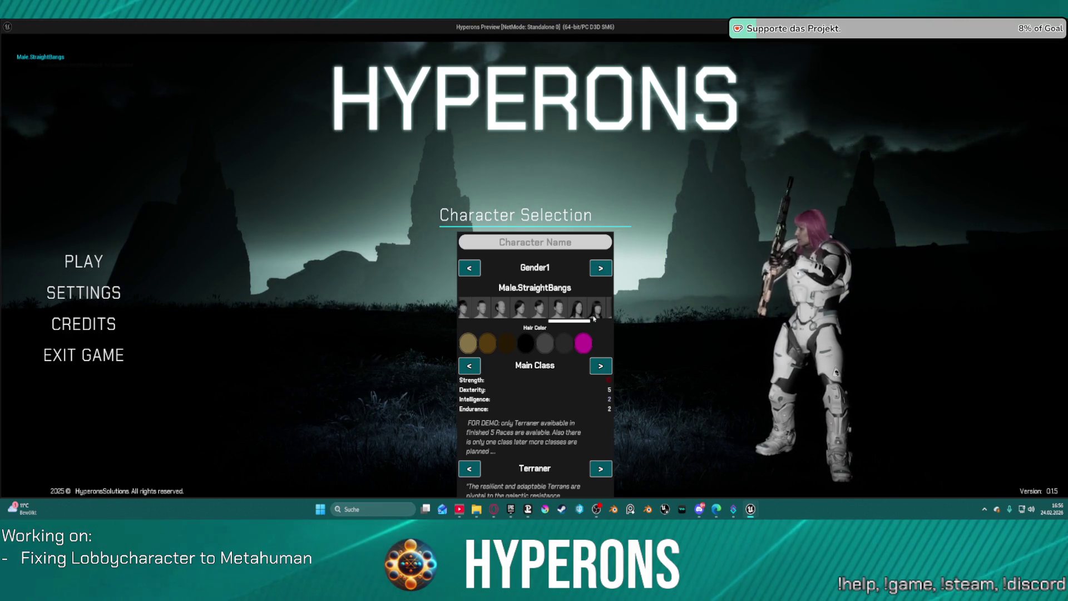
scroll(591, 312, down, 2)
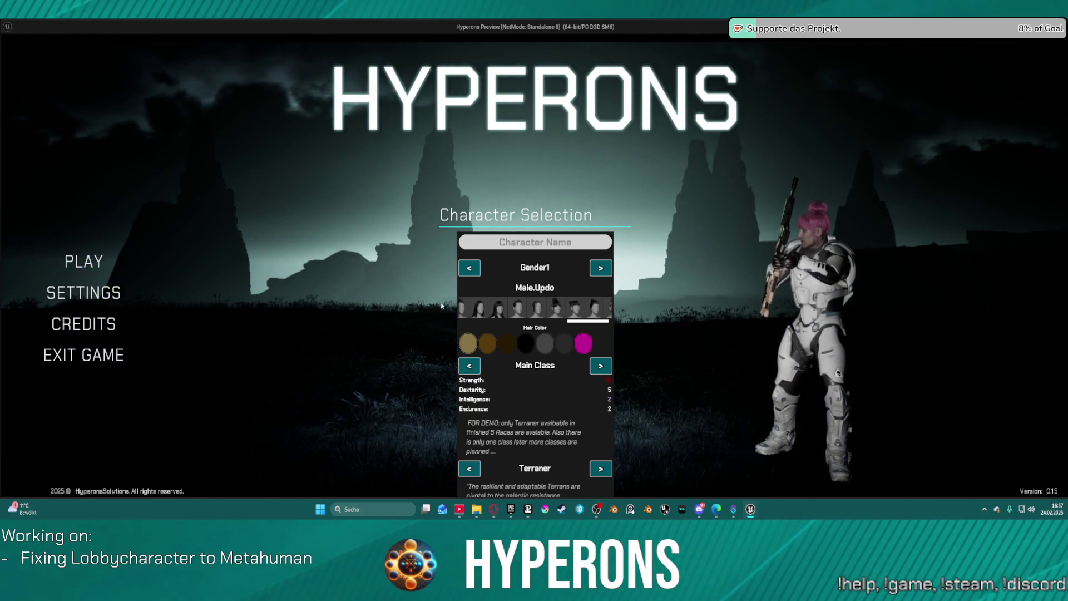
Apply the Black, Blond, lightBrown and Pink swatches in turn, then end the play session
click(527, 347)
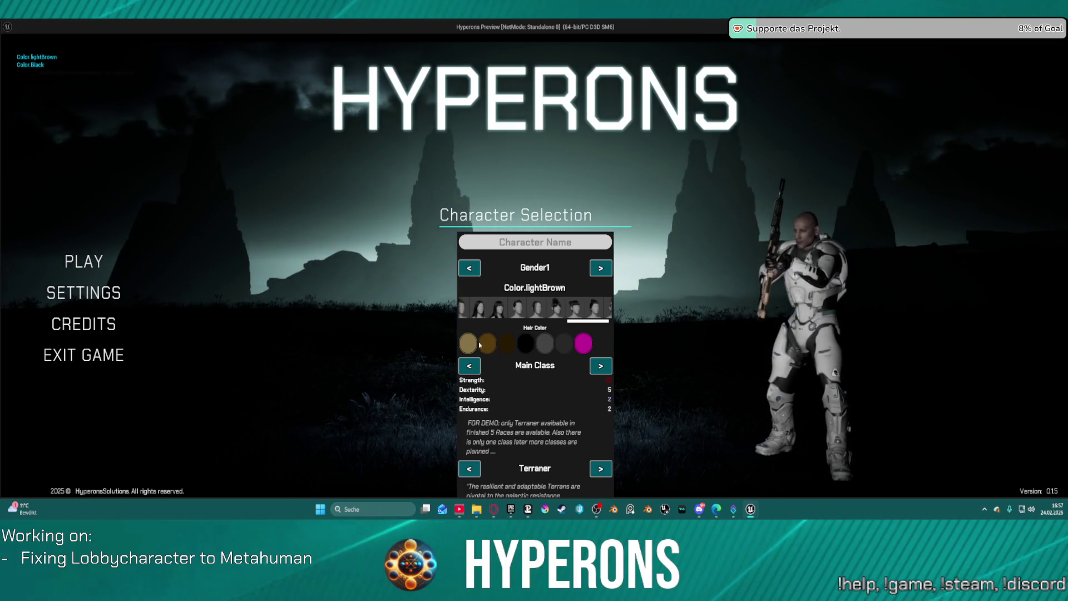
click(488, 346)
click(507, 343)
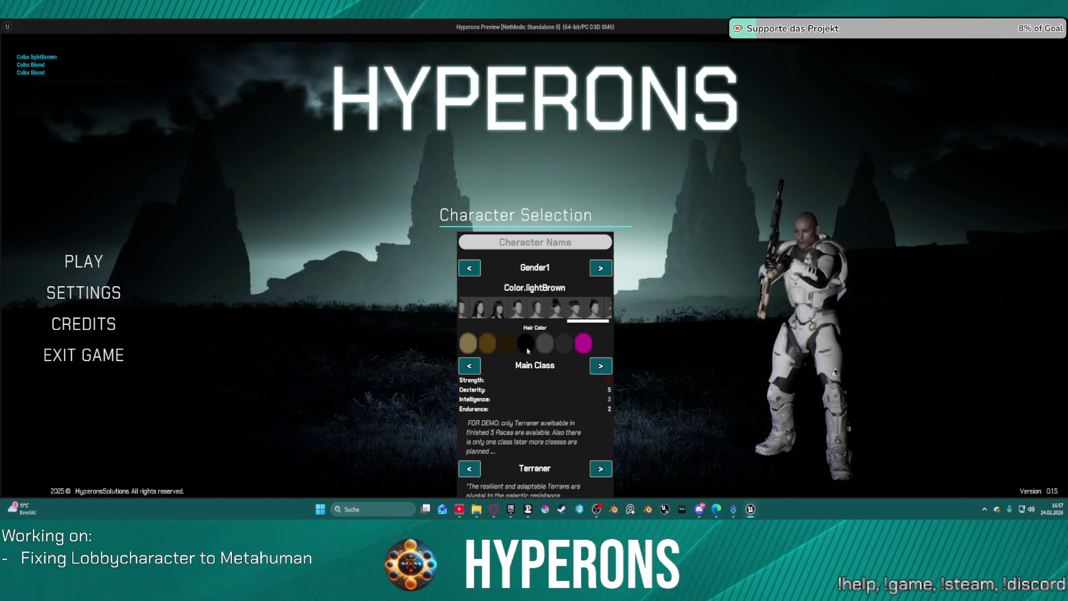
click(562, 346)
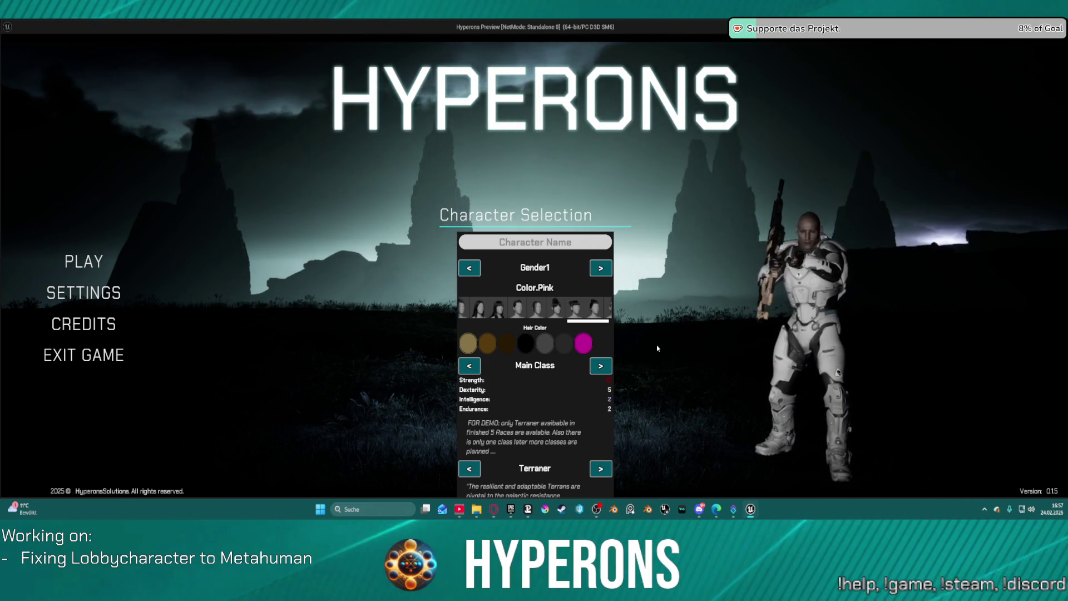
key(Escape)
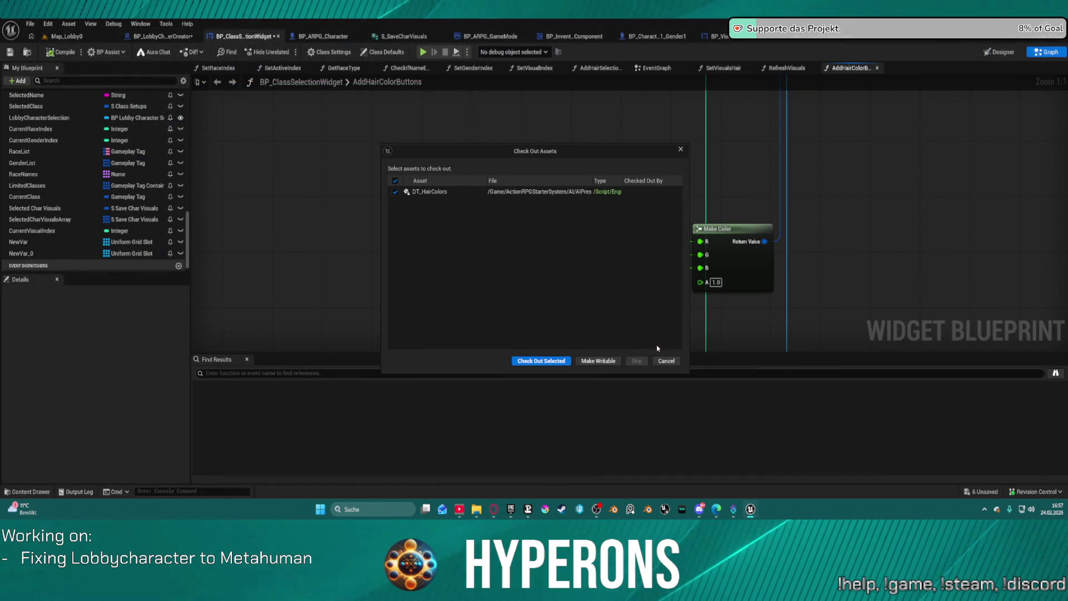
Check out DT_HairColors, save all modified assets, and return to BP_LobbyCharacterCreator's AddGroomAssets graph
click(537, 362)
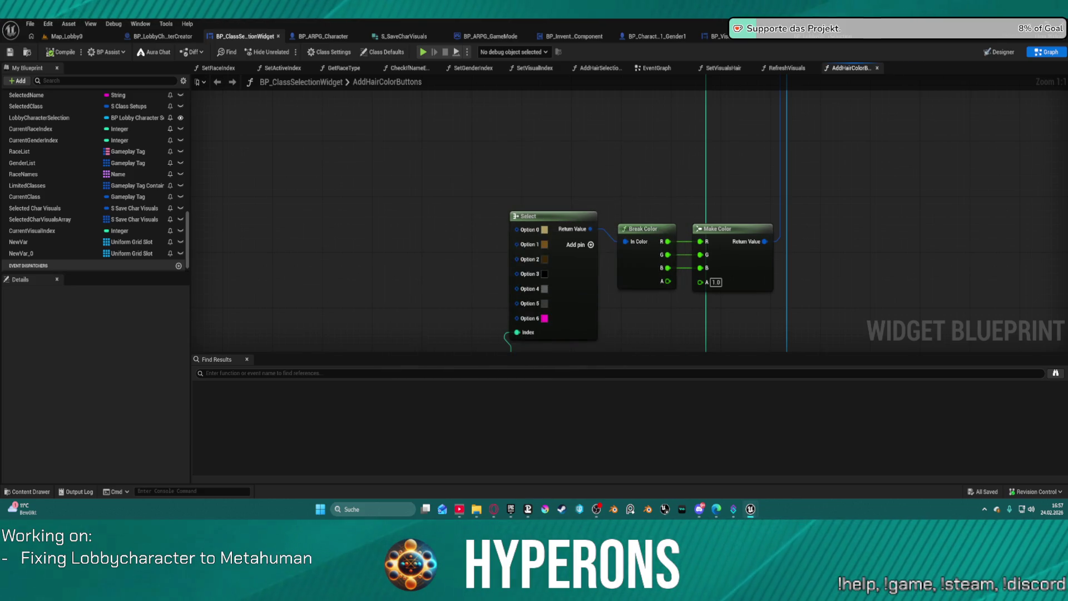
click(493, 509)
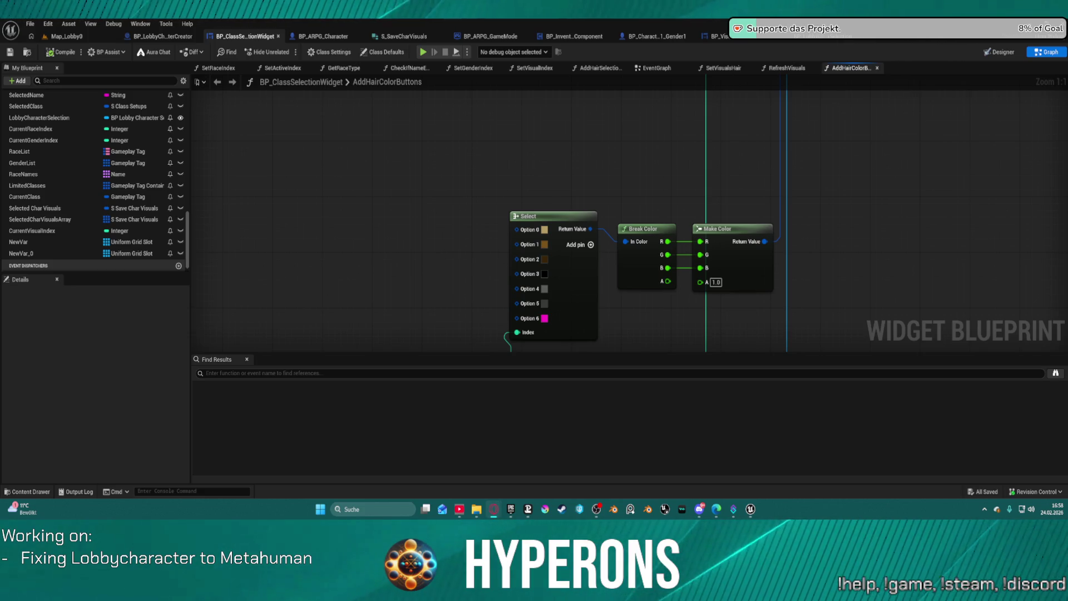
key(ctrl+s)
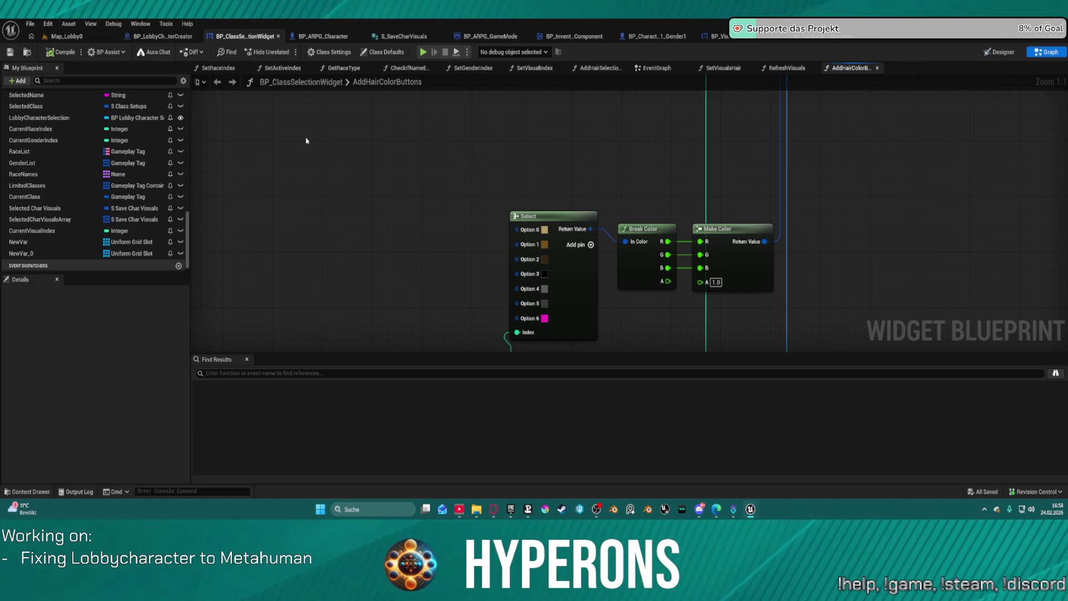
click(163, 37)
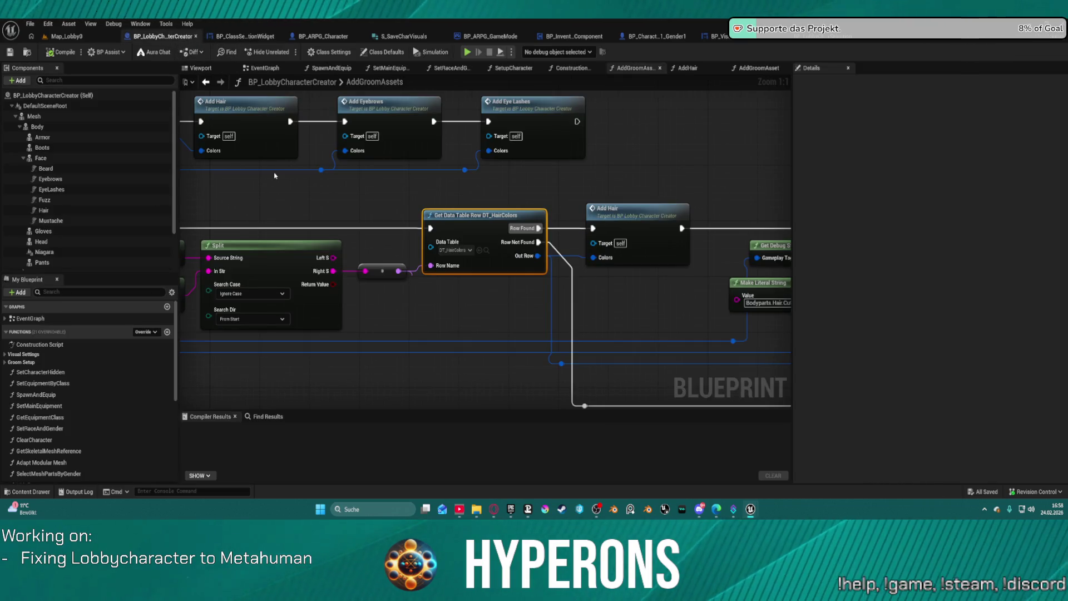